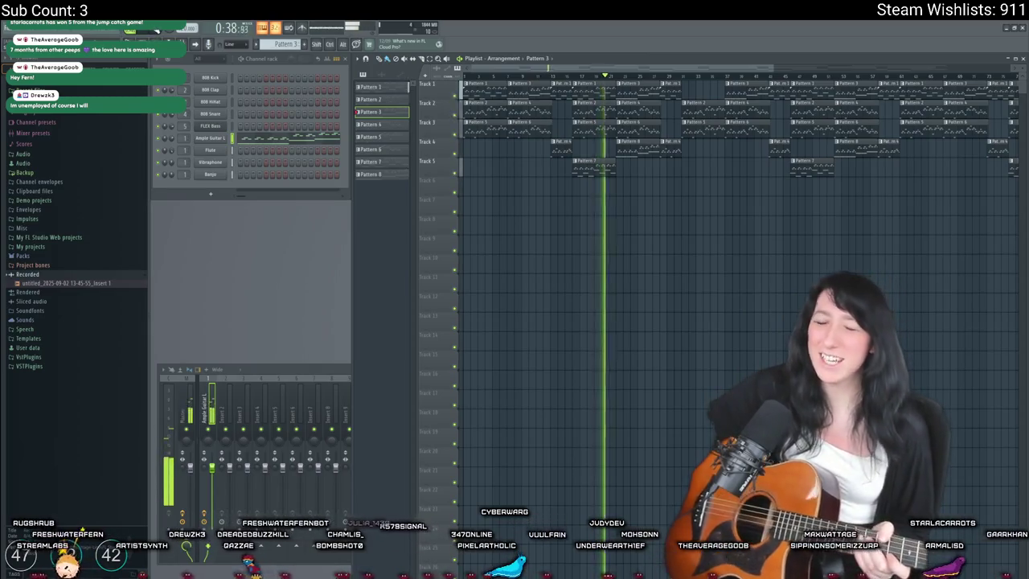
- Stop the song, switch to Pattern 1, and open the Ample Guitar notes in the piano roll
{"action": "key", "text": "space"}
{"action": "key", "text": "KP_Subtract"}
{"action": "key", "text": "KP_Subtract"}
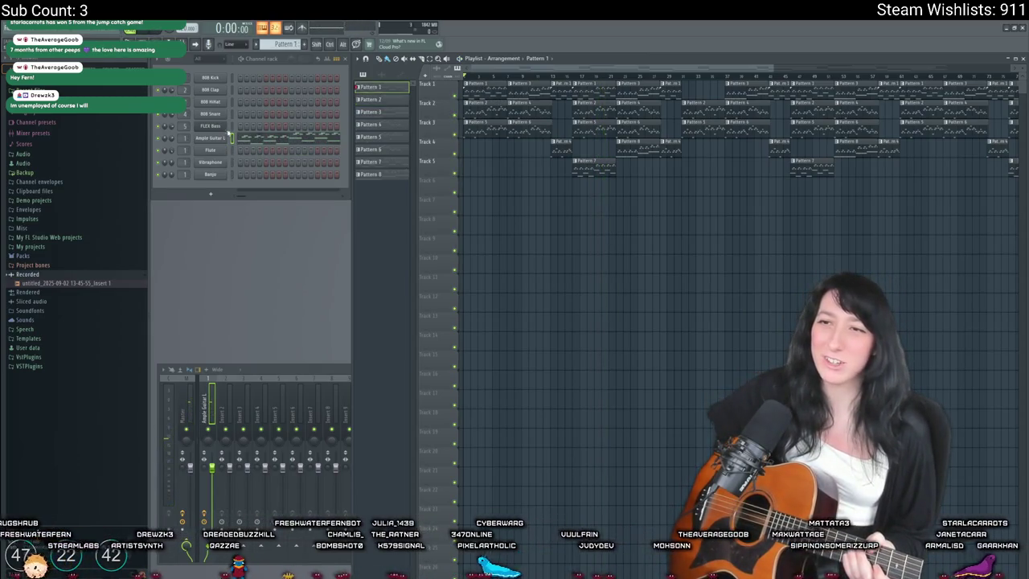
{"action": "right_click", "coordinate": [229, 134]}
{"action": "left_click", "coordinate": [233, 139]}
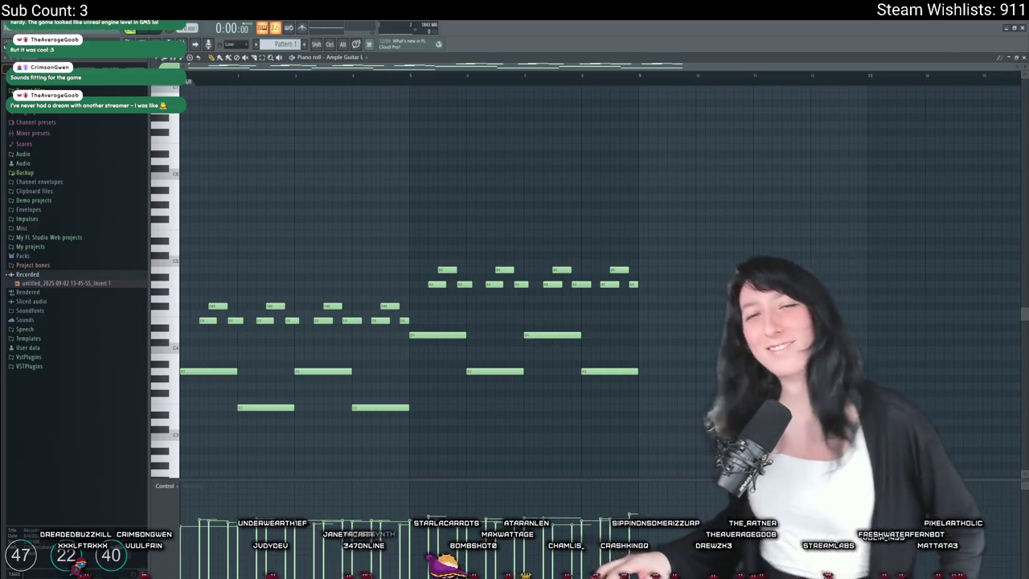
- Switch to the Gum Squad project in GameMaker and build and run it with F5
{"action": "key", "text": "alt+Tab"}
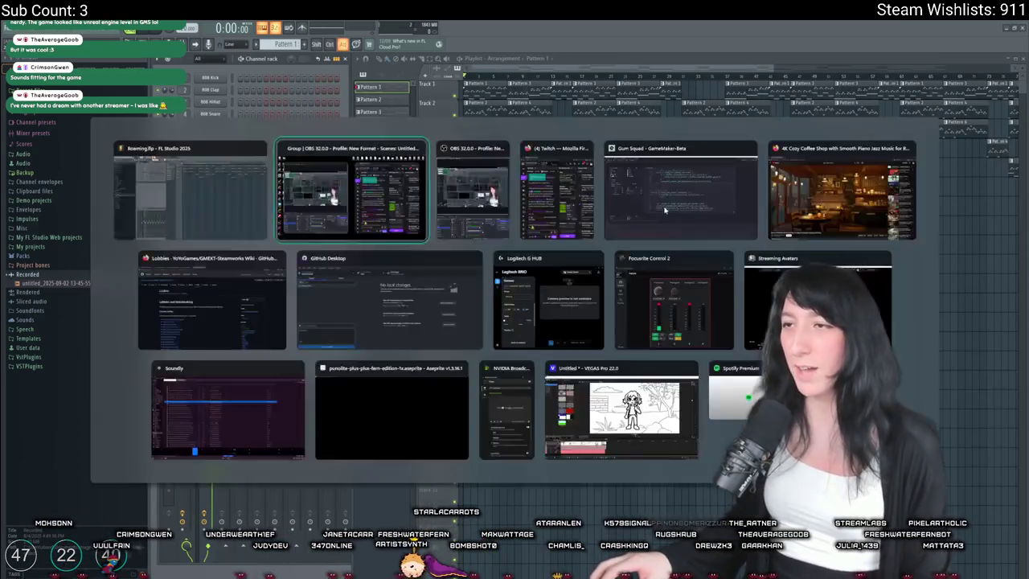
{"action": "key", "text": "Tab"}
{"action": "key", "text": "Tab"}
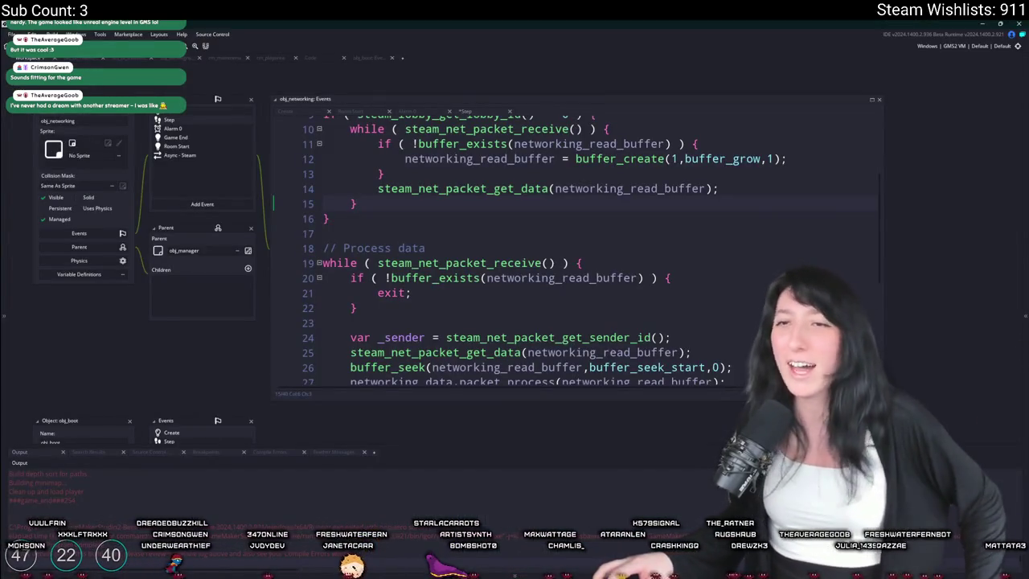
{"action": "key", "text": "F5"}
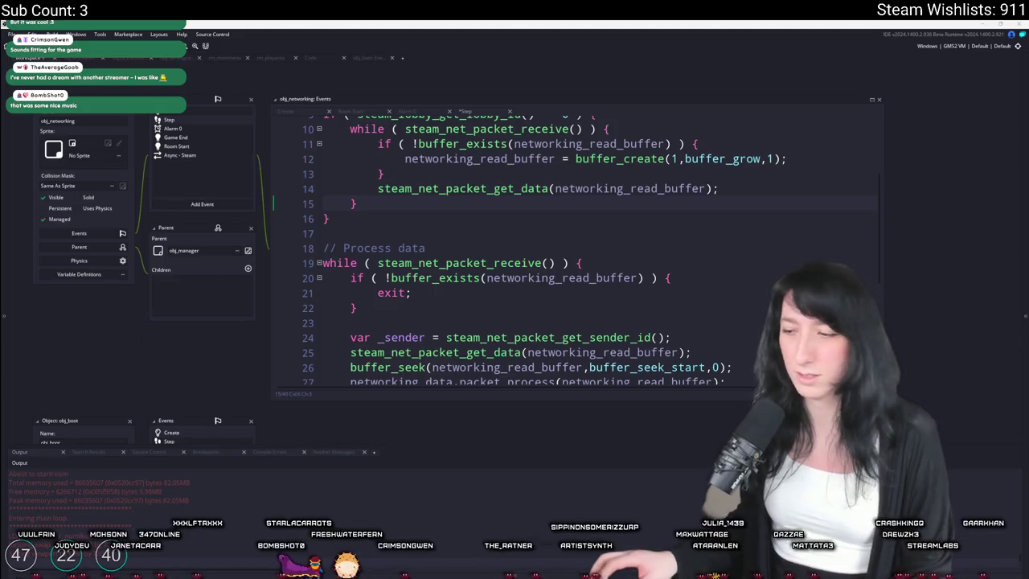
- Look through the game's options and audio settings, then maximize the game window
{"action": "left_click", "coordinate": [514, 328]}
{"action": "left_click", "coordinate": [490, 298]}
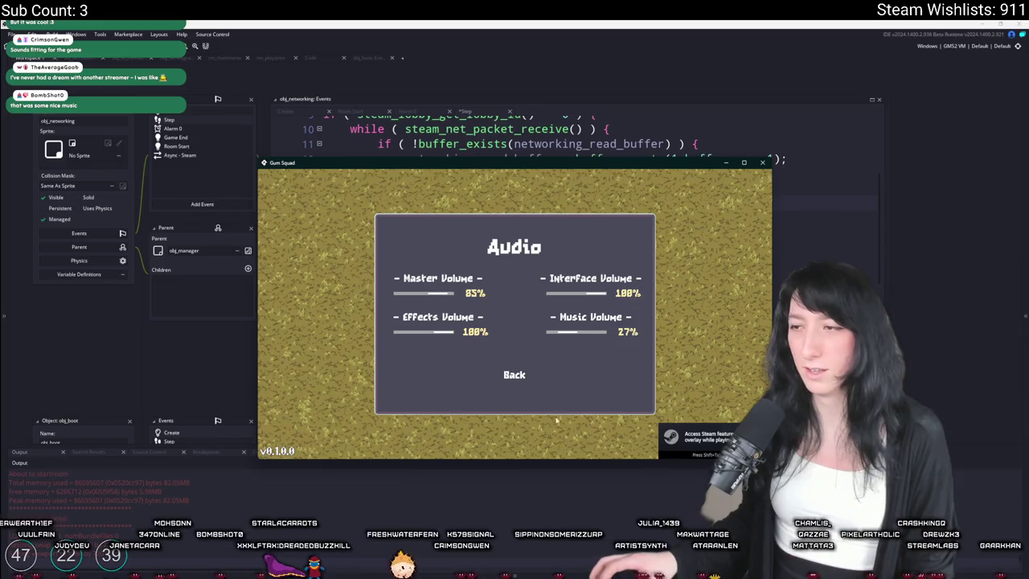
{"action": "left_click", "coordinate": [513, 376]}
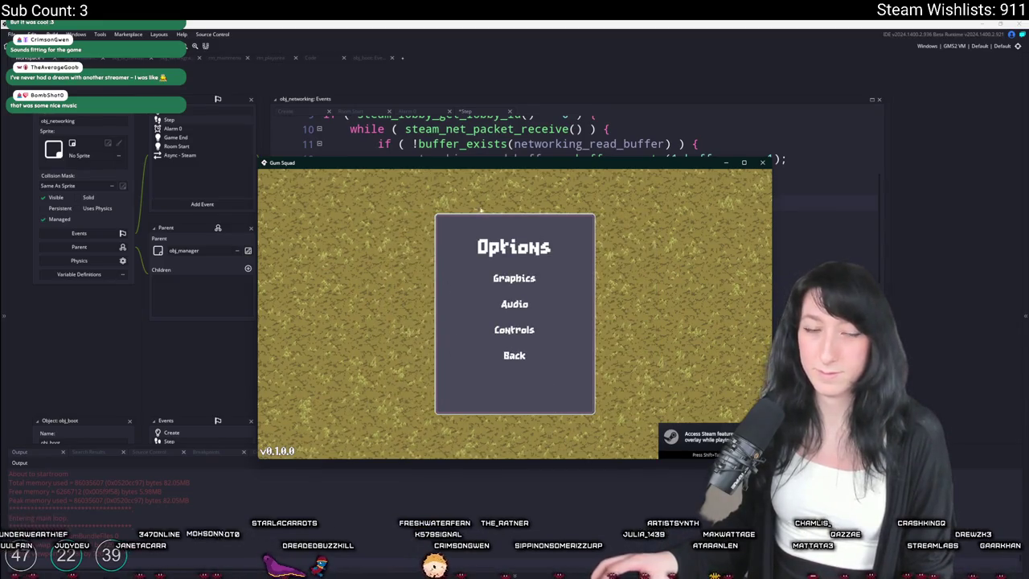
{"action": "double_click", "coordinate": [507, 165]}
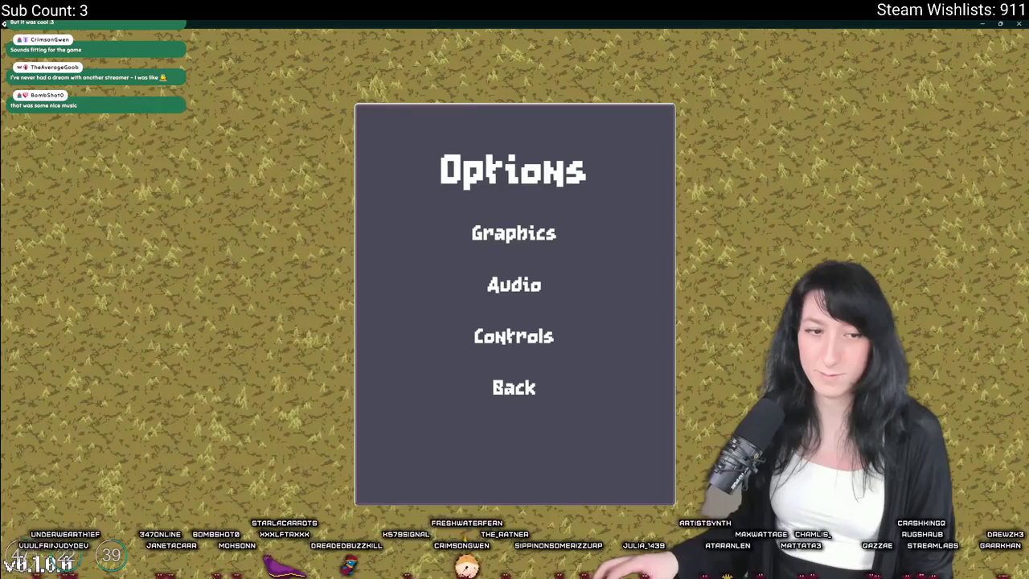
{"action": "left_click", "coordinate": [518, 386]}
{"action": "left_click", "coordinate": [535, 286]}
{"action": "left_click", "coordinate": [406, 396]}
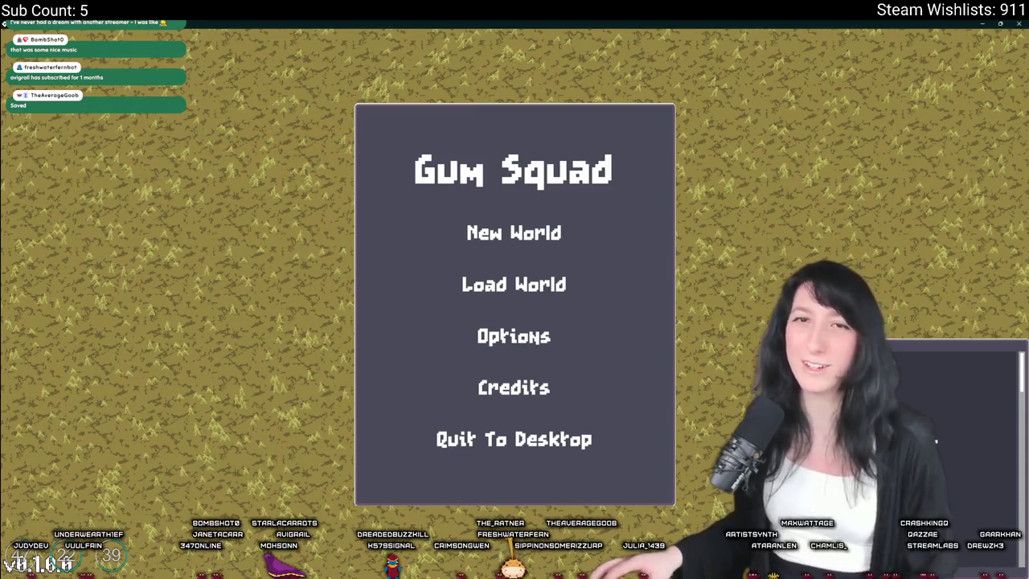
- Load a world with Create Lobby, equip the Pea Shooter and a second gun, and walk around
{"action": "left_click", "coordinate": [483, 276]}
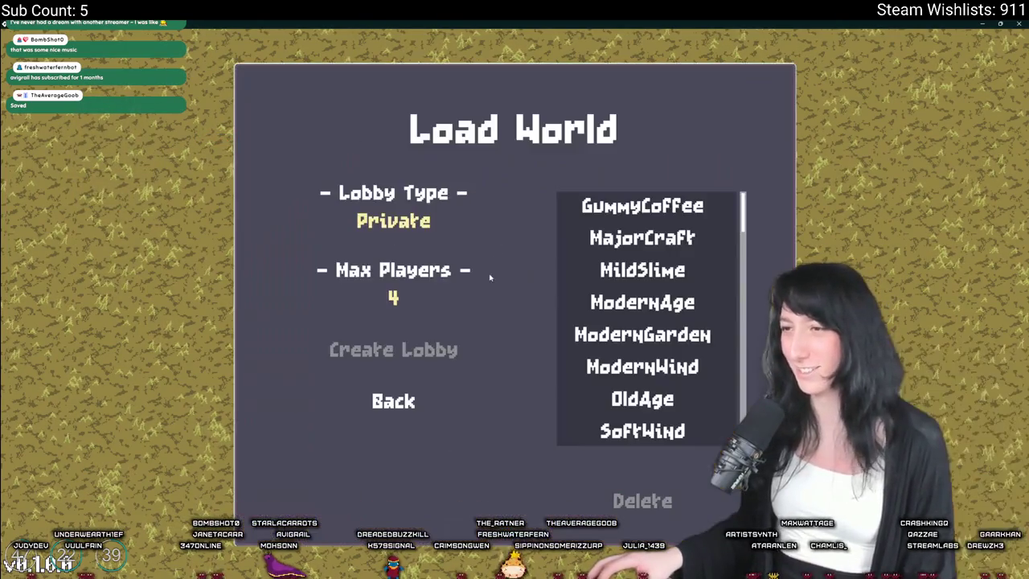
{"action": "left_click", "coordinate": [408, 343]}
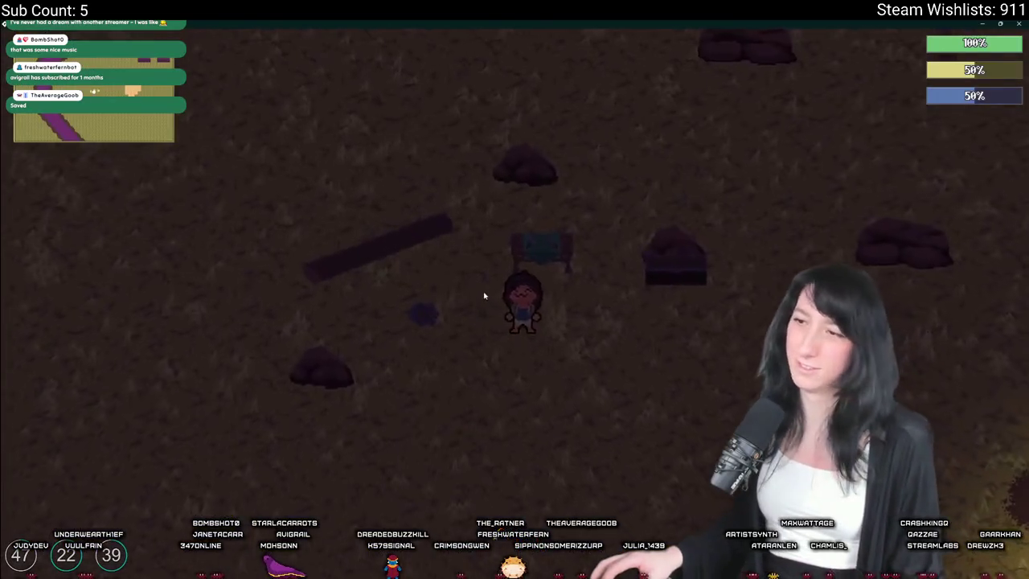
{"action": "key", "text": "a"}
{"action": "key", "text": "Tab"}
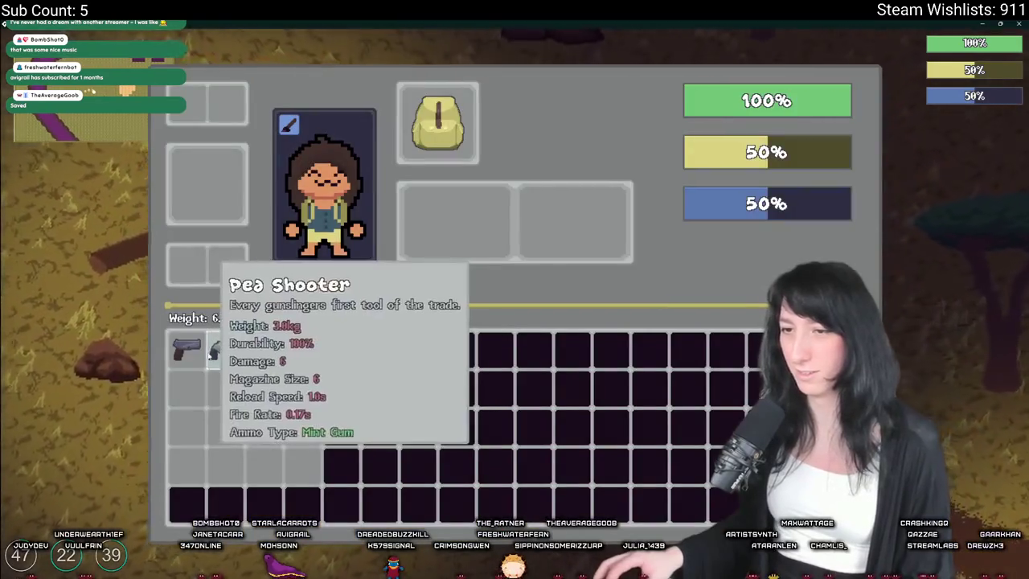
{"action": "right_click", "coordinate": [184, 349]}
{"action": "right_click", "coordinate": [223, 348]}
{"action": "key", "text": "Tab"}
{"action": "key", "text": "d"}
{"action": "key", "text": "s"}
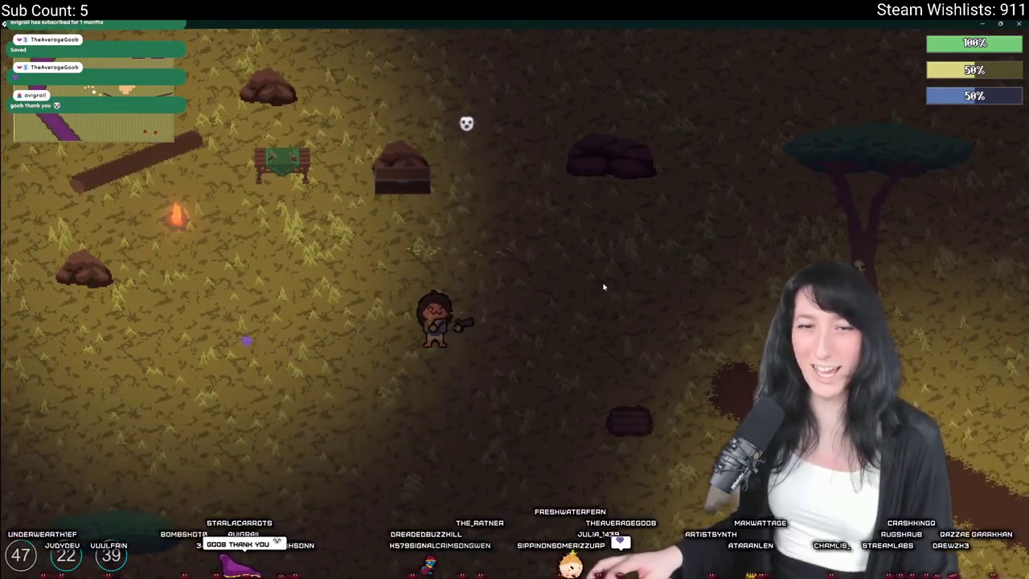
- Pause, adjust the master volume, then save and quit to the desktop
{"action": "key", "text": "Escape"}
{"action": "left_click", "coordinate": [562, 283]}
{"action": "left_click", "coordinate": [562, 283]}
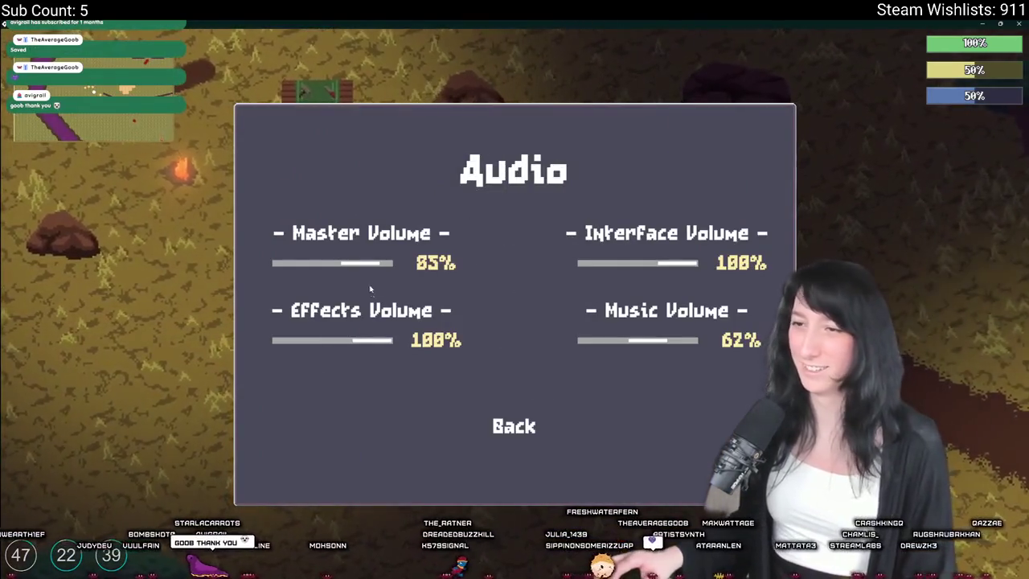
{"action": "left_click", "coordinate": [274, 263]}
{"action": "left_click", "coordinate": [513, 425]}
{"action": "left_click", "coordinate": [519, 385]}
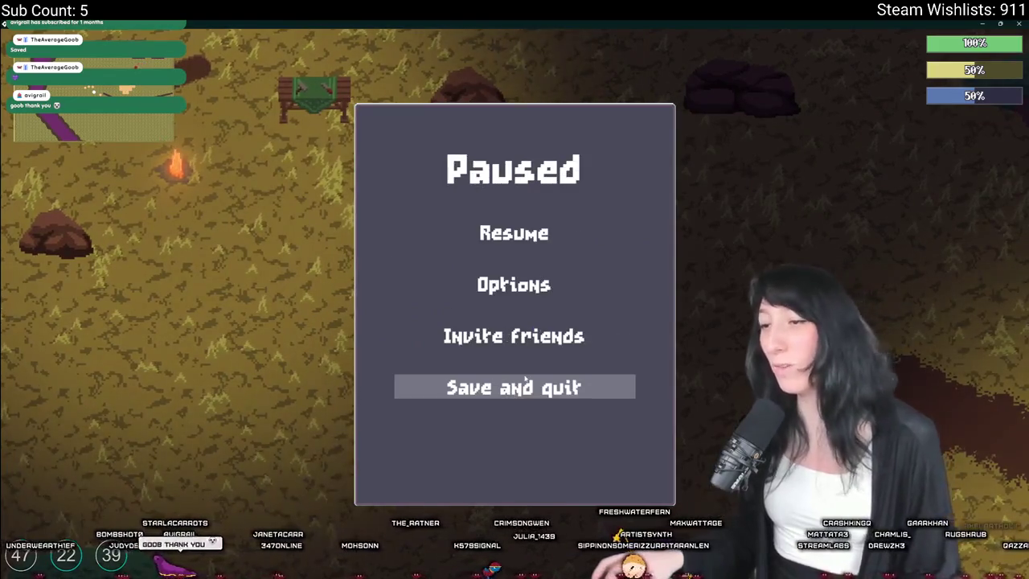
{"action": "left_click", "coordinate": [525, 384]}
{"action": "left_click", "coordinate": [515, 437]}
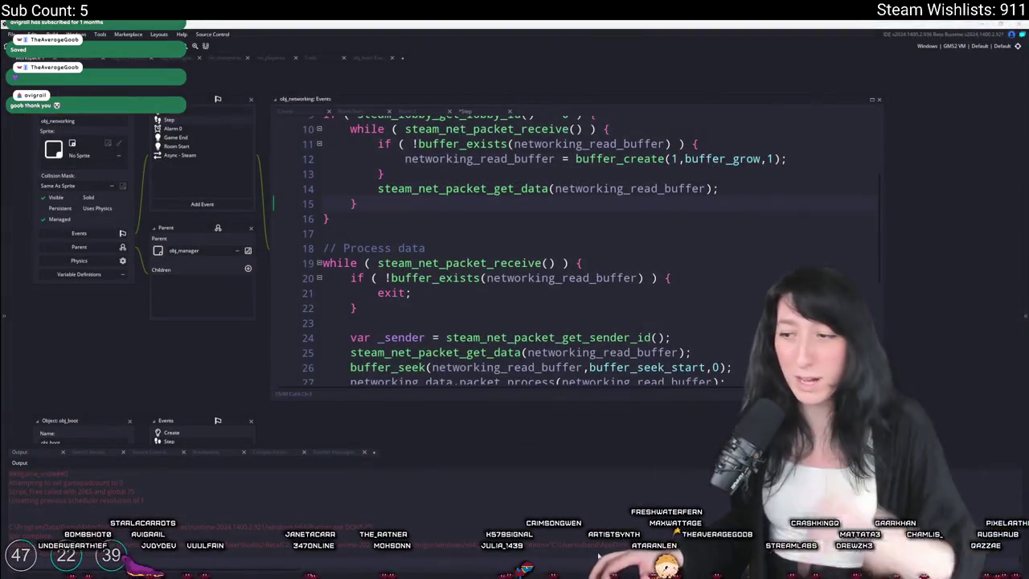
- Review the diffs for the friends list Create, main menu Create, and scr_networking.gml changes
{"action": "key", "text": "alt+Tab"}
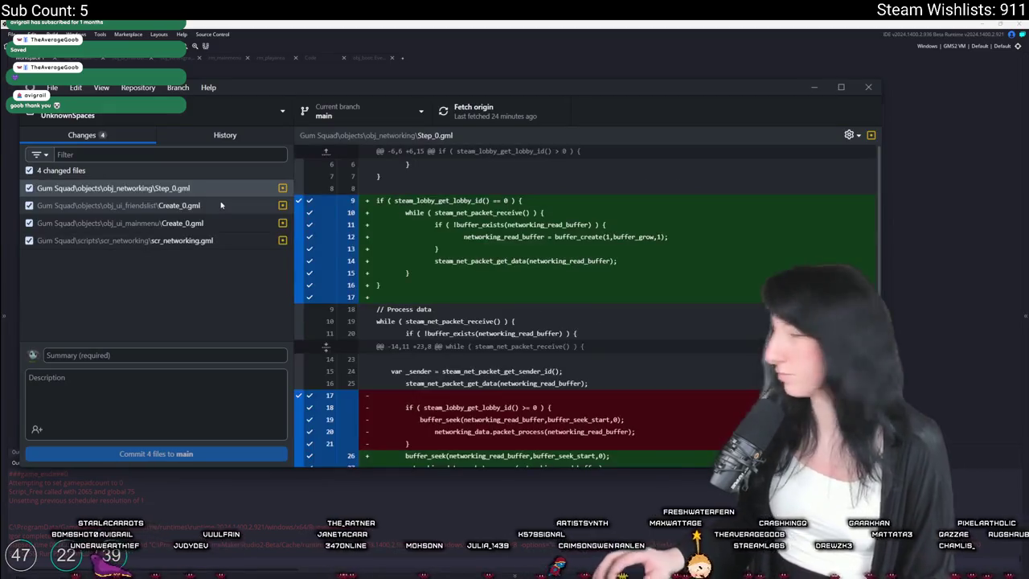
{"action": "left_click", "coordinate": [301, 67]}
{"action": "key", "text": "alt+Tab"}
{"action": "left_click", "coordinate": [201, 205]}
{"action": "left_click", "coordinate": [189, 223]}
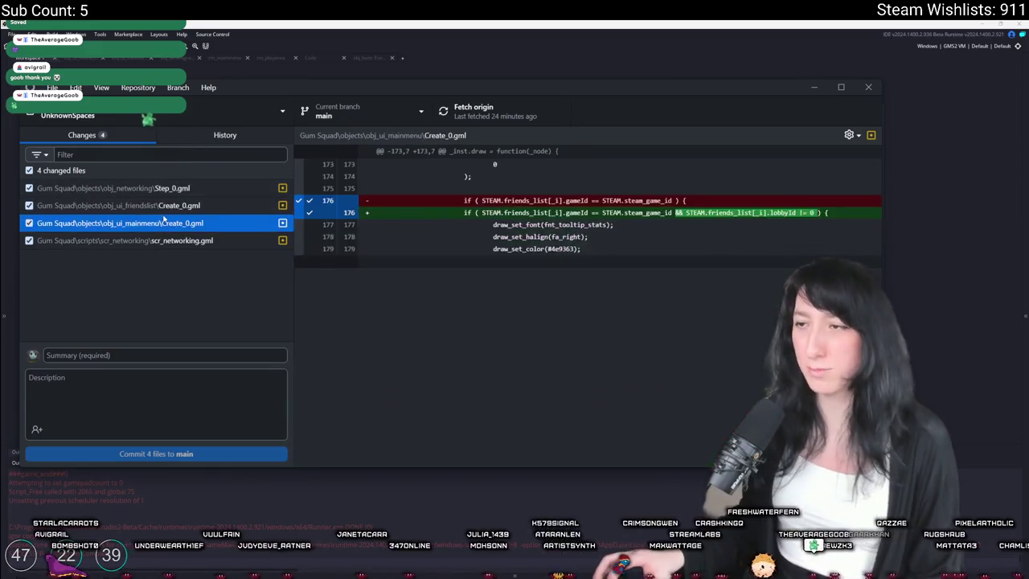
- Copy the leftover show_message line and search the whole GameMaker project for it
{"action": "left_click", "coordinate": [151, 237]}
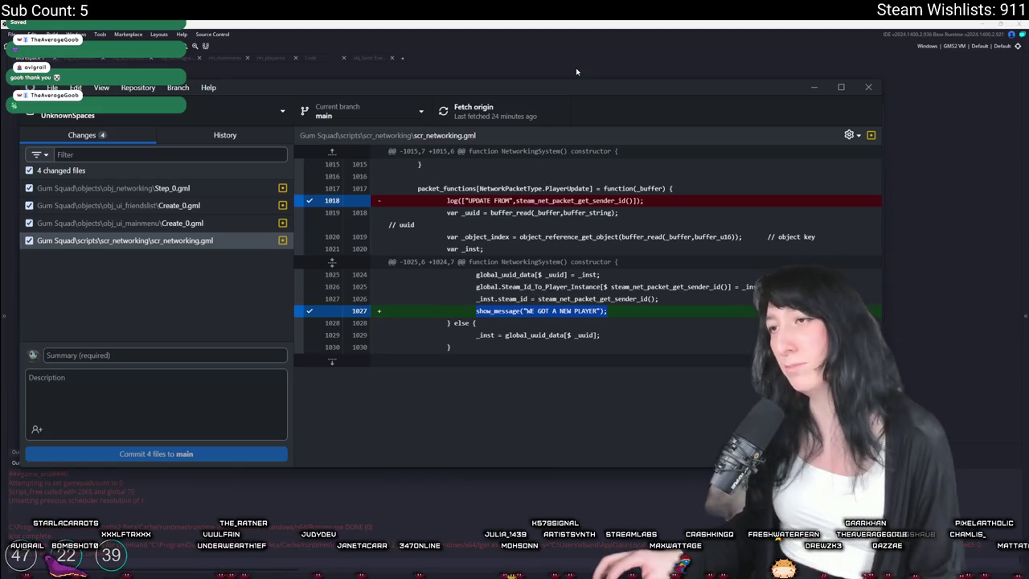
{"action": "key", "text": "ctrl+c"}
{"action": "key", "text": "alt+Tab"}
{"action": "key", "text": "ctrl+shift+f"}
{"action": "key", "text": "ctrl+v"}
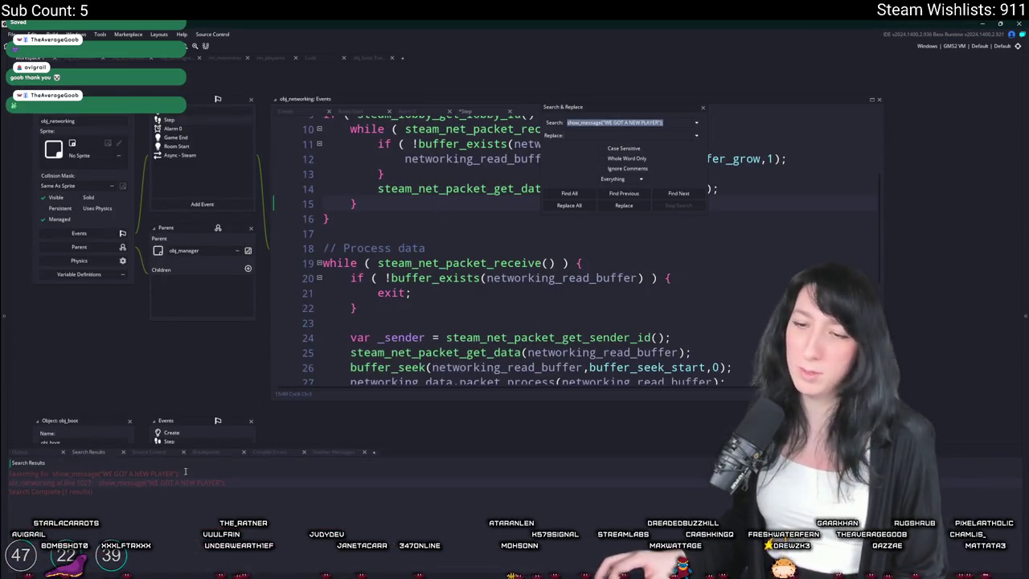
- Delete the show_message("WE GOT A NEW PLAYER") line at line 1027 and close the search dialog
{"action": "double_click", "coordinate": [178, 482]}
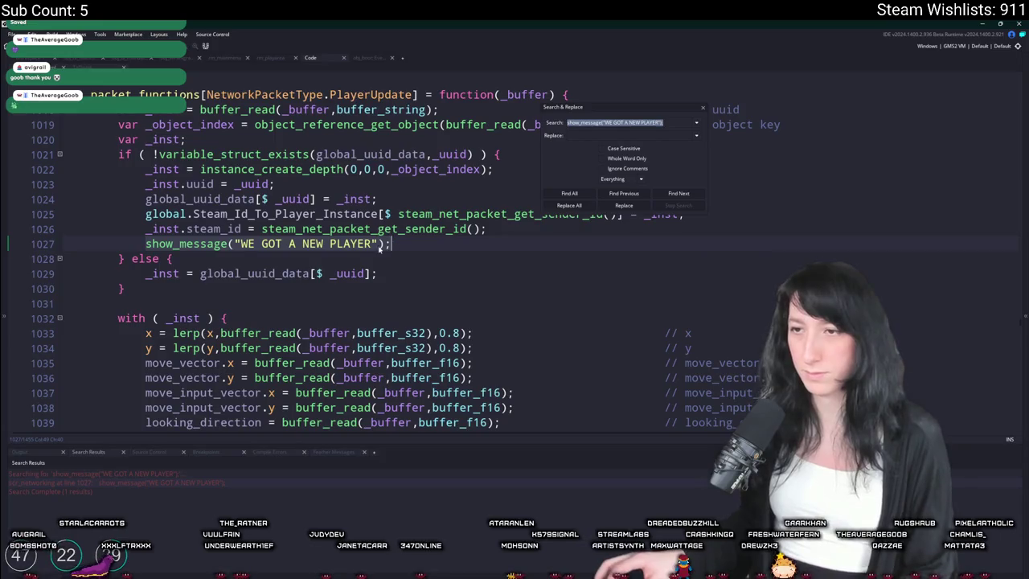
{"action": "key", "text": "BackSpace"}
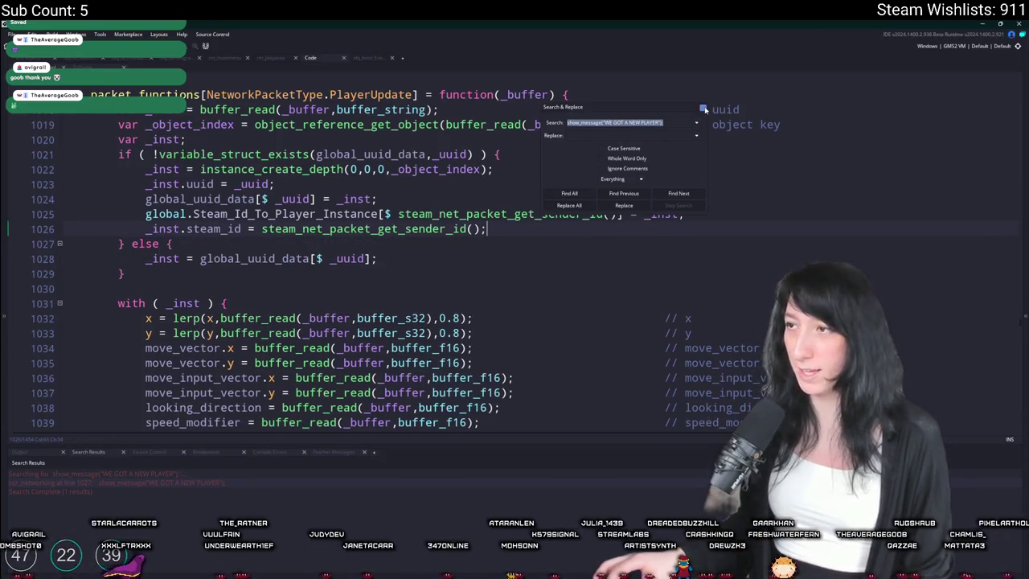
{"action": "left_click", "coordinate": [703, 109]}
{"action": "left_click", "coordinate": [630, 125]}
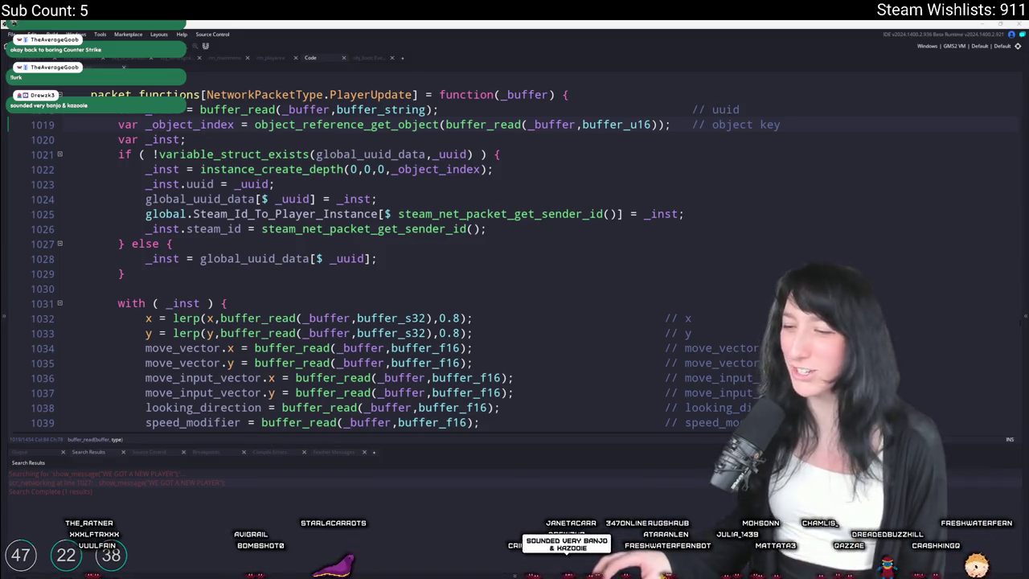
{"action": "key", "text": "alt+Tab"}
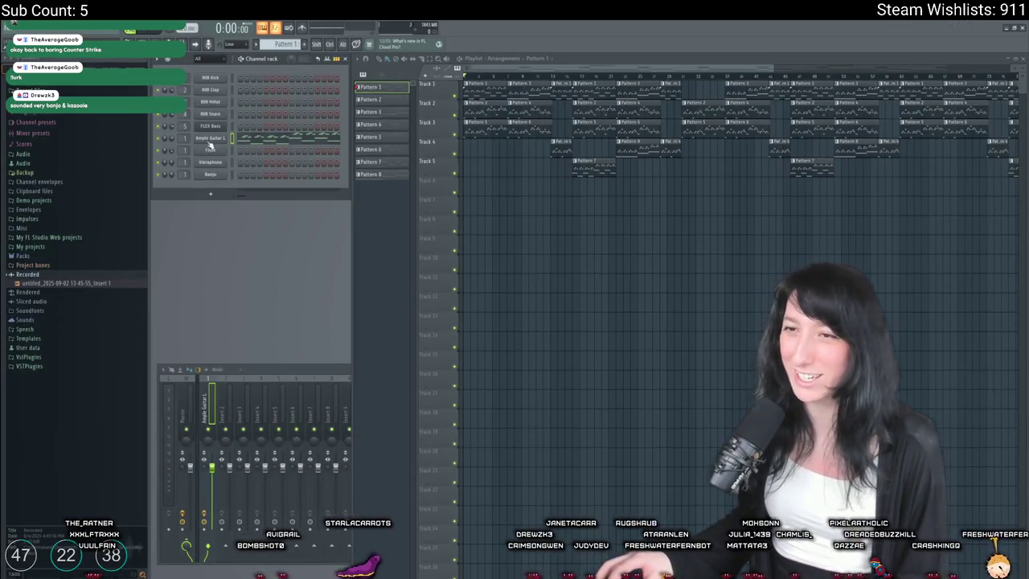
- Search FLEX presets for 'harmo' and load the Harmonica preset onto the former Banjo channel
{"action": "left_click", "coordinate": [215, 174]}
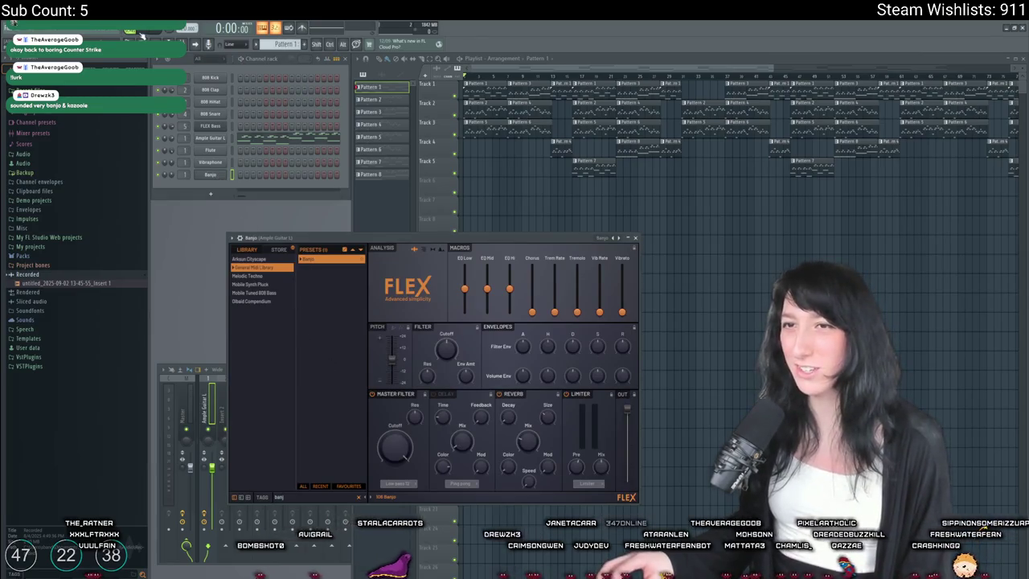
{"action": "key", "text": "space"}
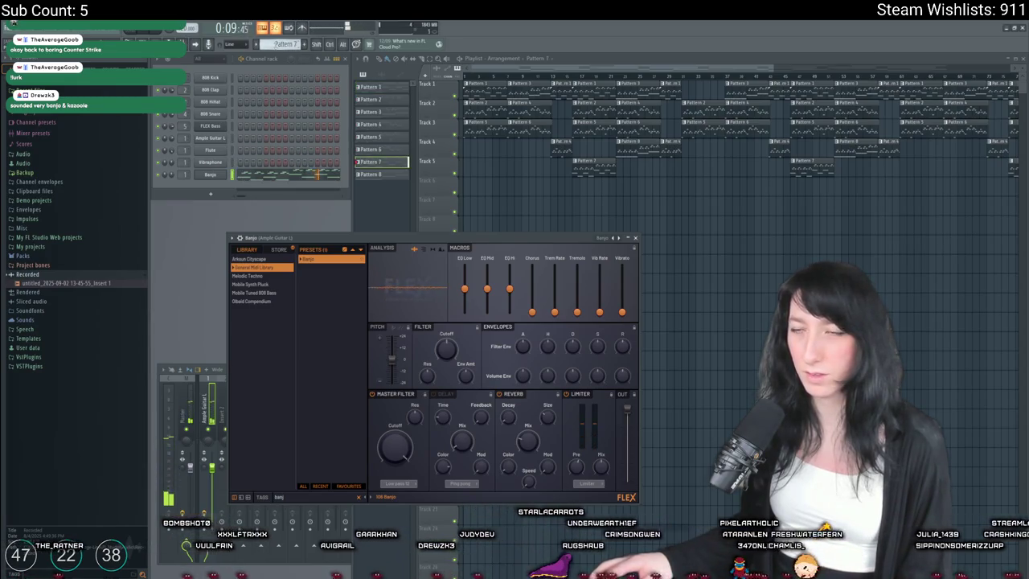
{"action": "left_click", "coordinate": [311, 498]}
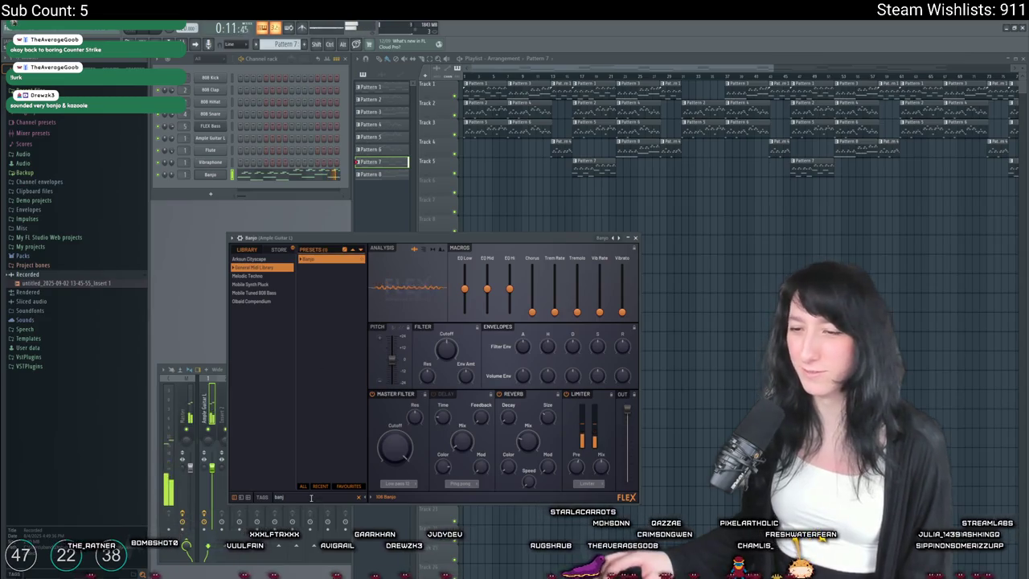
{"action": "key", "text": "BackSpace"}
{"action": "key", "text": "BackSpace"}
{"action": "key", "text": "BackSpace"}
{"action": "type", "text": "harmo"}
{"action": "left_click", "coordinate": [322, 276]}
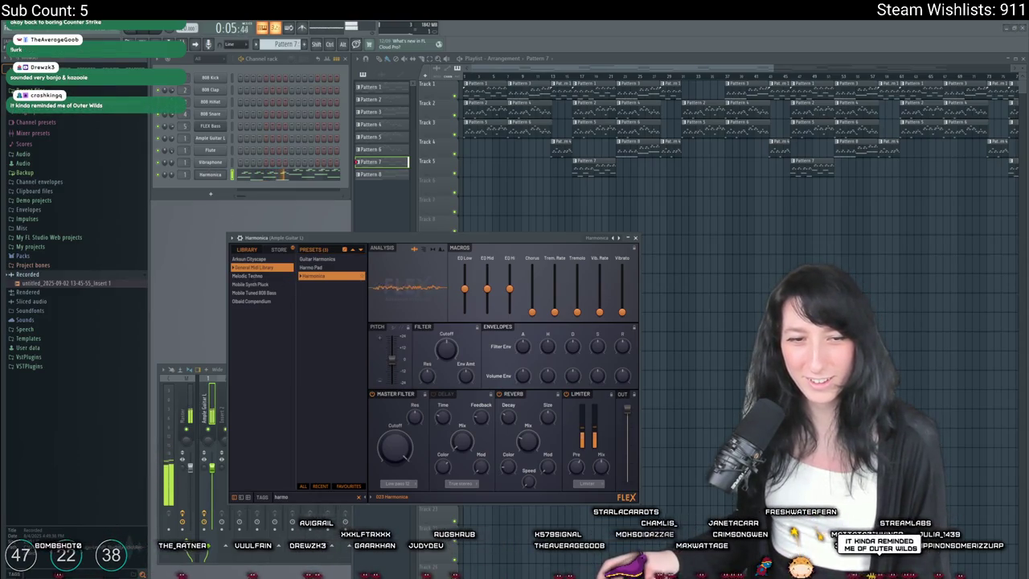
- Preview the Harmonica notes in the piano roll and jump playback to later in the song
{"action": "right_click", "coordinate": [225, 172]}
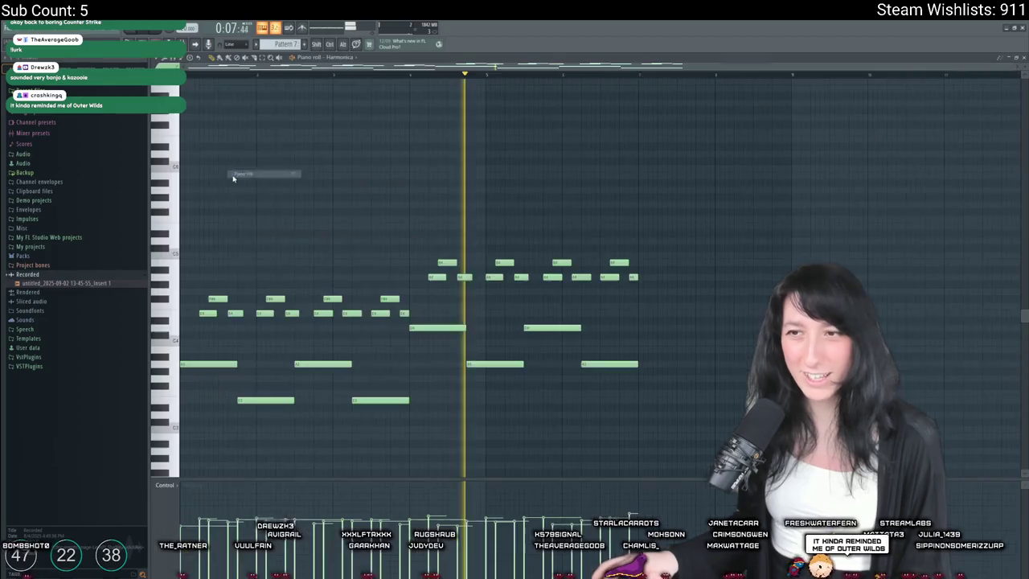
{"action": "left_click", "coordinate": [236, 178]}
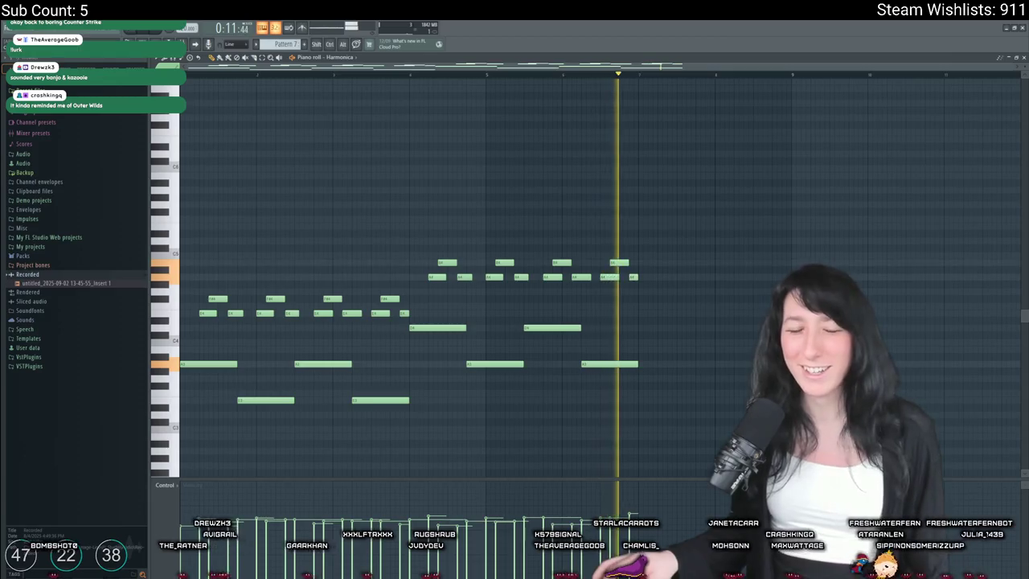
{"action": "key", "text": "F7"}
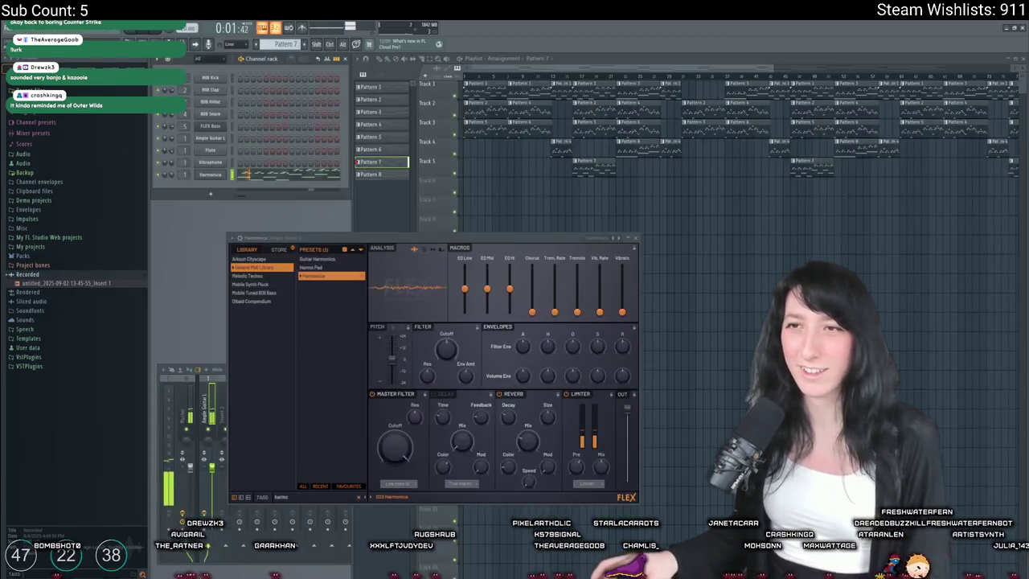
{"action": "left_click", "coordinate": [572, 77]}
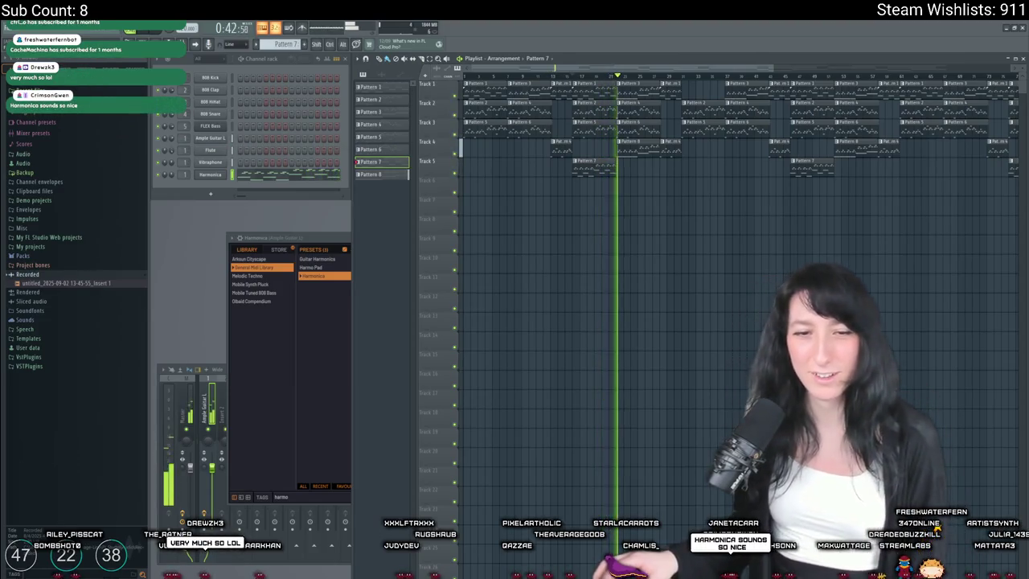
- Transpose all Harmonica notes up one octave, stop playback, and clear the FLEX preset search
{"action": "left_click", "coordinate": [211, 174]}
{"action": "right_click", "coordinate": [227, 172]}
{"action": "left_click", "coordinate": [249, 175]}
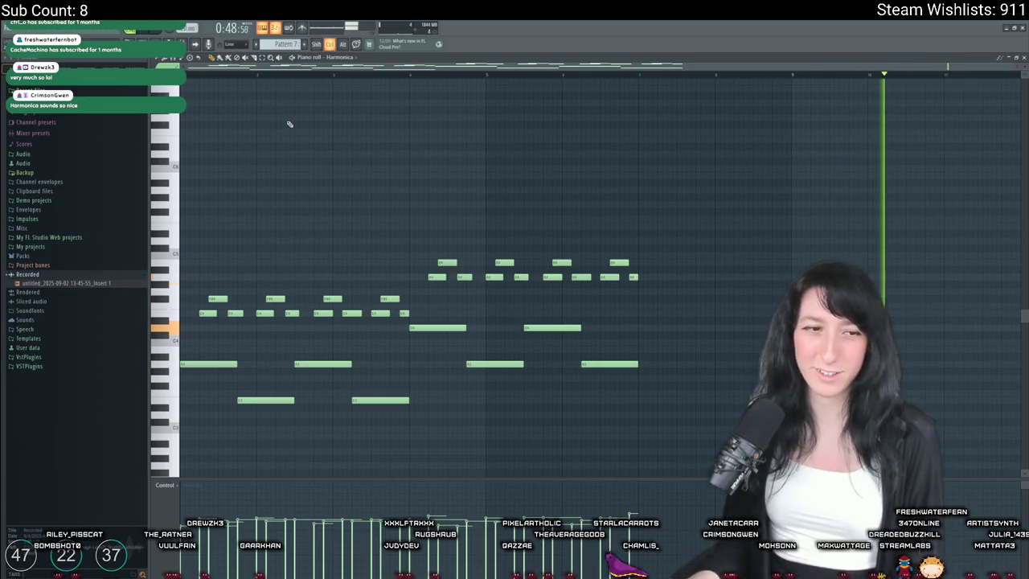
{"action": "key", "text": "ctrl+Up"}
{"action": "key", "text": "F7"}
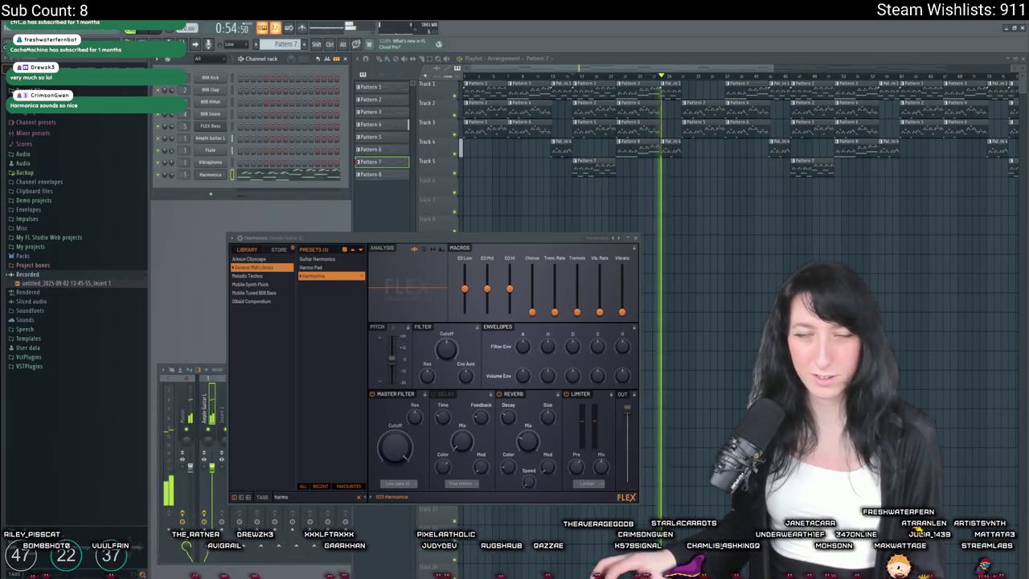
{"action": "key", "text": "space"}
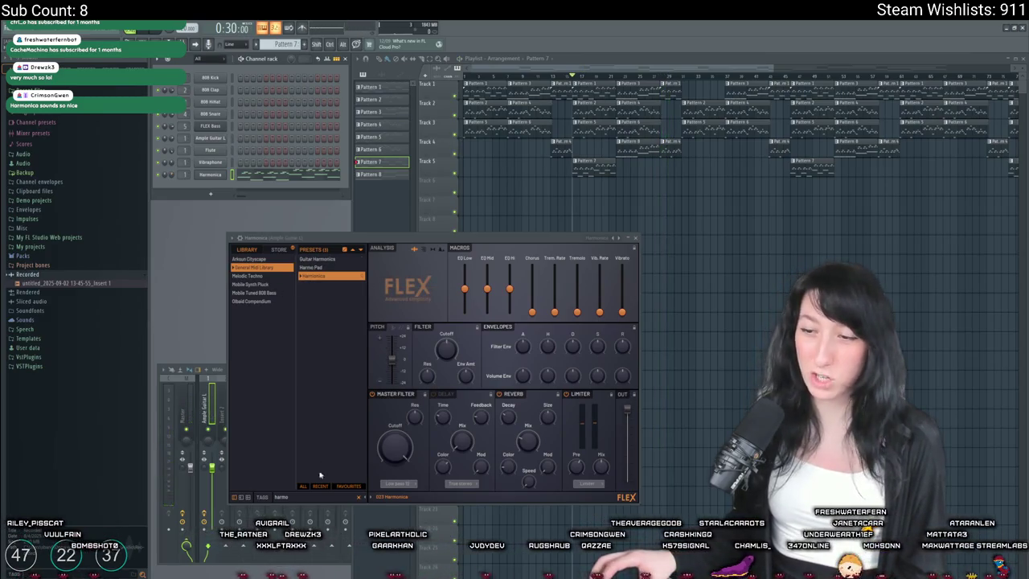
{"action": "left_click", "coordinate": [312, 495]}
{"action": "key", "text": "BackSpace"}
{"action": "key", "text": "BackSpace"}
{"action": "key", "text": "BackSpace"}
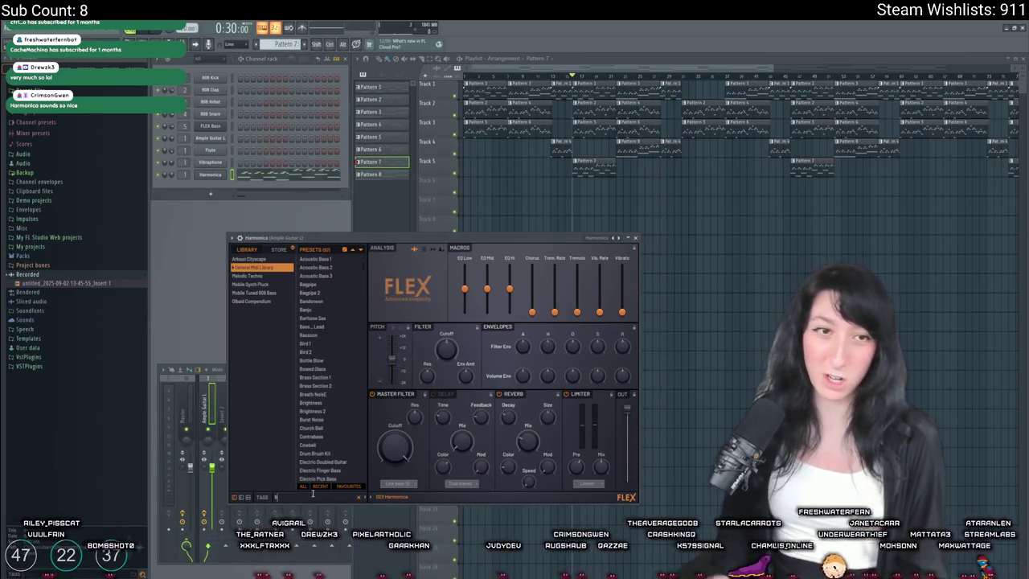
- Search FLEX presets for 'banjo', load the Banjo preset, and close the plugin window
{"action": "type", "text": "banjo"}
{"action": "left_click", "coordinate": [307, 259]}
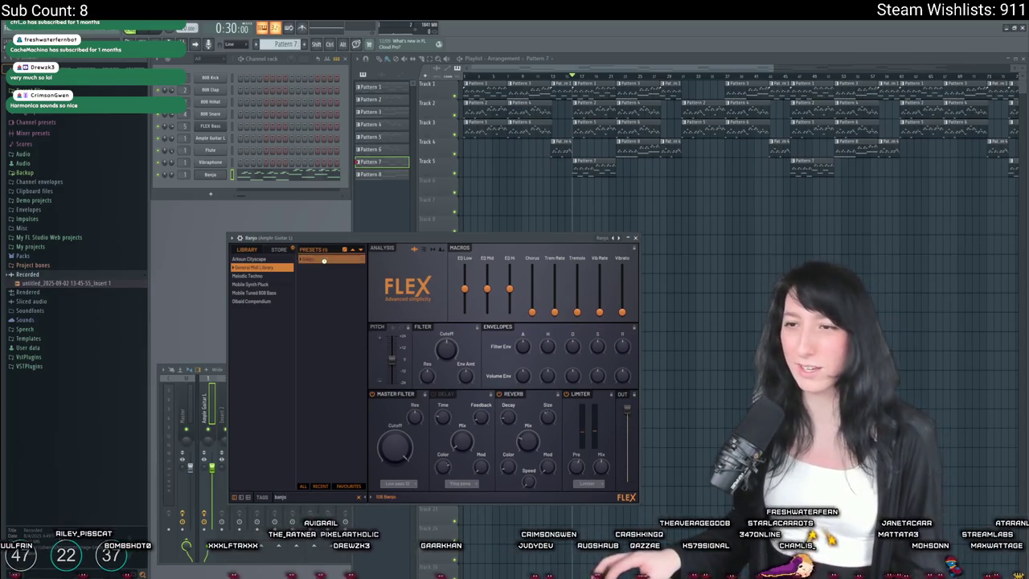
{"action": "left_click", "coordinate": [637, 238]}
{"action": "key", "text": "space"}
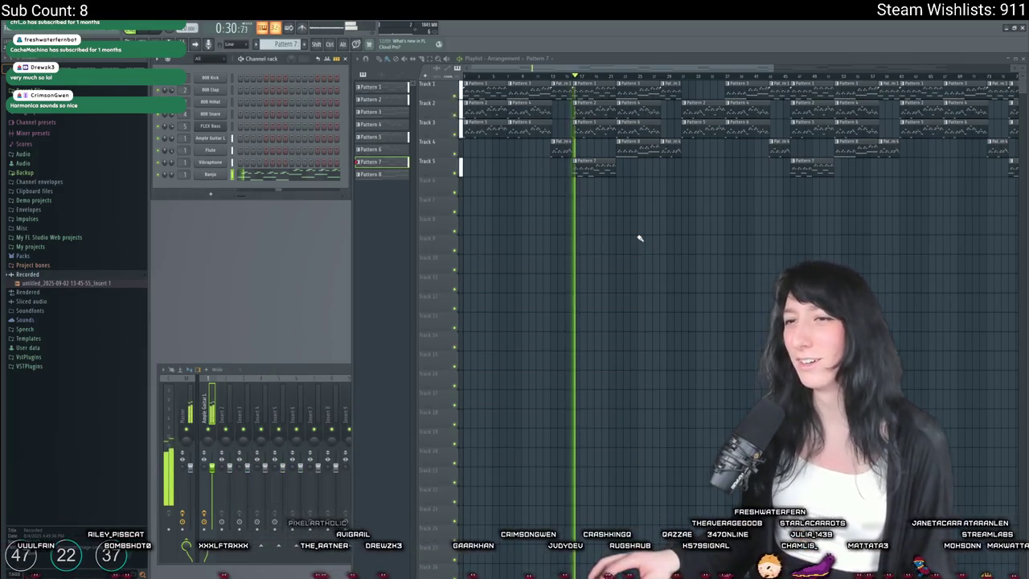
- Decline saving Roaming.flp and briefly play the song from the 0:30 marker
{"action": "left_click", "coordinate": [1022, 27]}
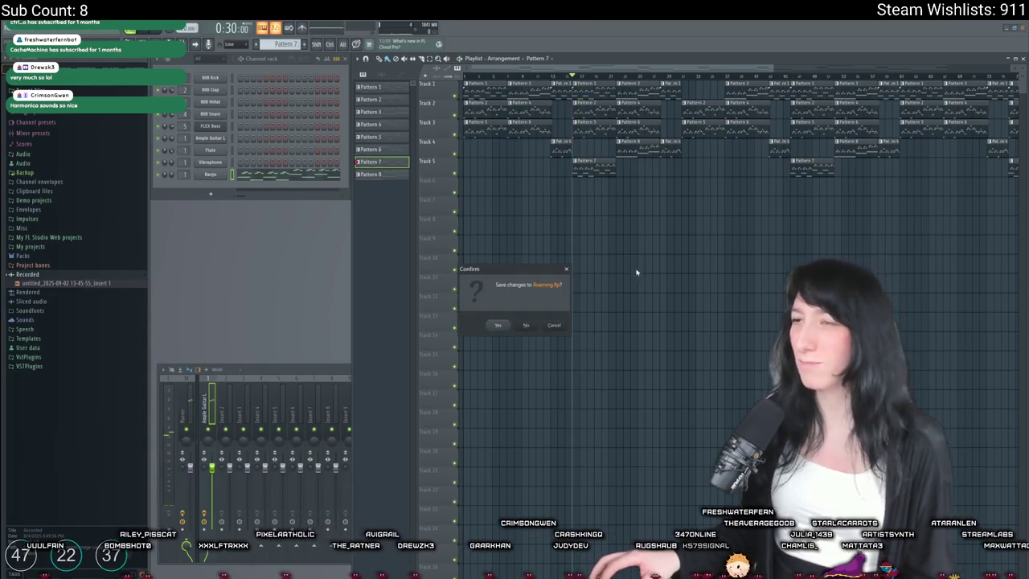
{"action": "left_click", "coordinate": [527, 325]}
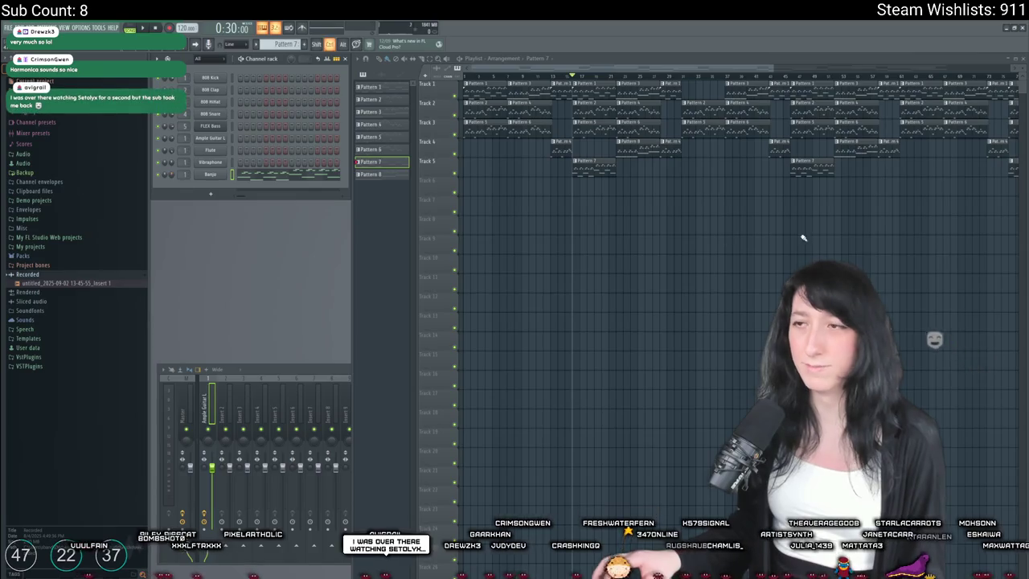
{"action": "key", "text": "space"}
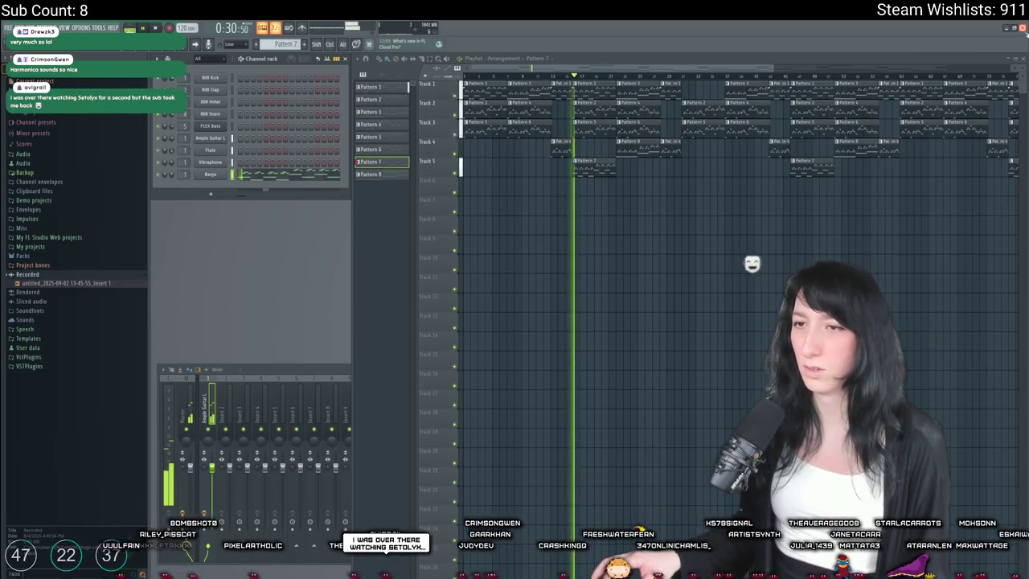
{"action": "key", "text": "space"}
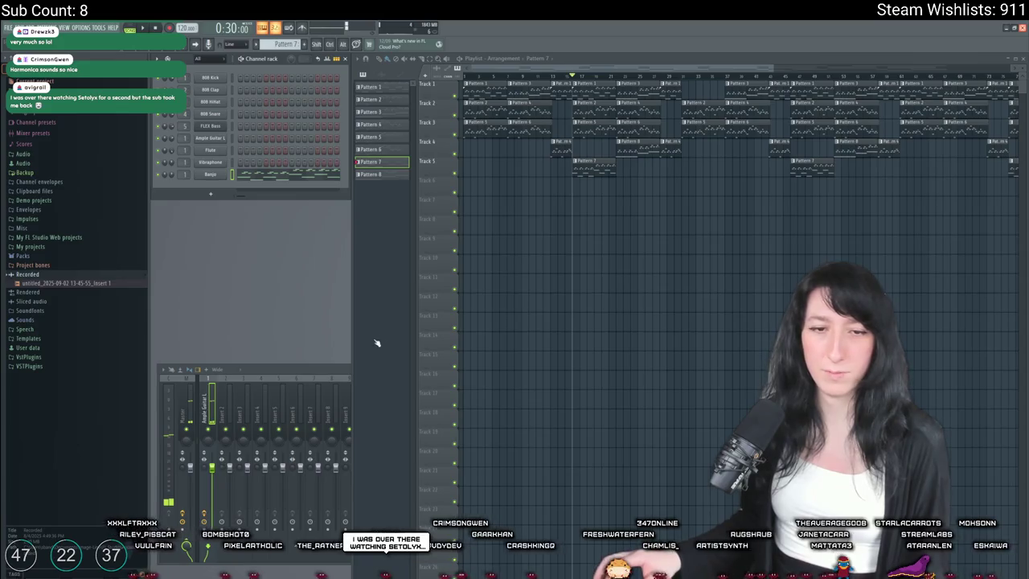
{"action": "key", "text": "alt+Tab"}
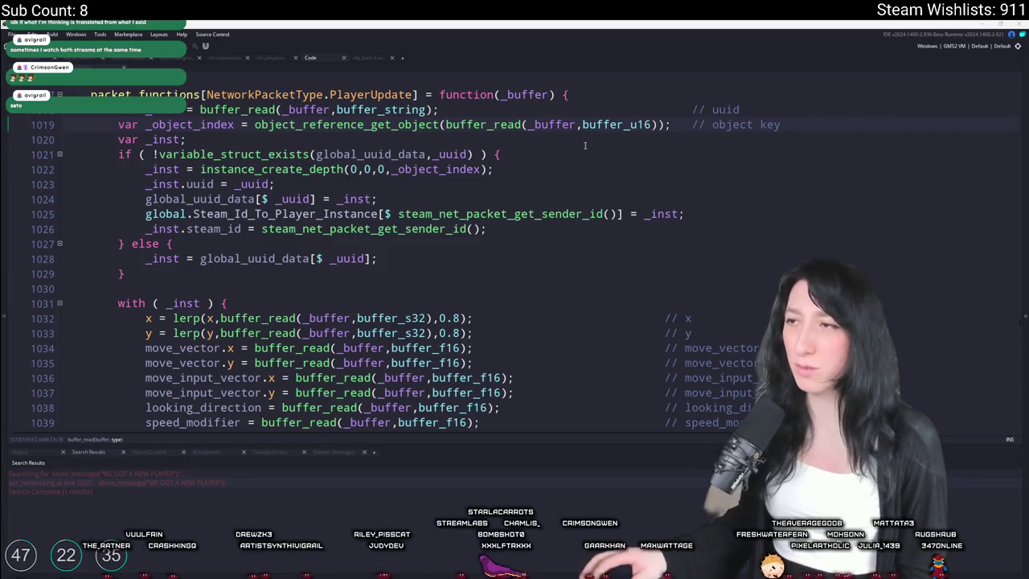
- Scroll up in the obj_networking code, then switch to the room workspace with Inspector and Asset Browser
{"action": "scroll", "coordinate": [592, 151], "scroll_direction": "up", "scroll_amount": 5}
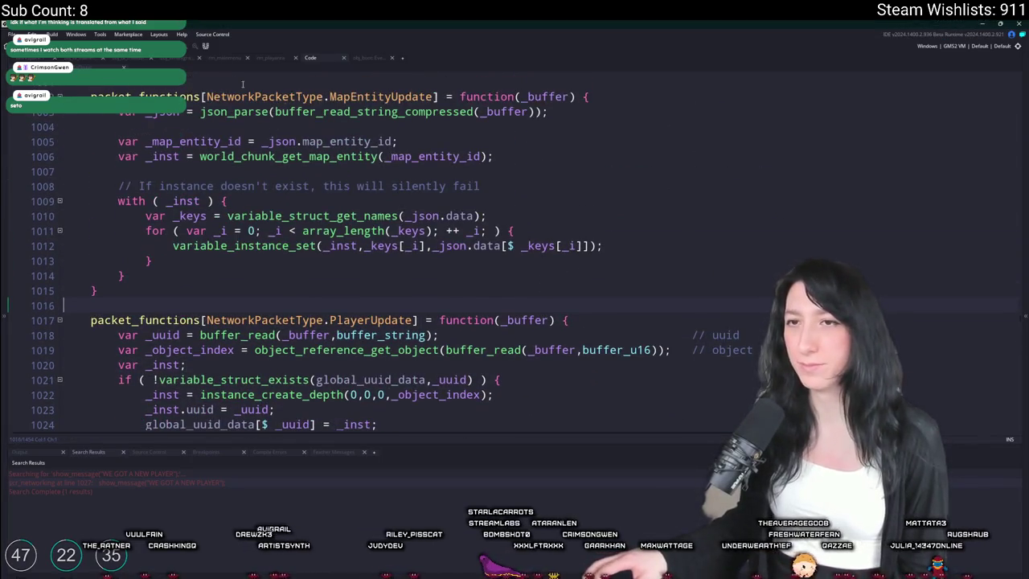
{"action": "left_click", "coordinate": [149, 59]}
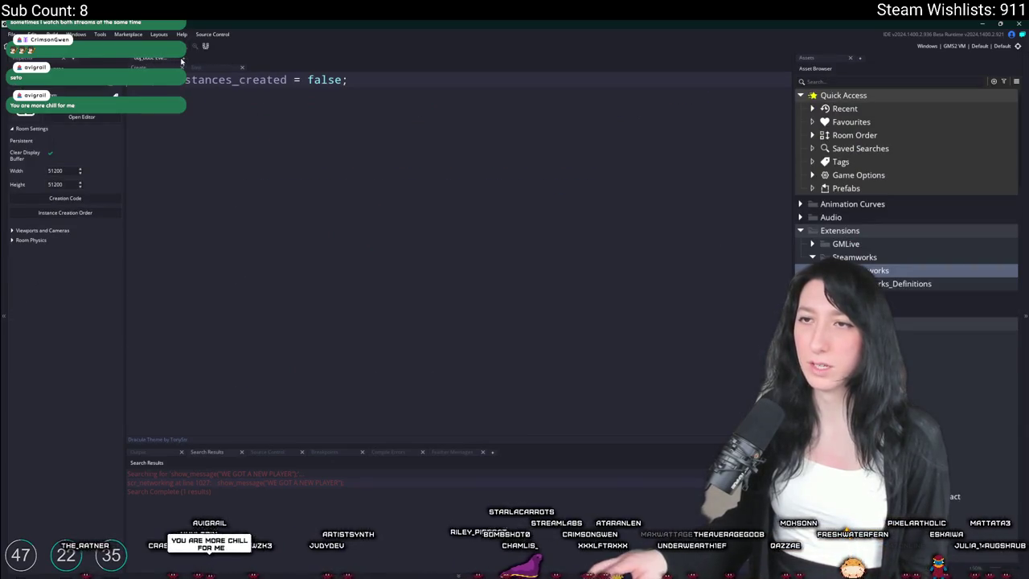
- Open the ToDo notes, widen the window, and read the NPC idle, enemy desync and campfire notes
{"action": "key", "text": "ctrl+t"}
{"action": "type", "text": "todo"}
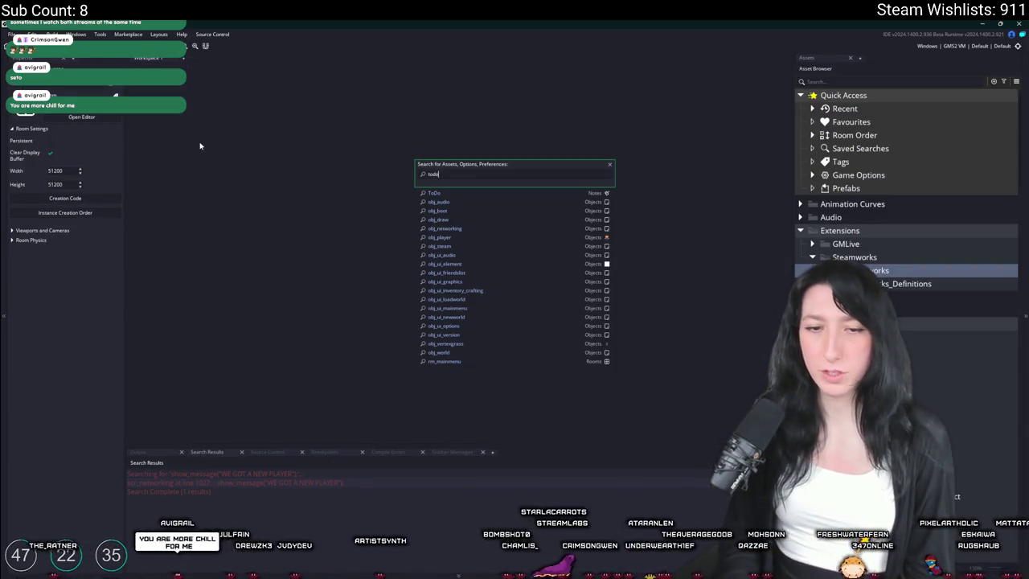
{"action": "key", "text": "Return"}
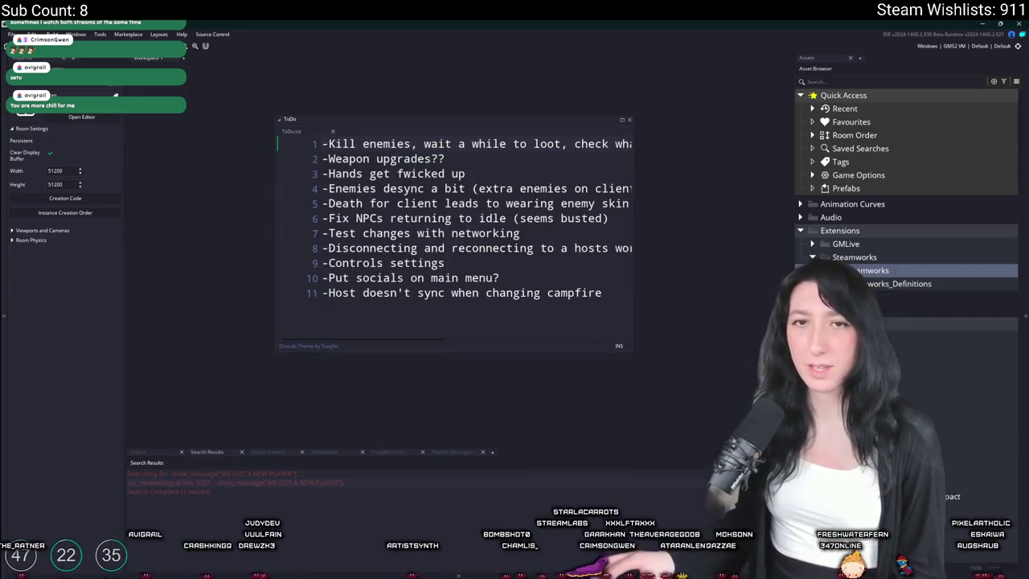
{"action": "left_click", "coordinate": [485, 214]}
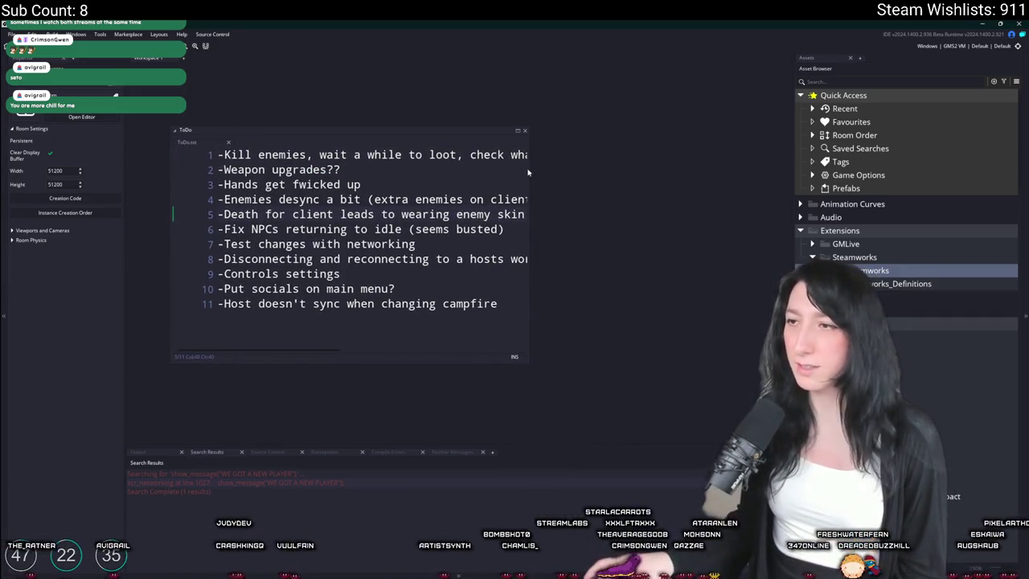
{"action": "mouse_move", "coordinate": [528, 172]}
{"action": "left_mouse_down"}
{"action": "mouse_move", "coordinate": [767, 188]}
{"action": "mouse_move", "coordinate": [782, 213]}
{"action": "left_mouse_up"}
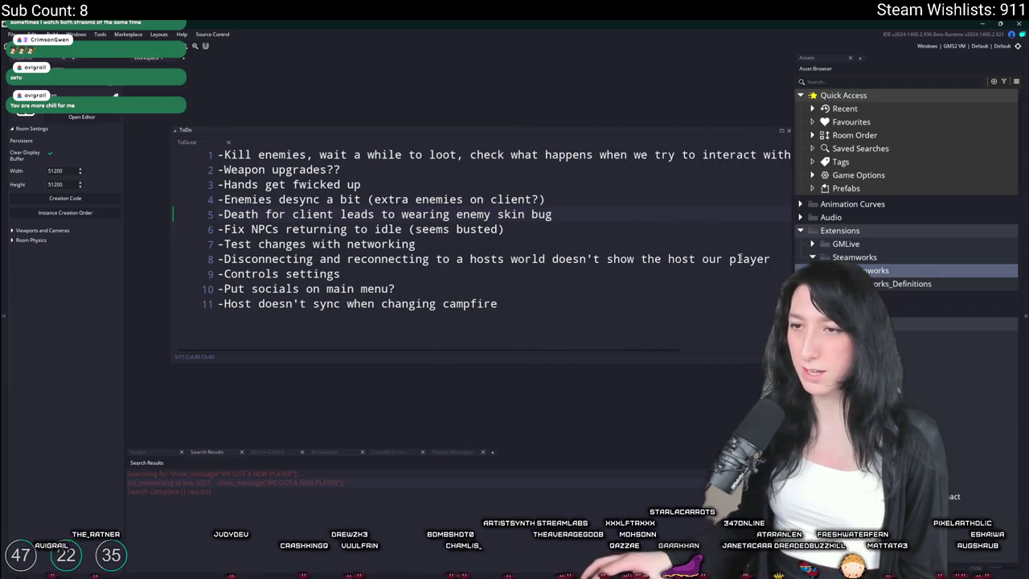
{"action": "left_click", "coordinate": [709, 219]}
{"action": "left_click", "coordinate": [546, 184]}
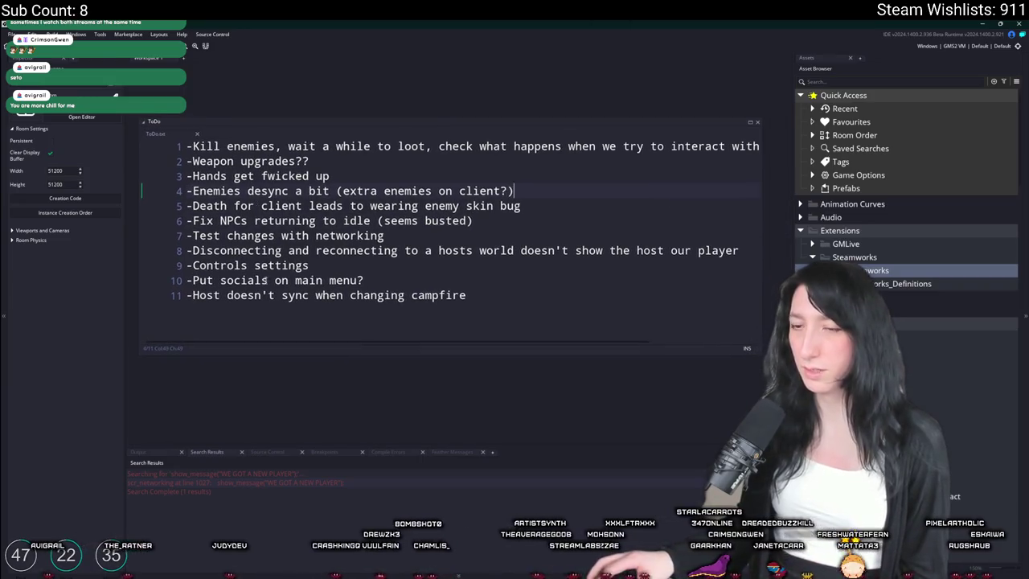
{"action": "left_click", "coordinate": [482, 331]}
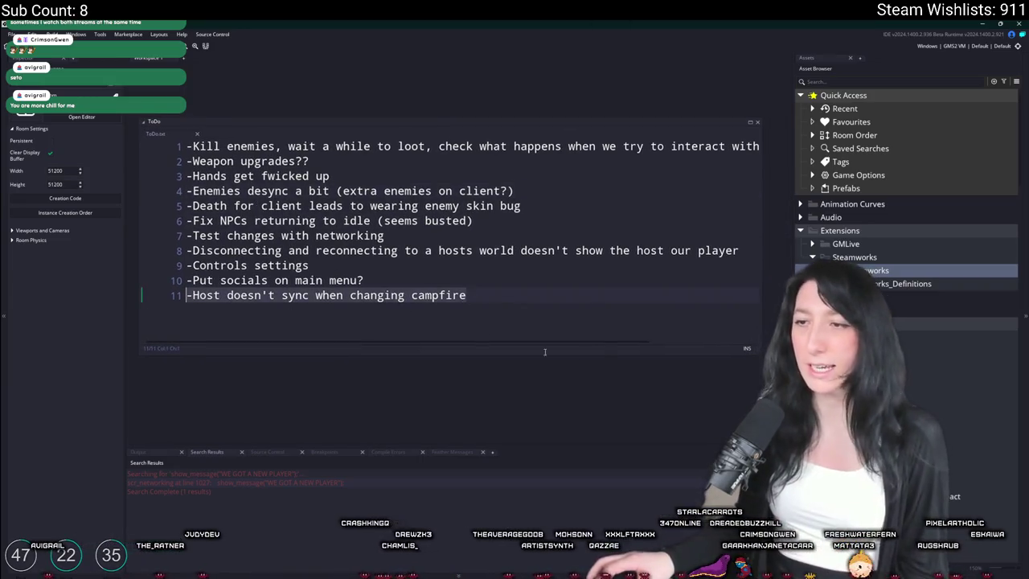
- Search assets for 'campfi' and open the obj_campfire0 object
{"action": "key", "text": "ctrl+t"}
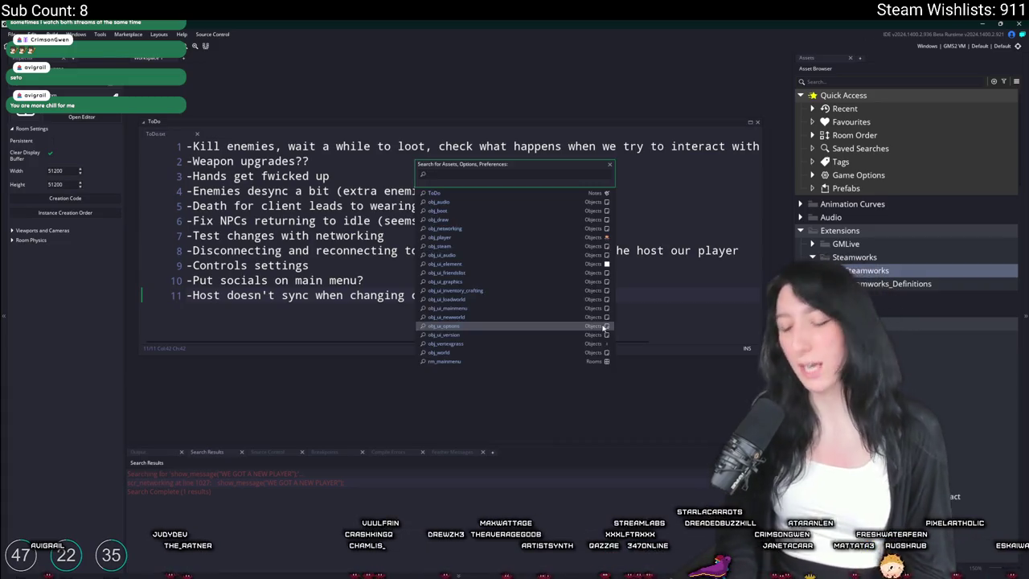
{"action": "type", "text": "campfi"}
{"action": "key", "text": "Return"}
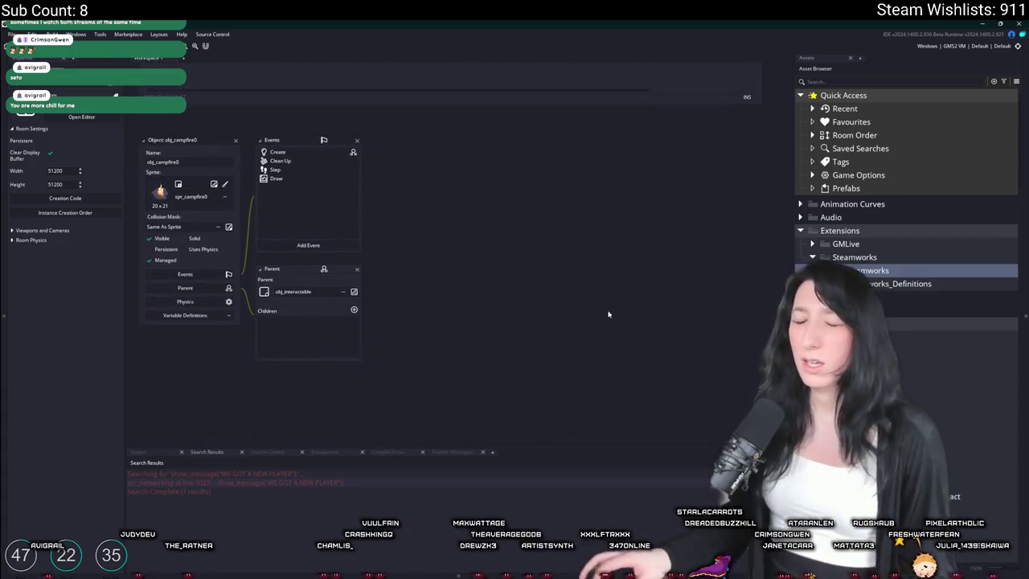
- Open the campfire's Create event code full-size, with side and bottom panels hidden
{"action": "left_click", "coordinate": [312, 152]}
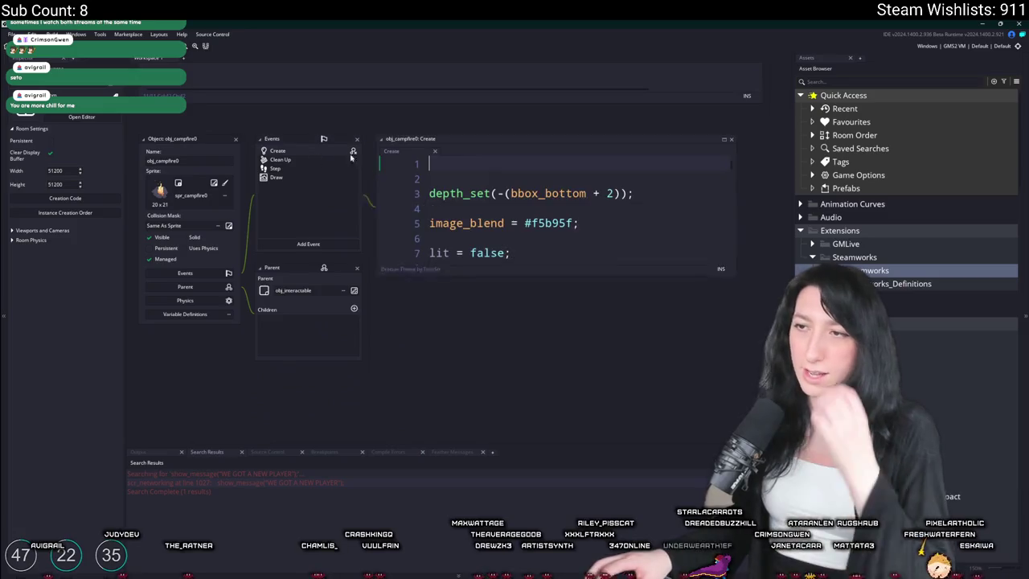
{"action": "left_click", "coordinate": [723, 139]}
{"action": "scroll", "coordinate": [450, 241], "scroll_direction": "down", "scroll_amount": 10}
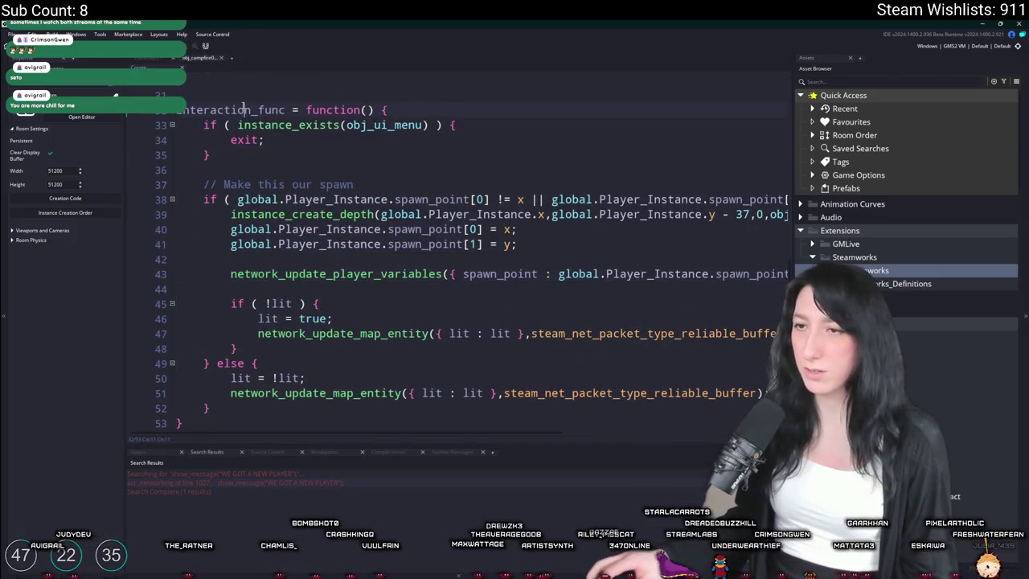
{"action": "key", "text": "F12"}
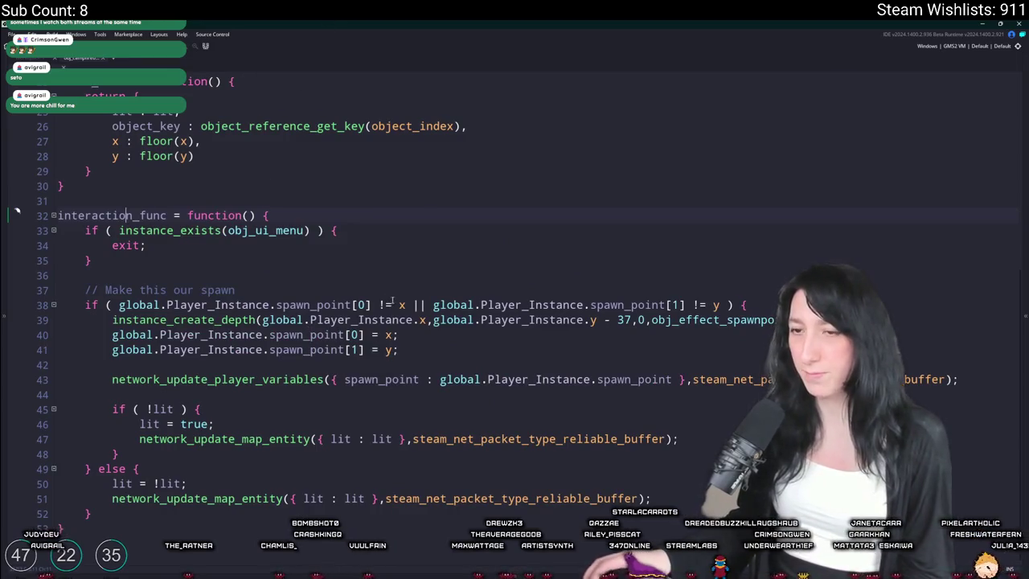
- Jump from the line 47 call to the network_update_map_entity definition
{"action": "left_click", "coordinate": [236, 439]}
{"action": "mouse_move", "coordinate": [250, 439]}
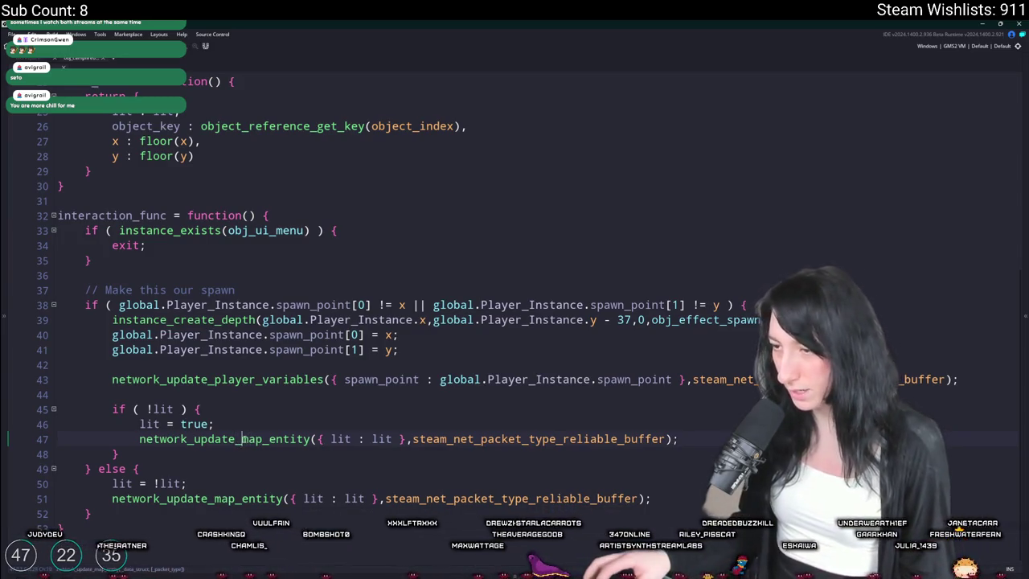
{"action": "left_click", "coordinate": [247, 399]}
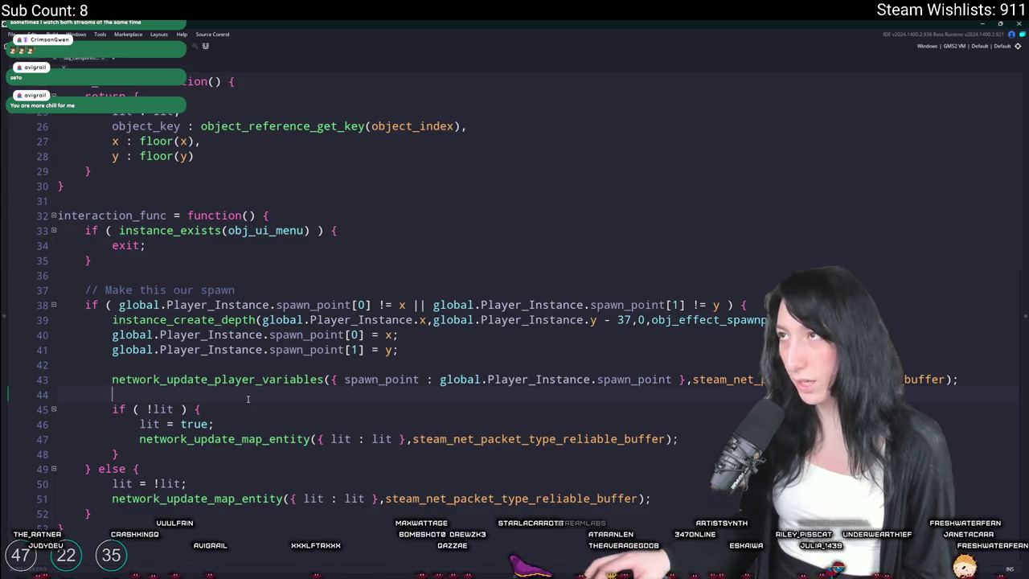
{"action": "middle_click", "coordinate": [225, 439]}
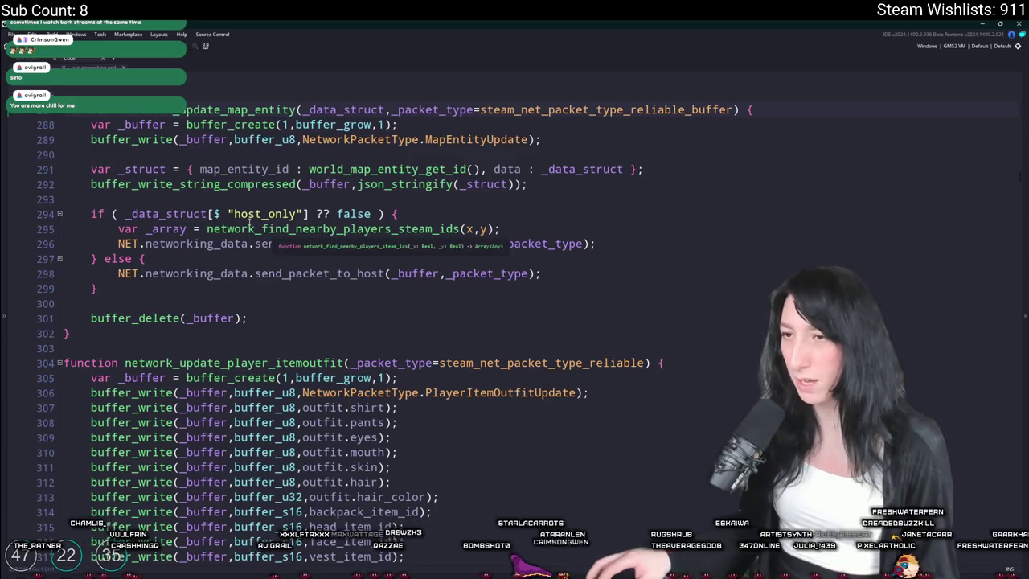
{"action": "left_click_drag", "start_coordinate": [227, 214], "coordinate": [302, 214]}
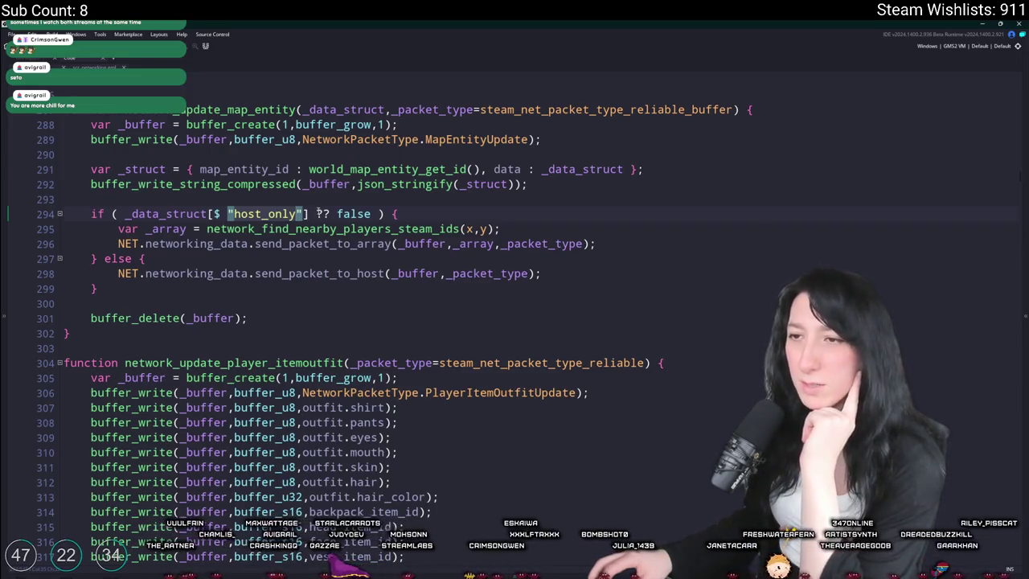
{"action": "left_click", "coordinate": [126, 214]}
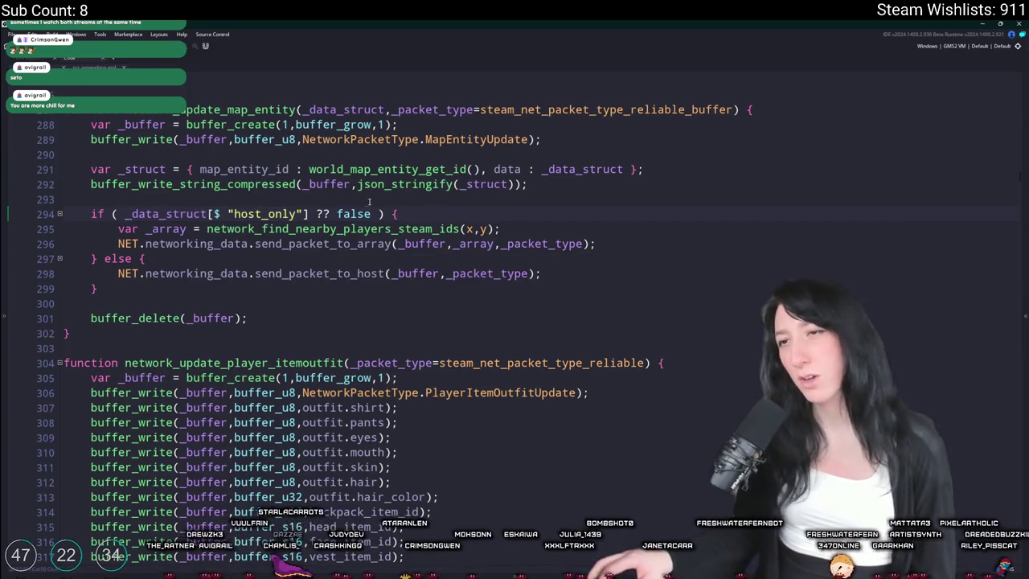
{"action": "left_click", "coordinate": [297, 214]}
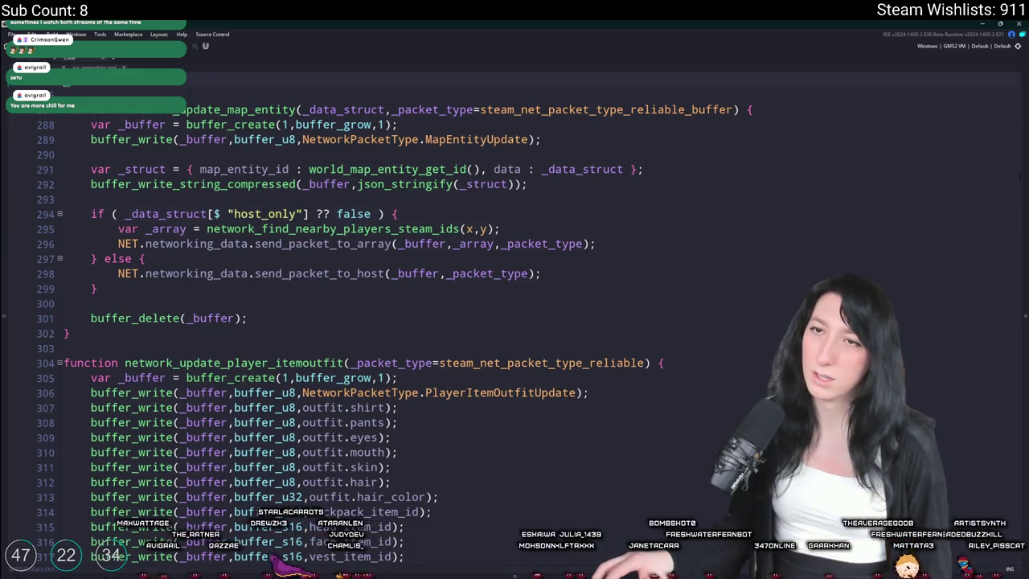
{"action": "key", "text": "alt+Left"}
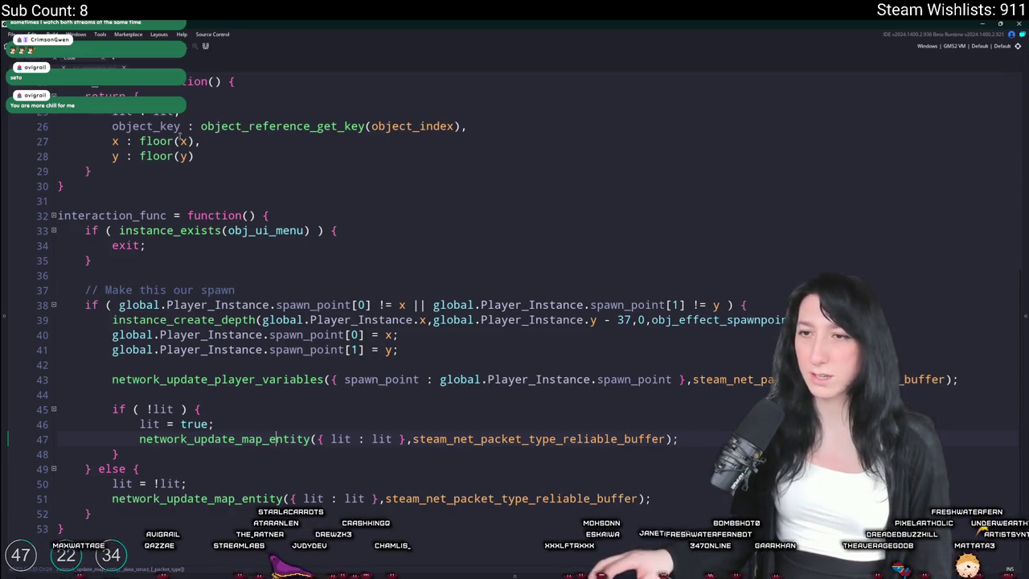
{"action": "key", "text": "alt+Right"}
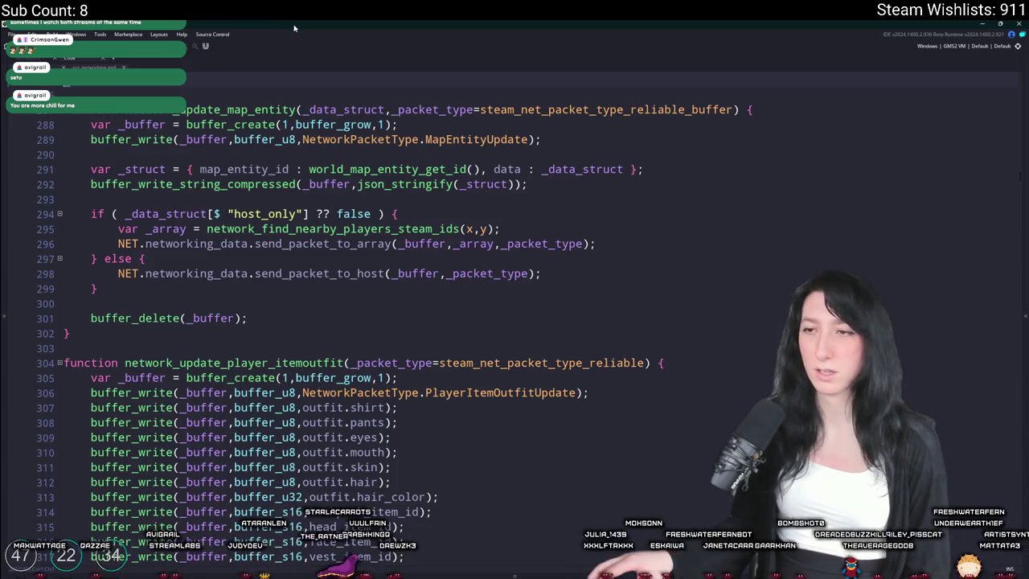
{"action": "mouse_move", "coordinate": [359, 274]}
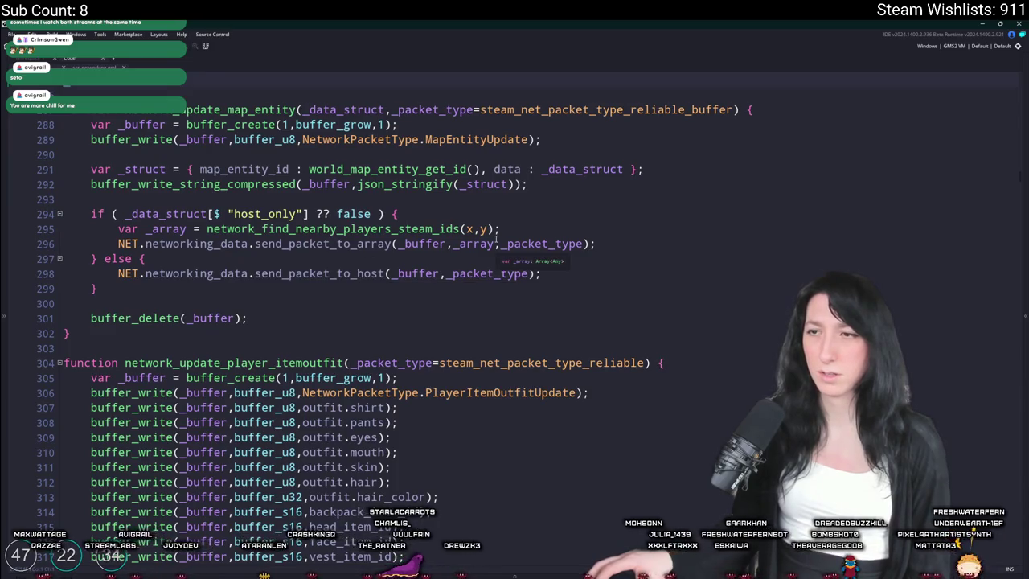
{"action": "mouse_move", "coordinate": [496, 238]}
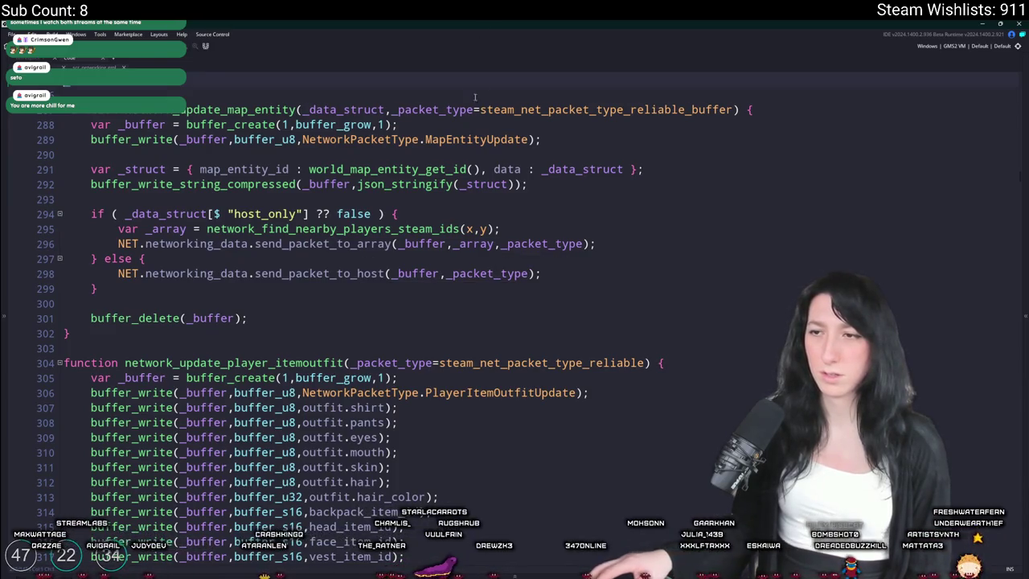
{"action": "left_click", "coordinate": [560, 277]}
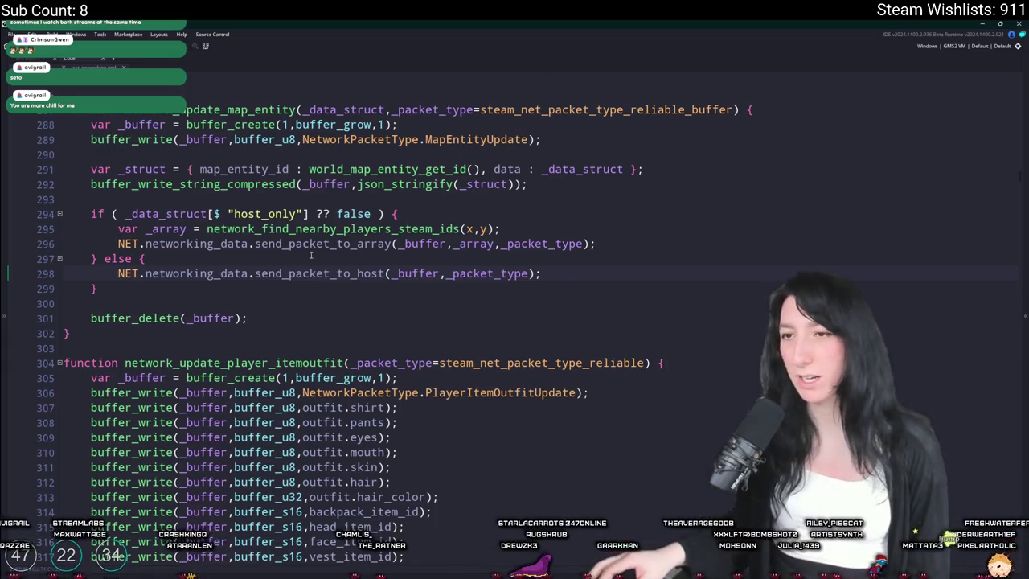
{"action": "key", "text": "ctrl+Tab"}
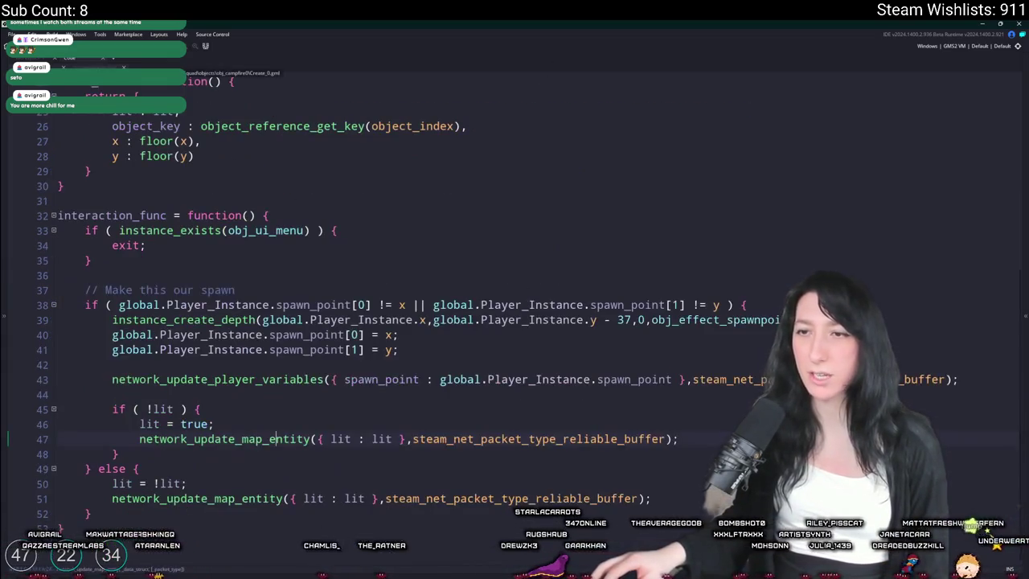
{"action": "key", "text": "ctrl+Tab"}
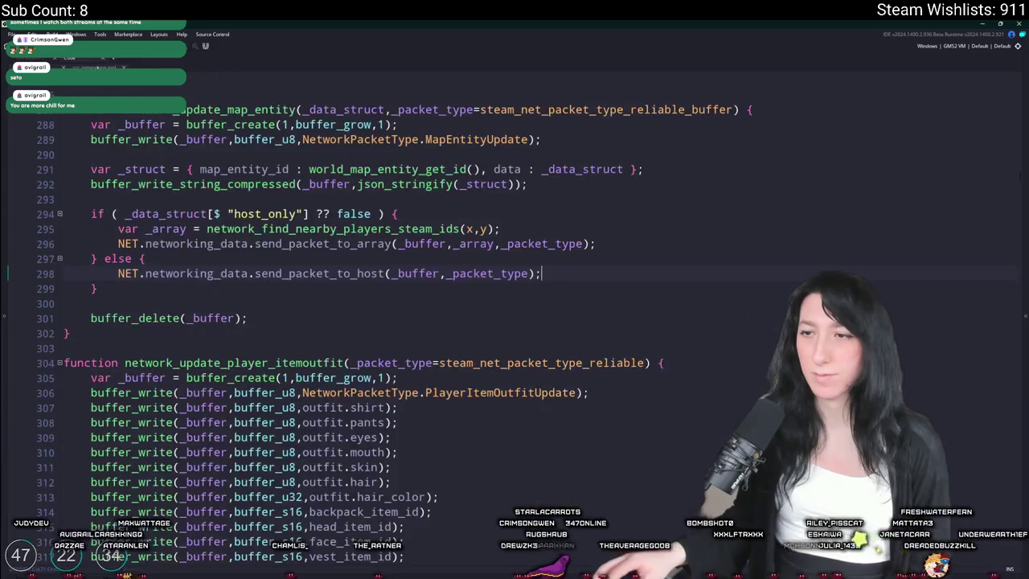
{"action": "left_click_drag", "start_coordinate": [598, 243], "coordinate": [129, 243]}
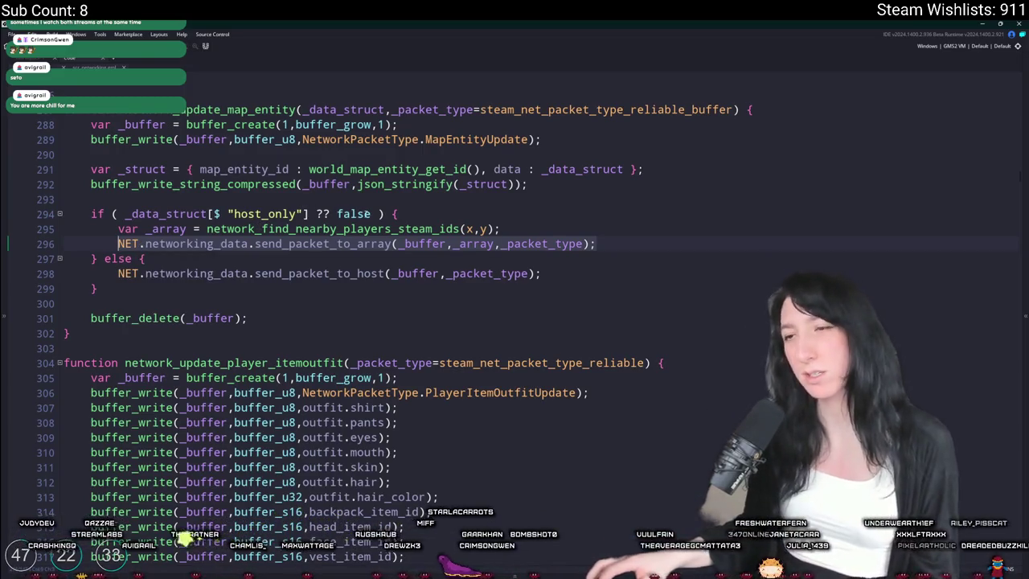
{"action": "key", "text": "Up"}
{"action": "key", "text": "Up"}
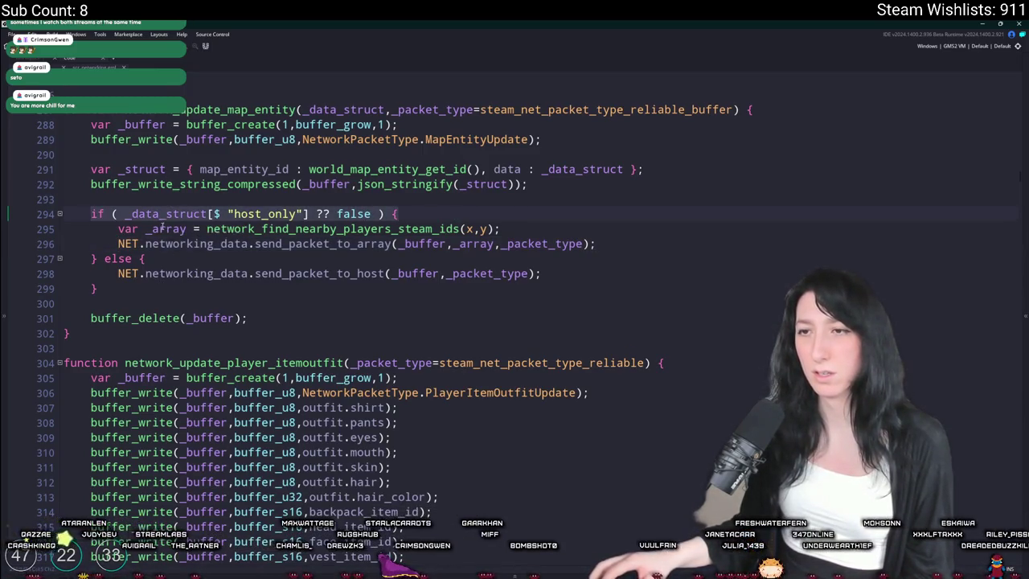
- Try a host_only lookup after else on line 297, then remove the == true comparison on line 294
{"action": "left_click", "coordinate": [131, 215]}
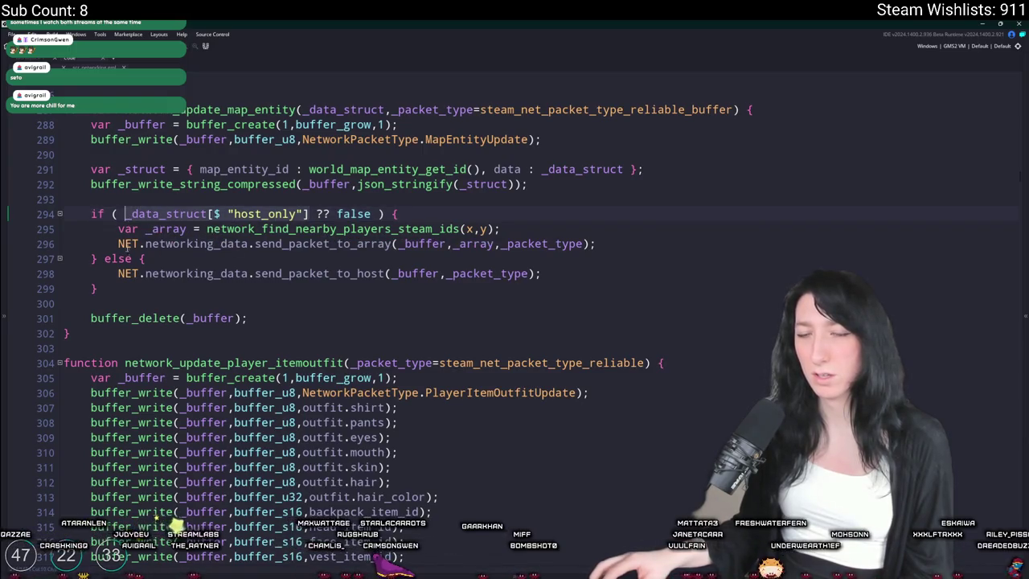
{"action": "left_click", "coordinate": [138, 258]}
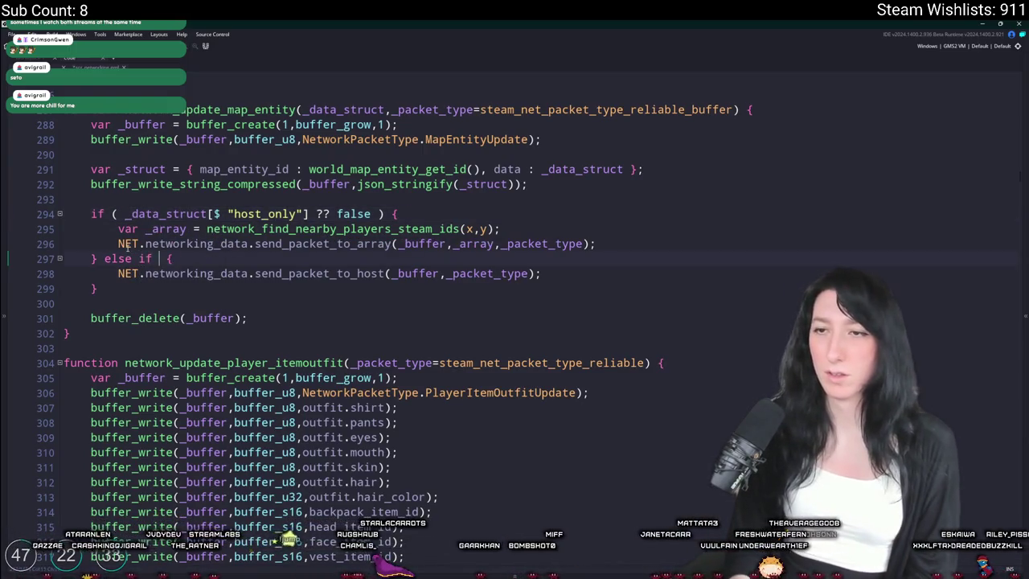
{"action": "type", "text": "("}
{"action": "type", "text": "_data_struct[$ \"host_only\"]"}
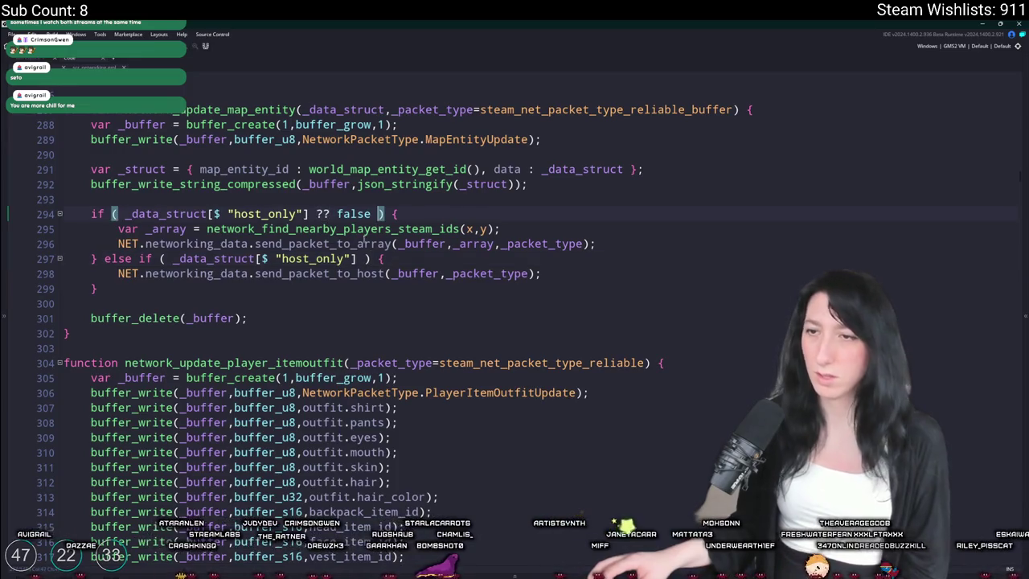
{"action": "key", "text": "ctrl+BackSpace"}
{"action": "key", "text": "ctrl+BackSpace"}
{"action": "key", "text": "ctrl+BackSpace"}
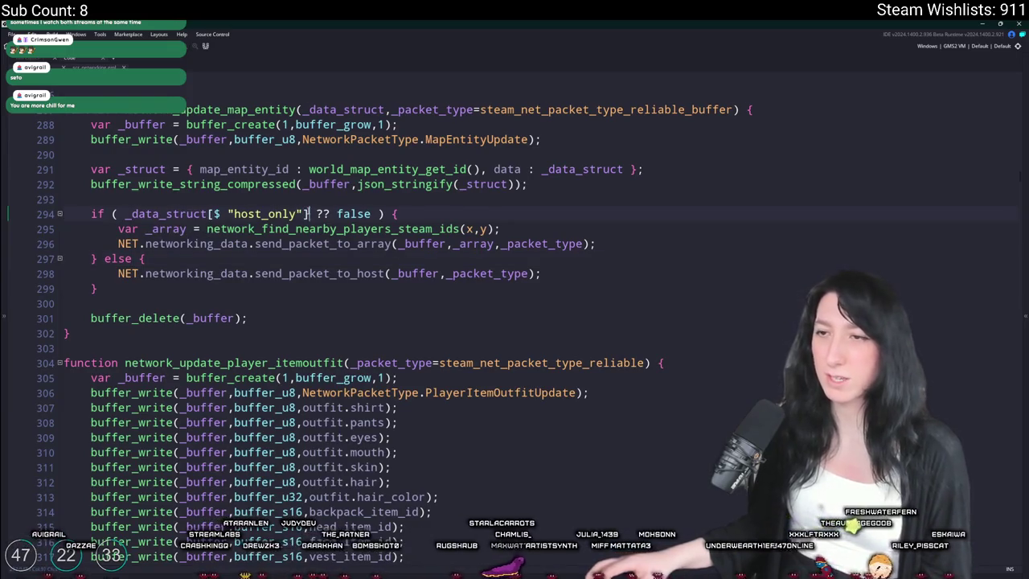
{"action": "type", "text": "==  true"}
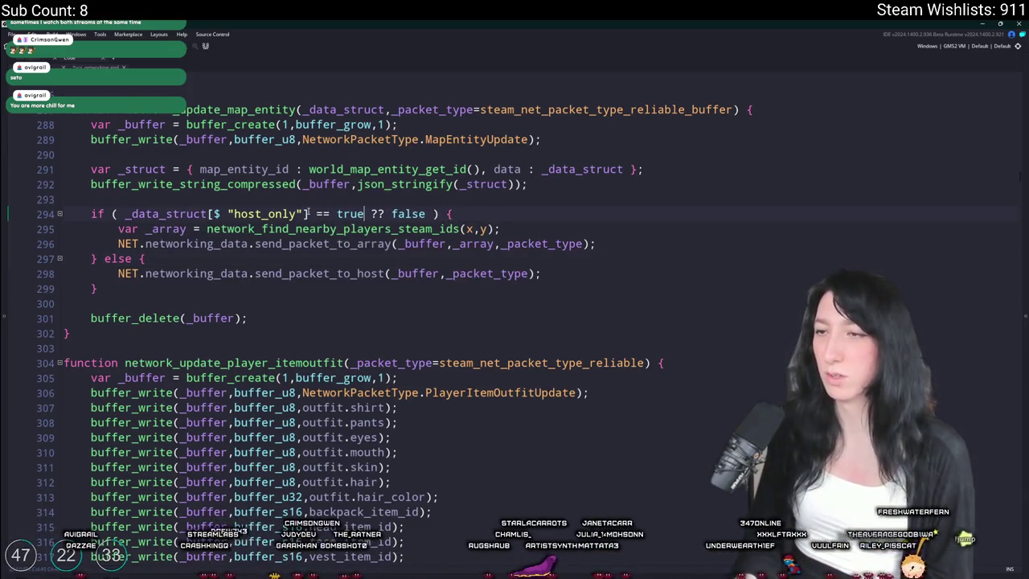
{"action": "key", "text": "ctrl+BackSpace"}
{"action": "key", "text": "ctrl+BackSpace"}
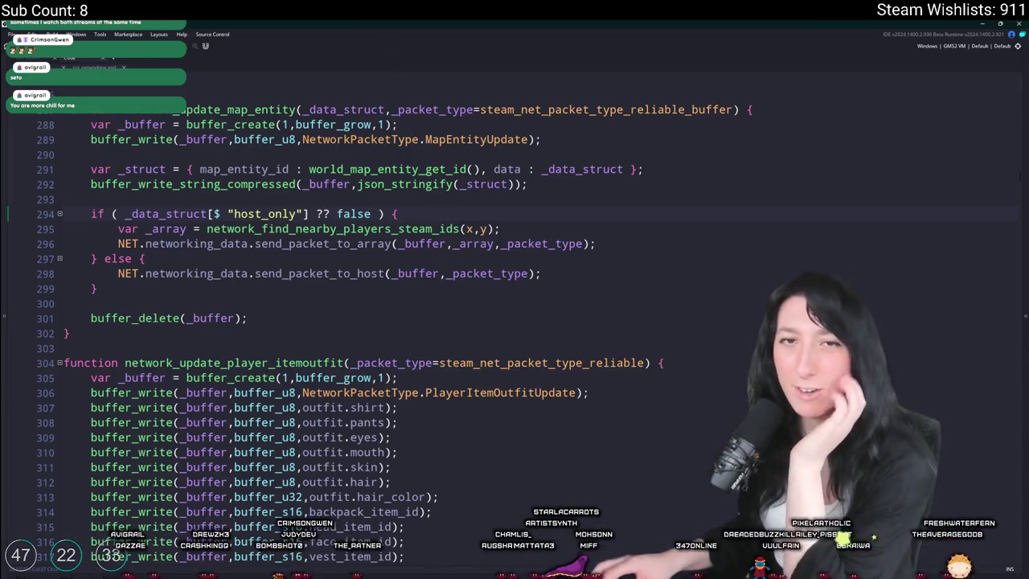
- Select the host_only string on line 294 and search the whole project for it
{"action": "left_click", "coordinate": [167, 214]}
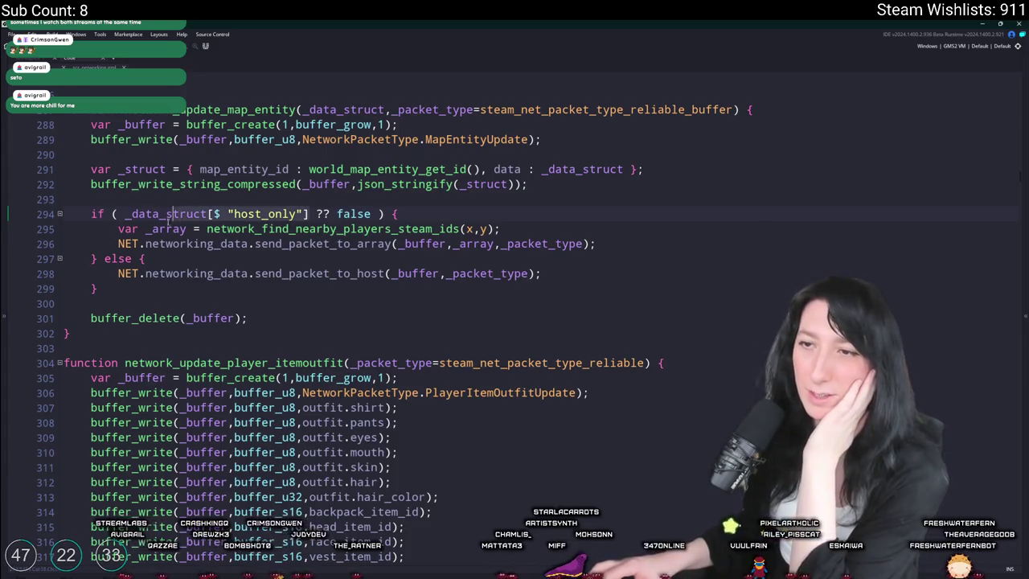
{"action": "double_click", "coordinate": [342, 214]}
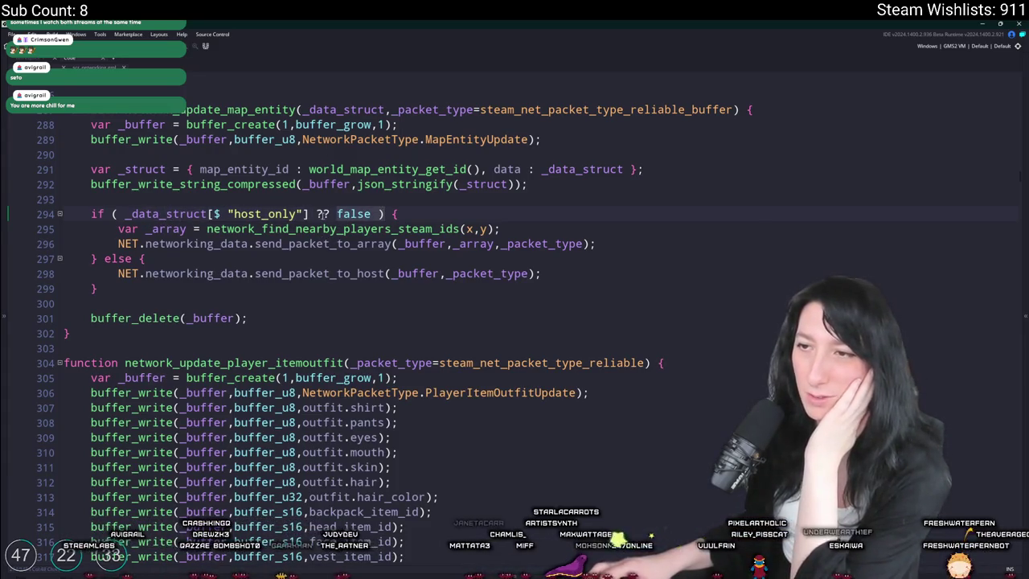
{"action": "left_click_drag", "start_coordinate": [306, 213], "coordinate": [125, 214]}
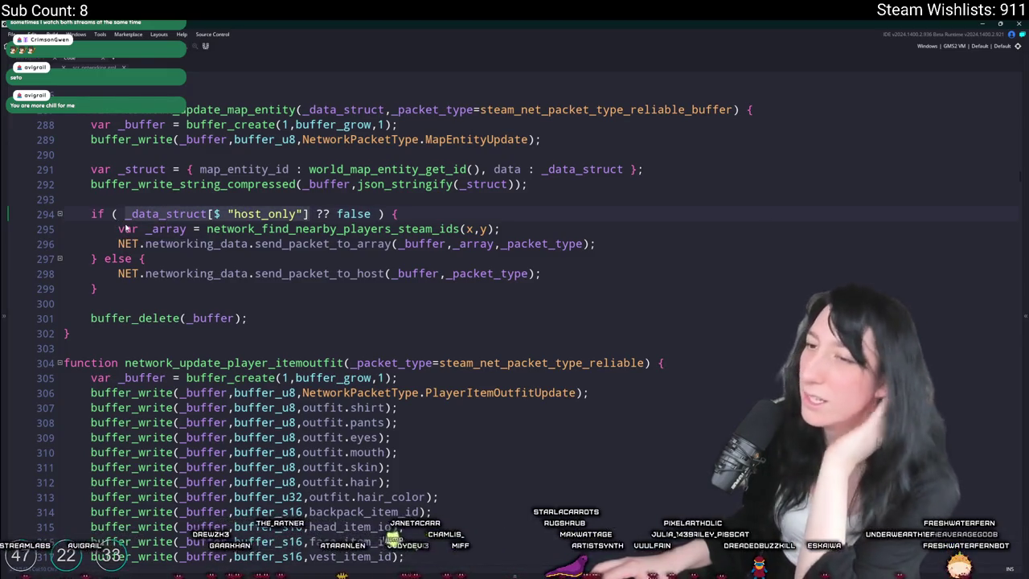
{"action": "double_click", "coordinate": [250, 214]}
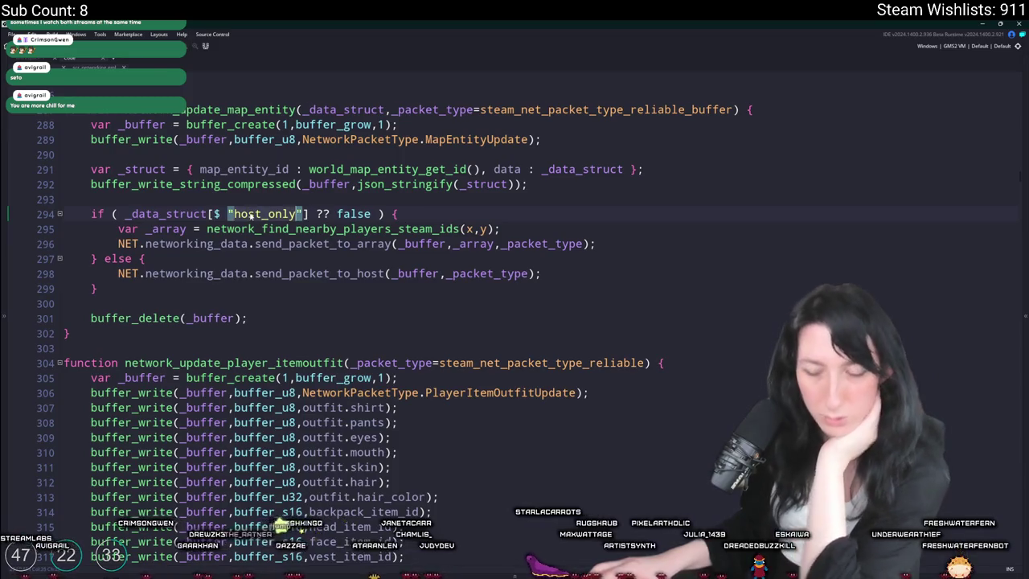
{"action": "key", "text": "ctrl+shift+f"}
{"action": "key", "text": "Return"}
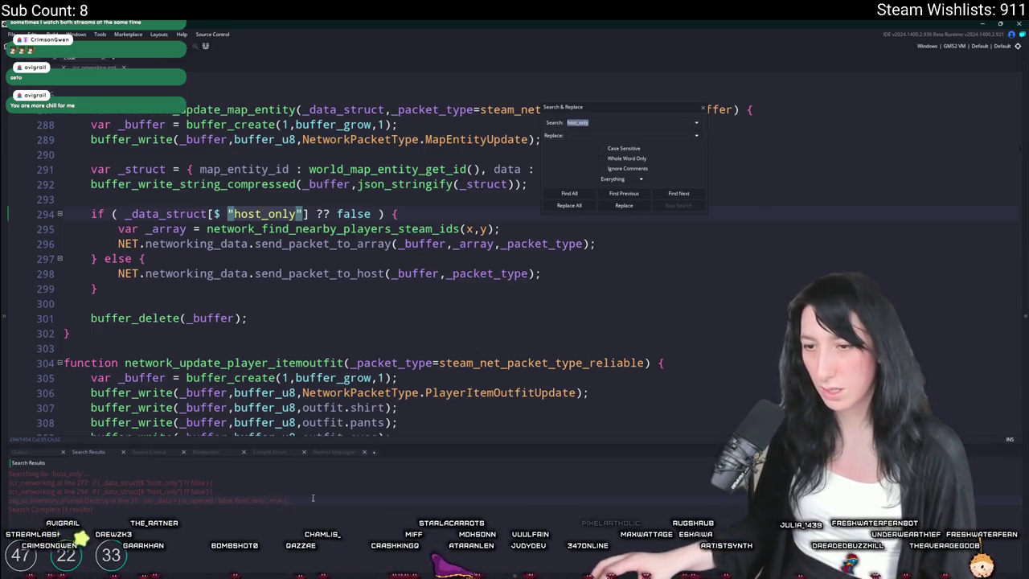
- Open and review the host_only use in the inventory Destroy event
{"action": "double_click", "coordinate": [357, 499]}
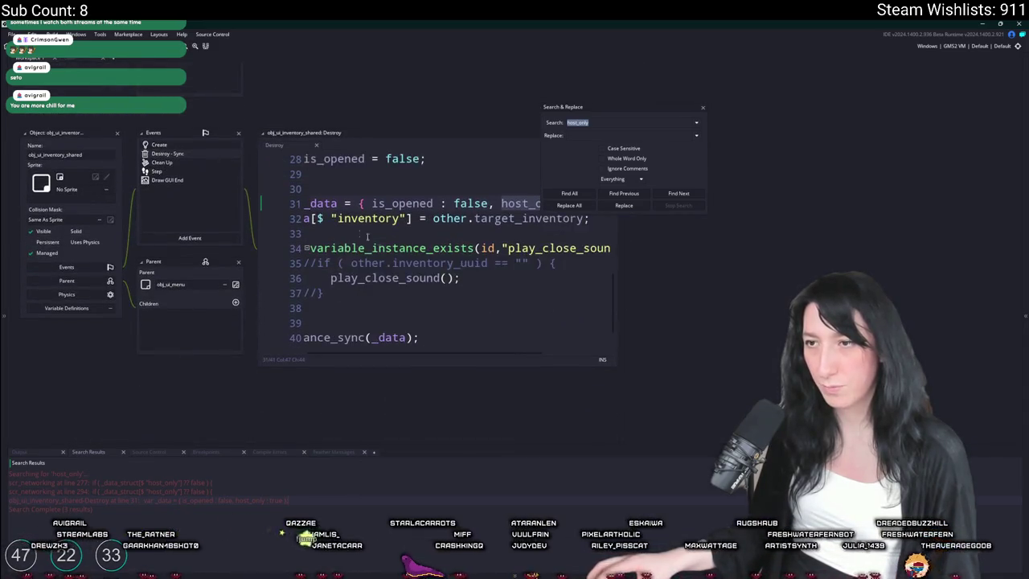
{"action": "left_click", "coordinate": [297, 266]}
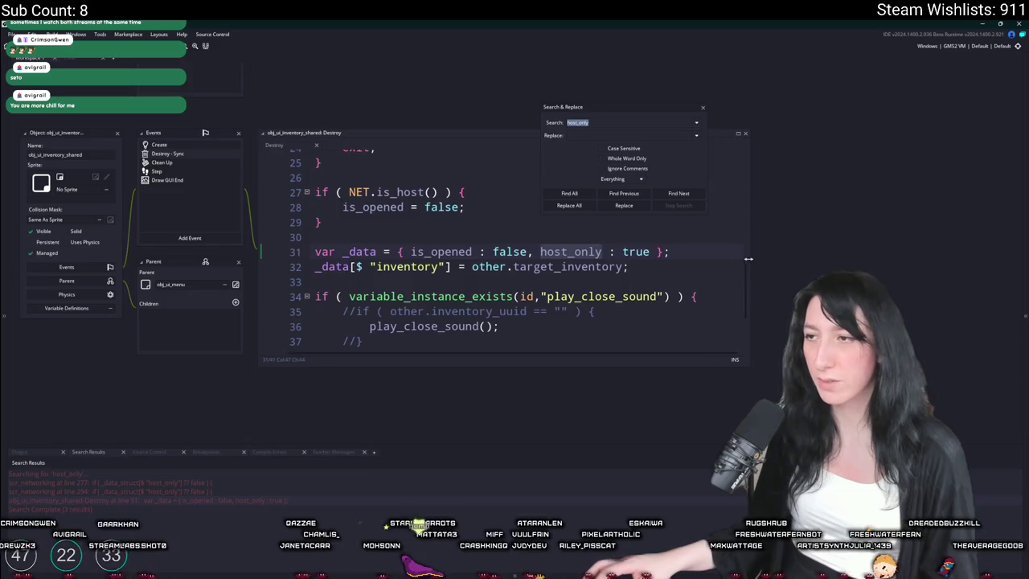
{"action": "key", "text": "Up"}
{"action": "scroll", "coordinate": [502, 268], "scroll_direction": "up", "scroll_amount": 2}
{"action": "scroll", "coordinate": [502, 268], "scroll_direction": "down", "scroll_amount": 1}
{"action": "scroll", "coordinate": [502, 268], "scroll_direction": "down", "scroll_amount": 1}
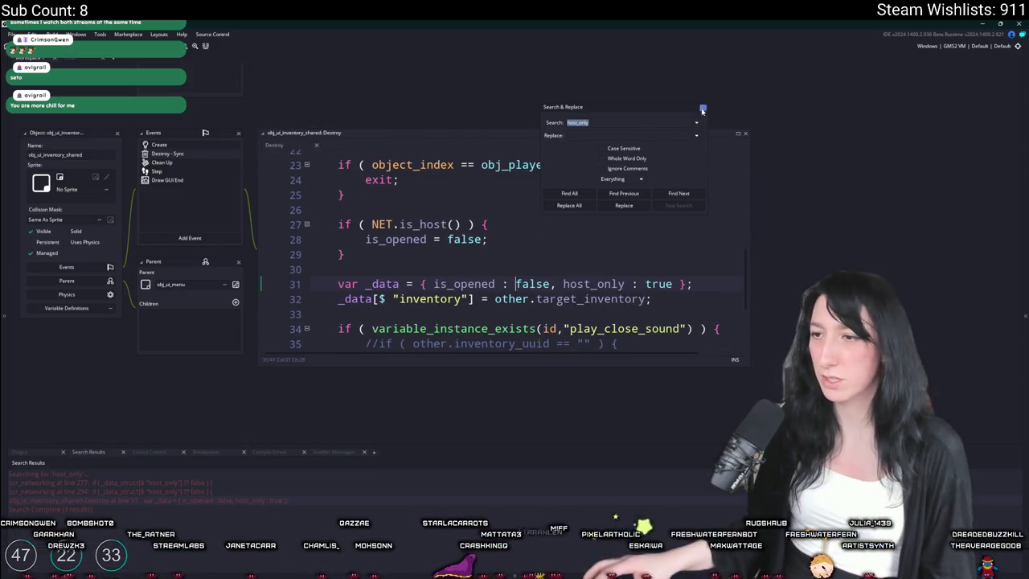
{"action": "scroll", "coordinate": [620, 216], "scroll_direction": "down", "scroll_amount": 2}
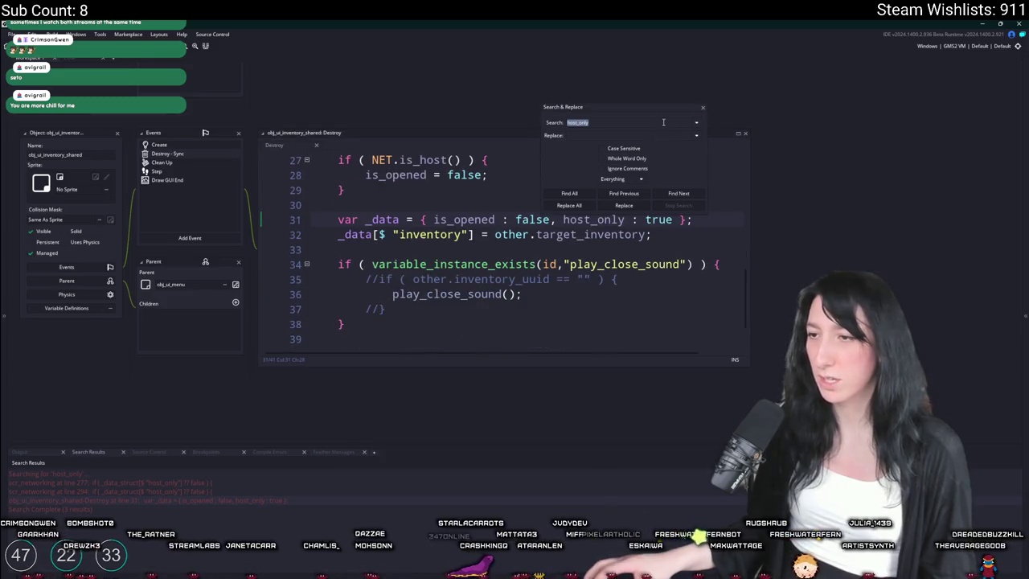
- Close the search box, check the _data inventory line, and go to scr_networking line 294
{"action": "left_click", "coordinate": [702, 107]}
{"action": "scroll", "coordinate": [359, 255], "scroll_direction": "up", "scroll_amount": 5}
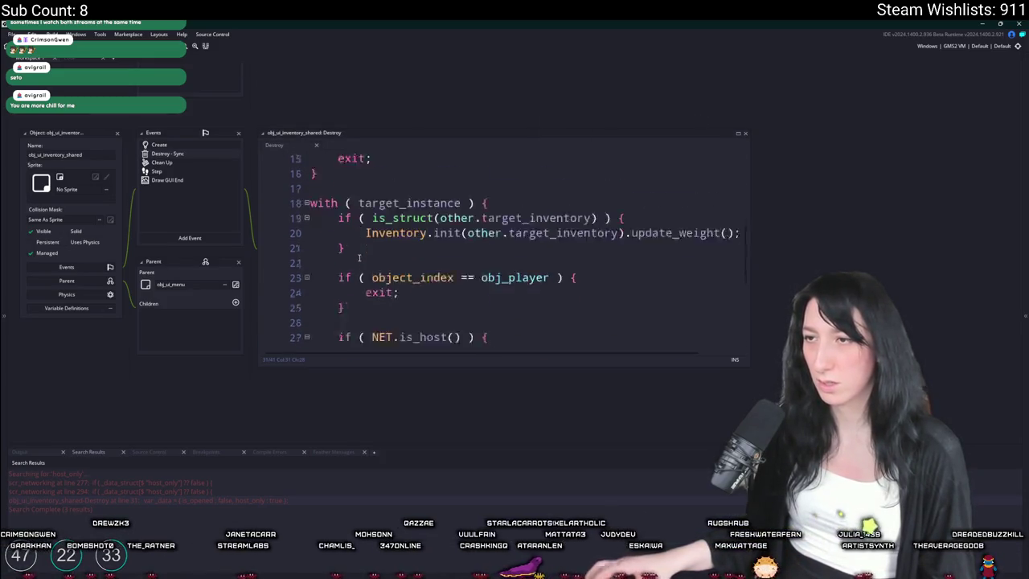
{"action": "scroll", "coordinate": [359, 255], "scroll_direction": "down", "scroll_amount": 5}
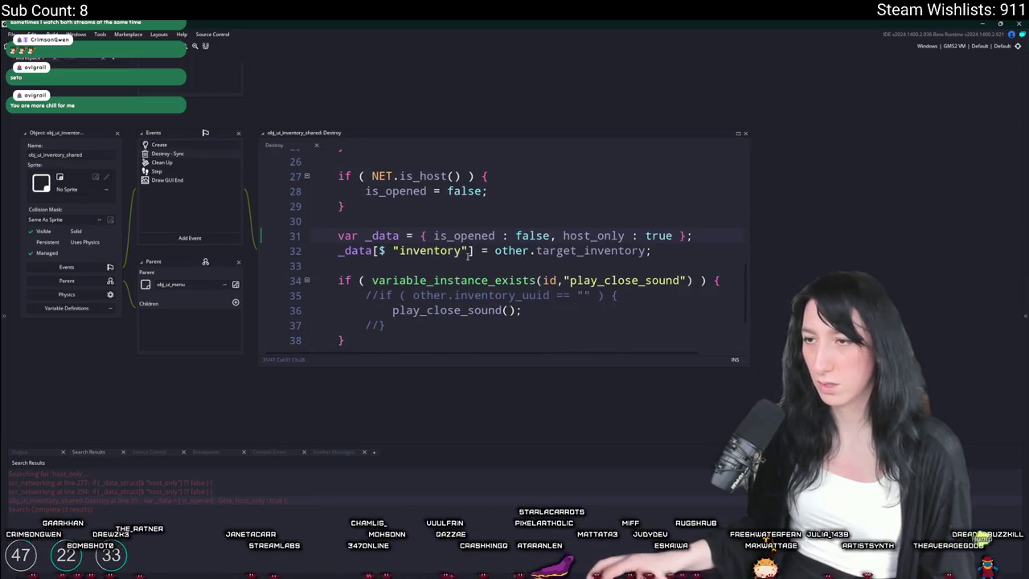
{"action": "left_click", "coordinate": [374, 250]}
{"action": "scroll", "coordinate": [317, 194], "scroll_direction": "down", "scroll_amount": 1}
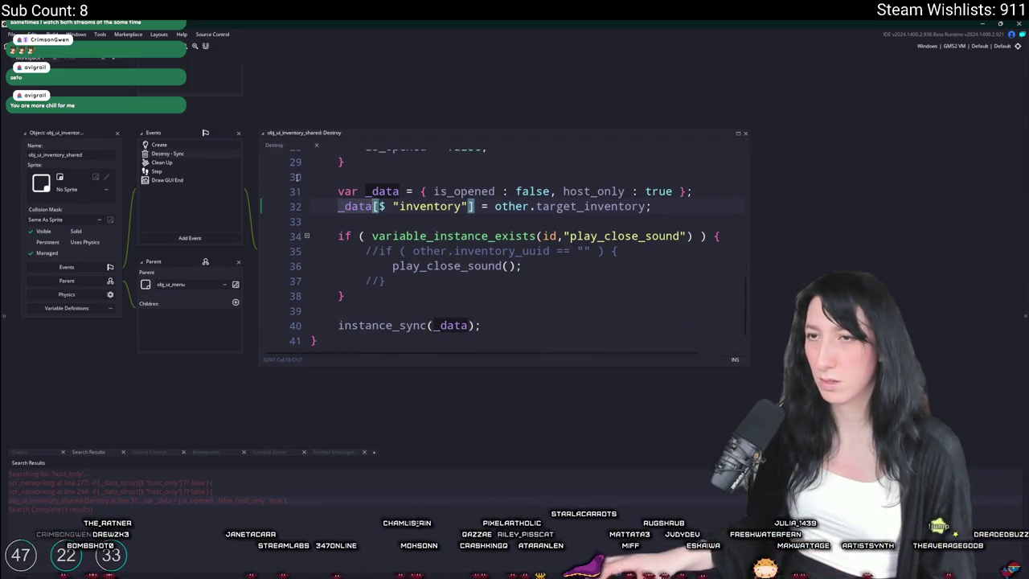
{"action": "left_click", "coordinate": [92, 59]}
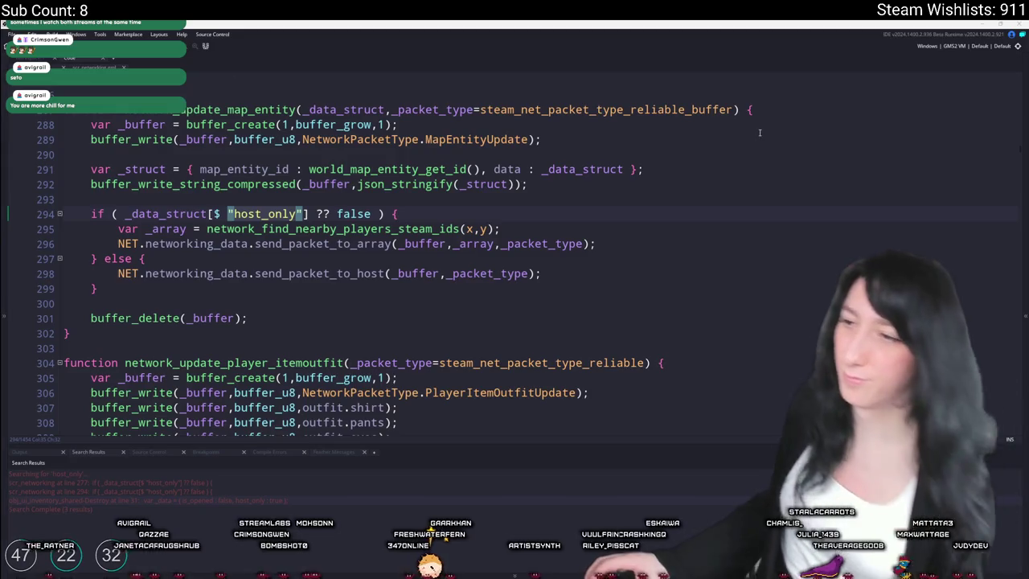
{"action": "scroll", "coordinate": [429, 224], "scroll_direction": "up", "scroll_amount": 1}
{"action": "left_click", "coordinate": [429, 224]}
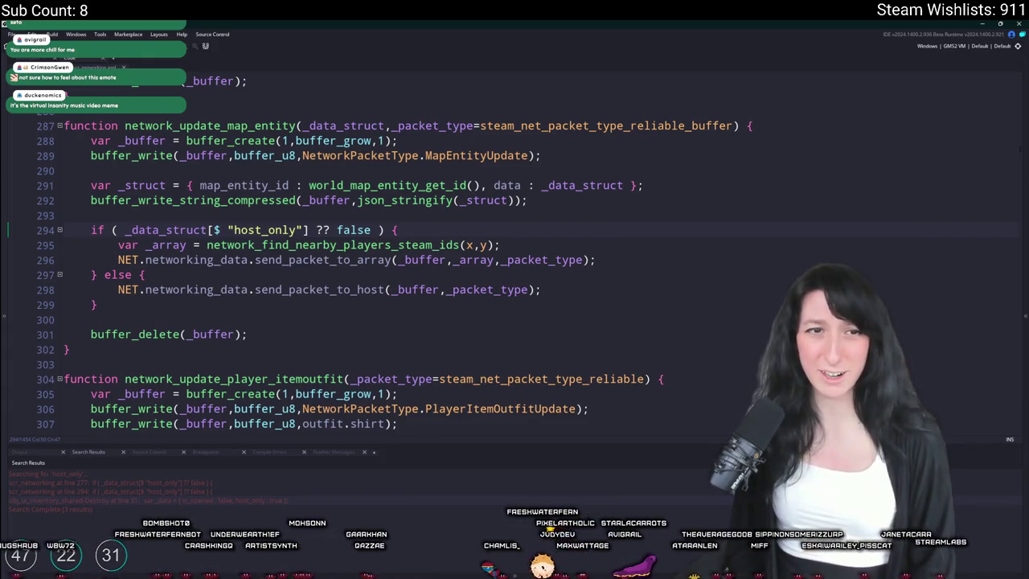
{"action": "key", "text": "ctrl+z"}
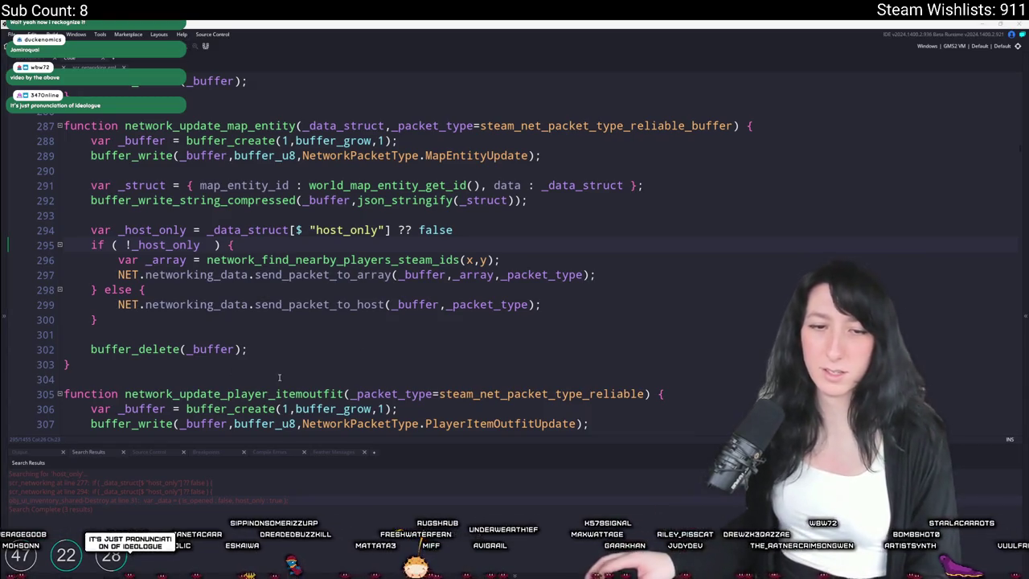
- Tidy the end of line 297 in the host_only branch code
{"action": "left_click", "coordinate": [399, 295]}
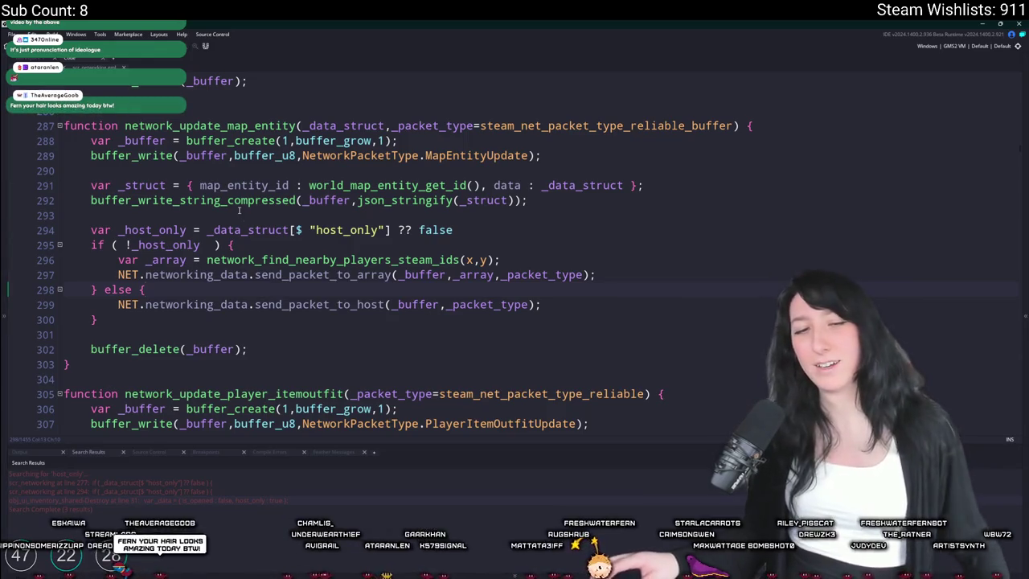
{"action": "left_click", "coordinate": [620, 274]}
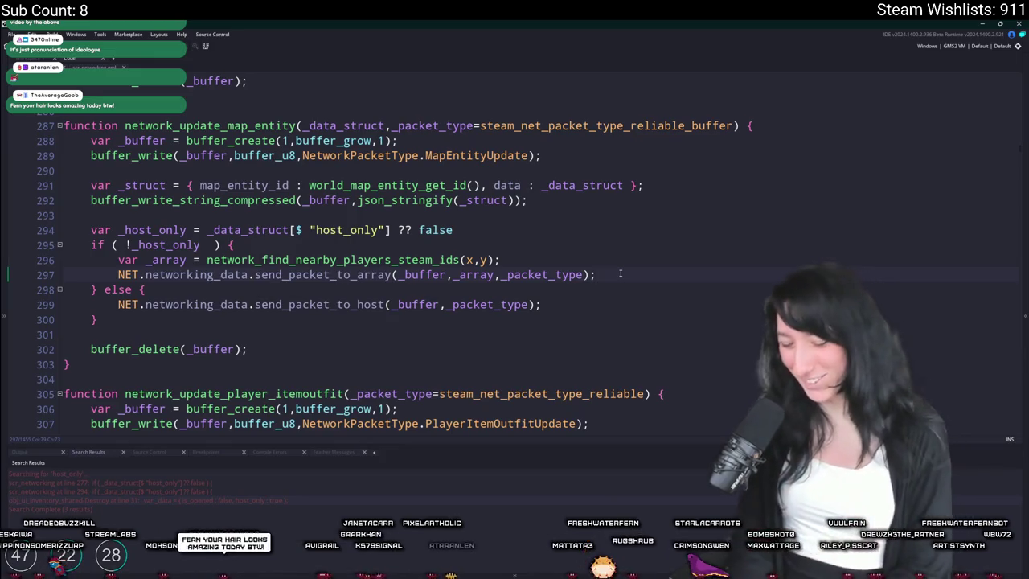
{"action": "type", "text": "tt"}
{"action": "key", "text": "BackSpace"}
{"action": "key", "text": "BackSpace"}
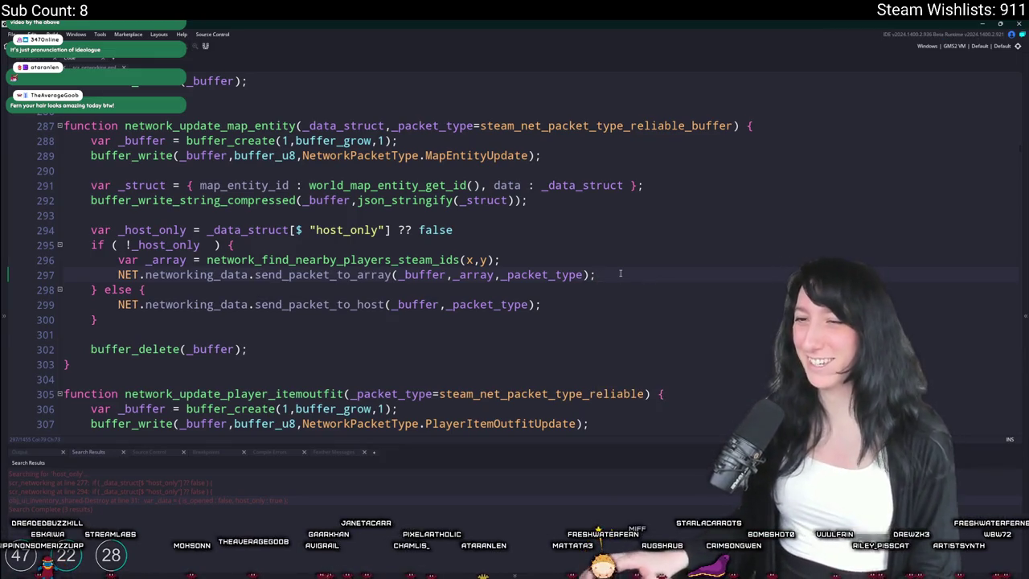
- Search assets for 'todo' with Ctrl+T and open the ToDo note
{"action": "key", "text": "ctrl+t"}
{"action": "type", "text": "todo"}
{"action": "key", "text": "Return"}
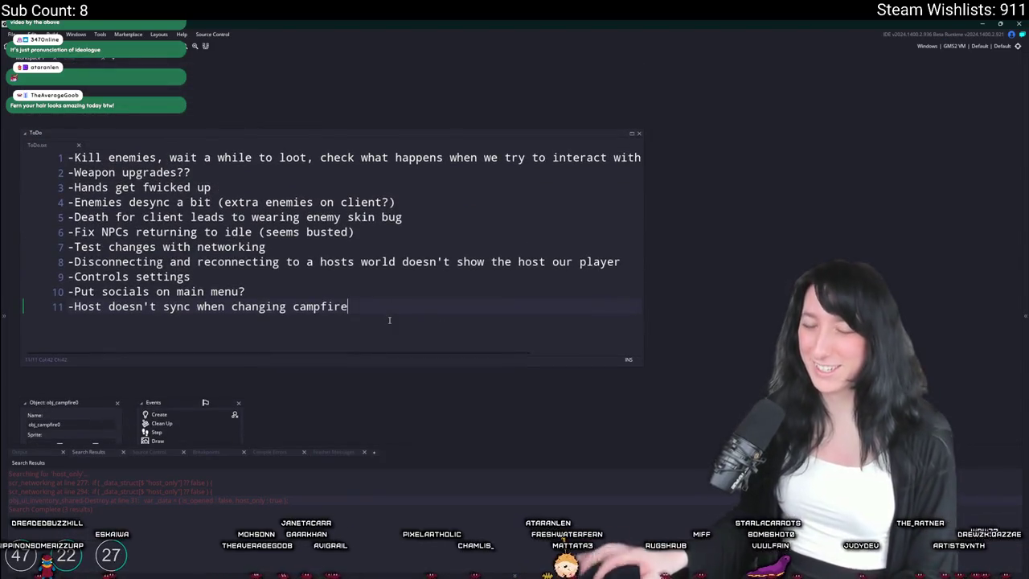
- Build and run Gum Squad, checking the obj_ui_mainmenu Create_0.gml diff while it launches
{"action": "key", "text": "F5"}
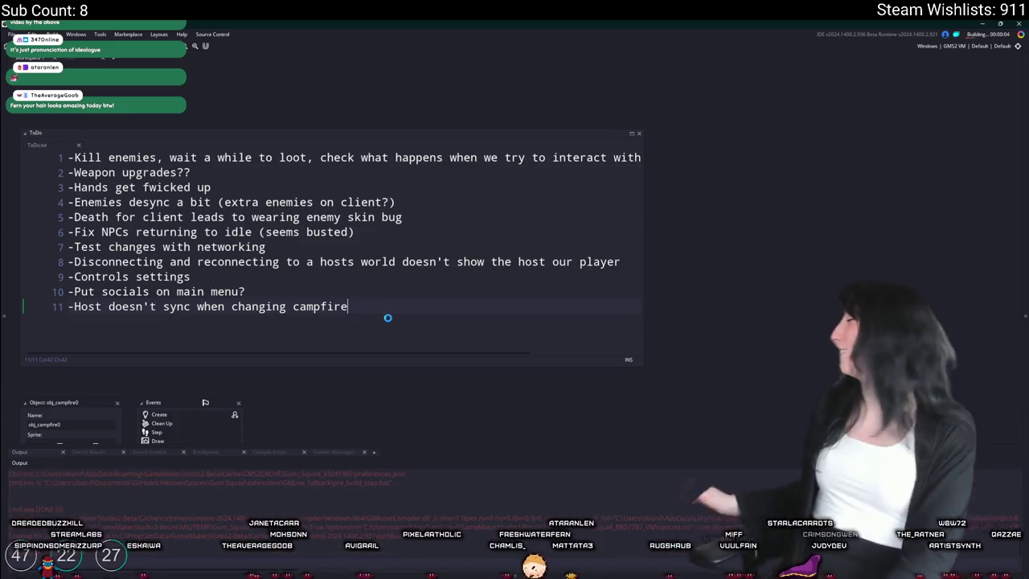
{"action": "key", "text": "alt+Tab"}
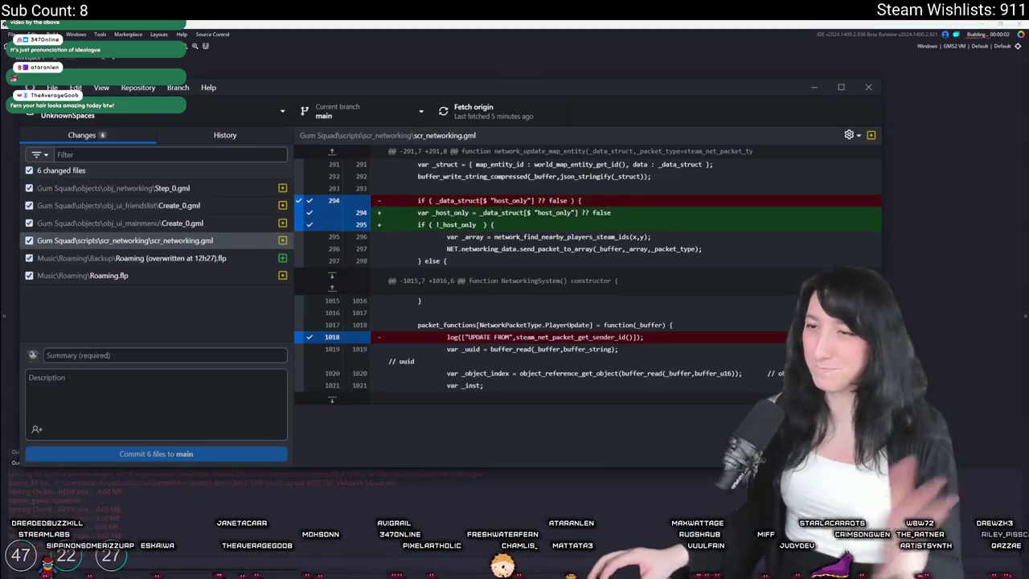
{"action": "left_click", "coordinate": [216, 222]}
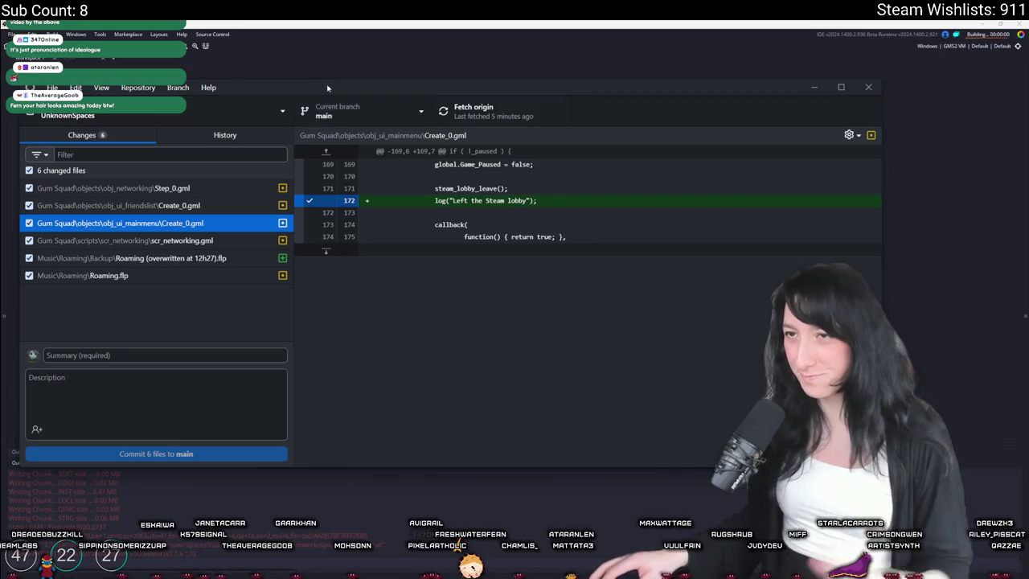
{"action": "key", "text": "alt+Tab"}
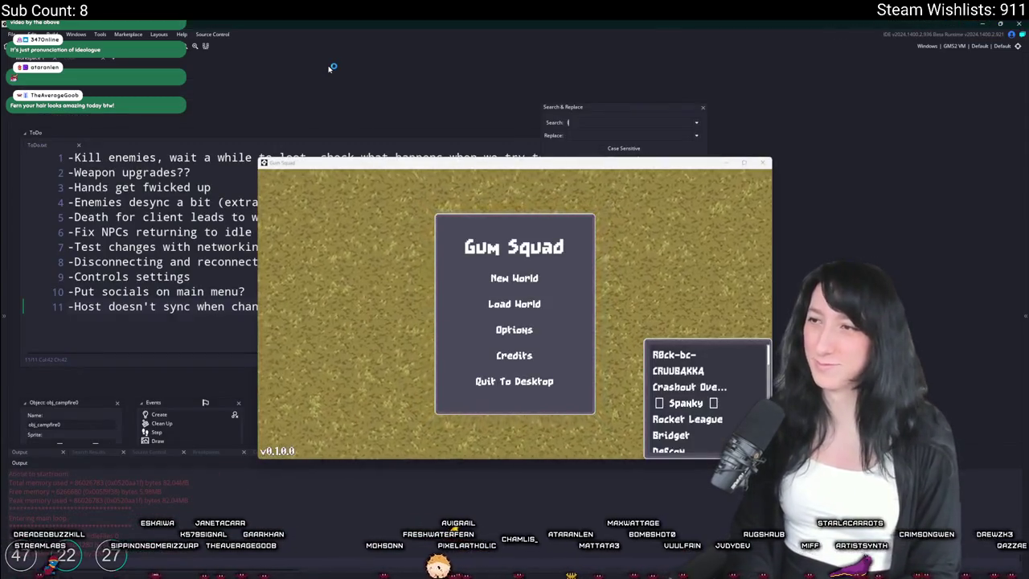
- Scroll through the log( search results while the game goes fullscreen
{"action": "scroll", "coordinate": [203, 501], "scroll_direction": "down", "scroll_amount": 2}
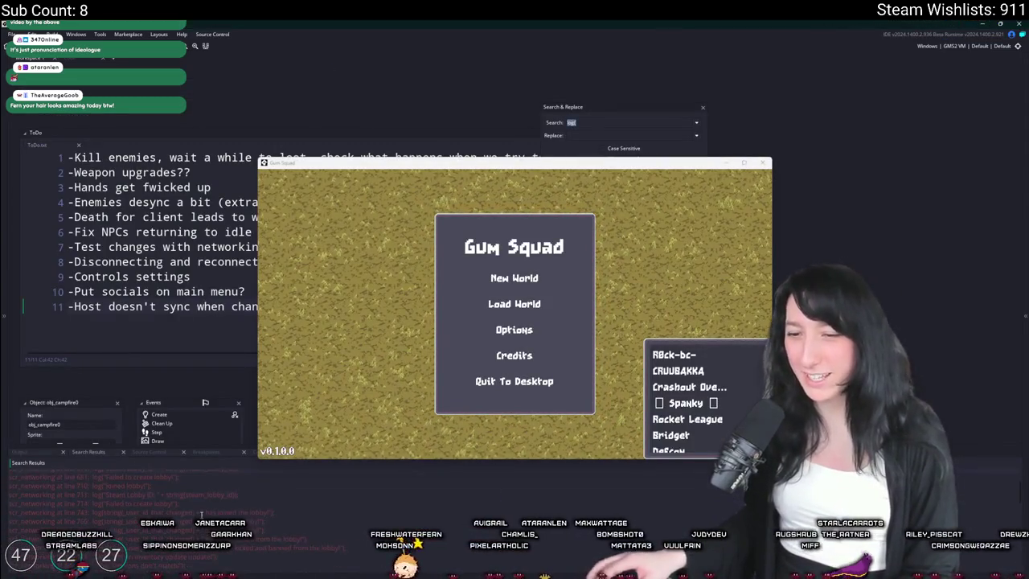
{"action": "scroll", "coordinate": [209, 515], "scroll_direction": "down", "scroll_amount": 2}
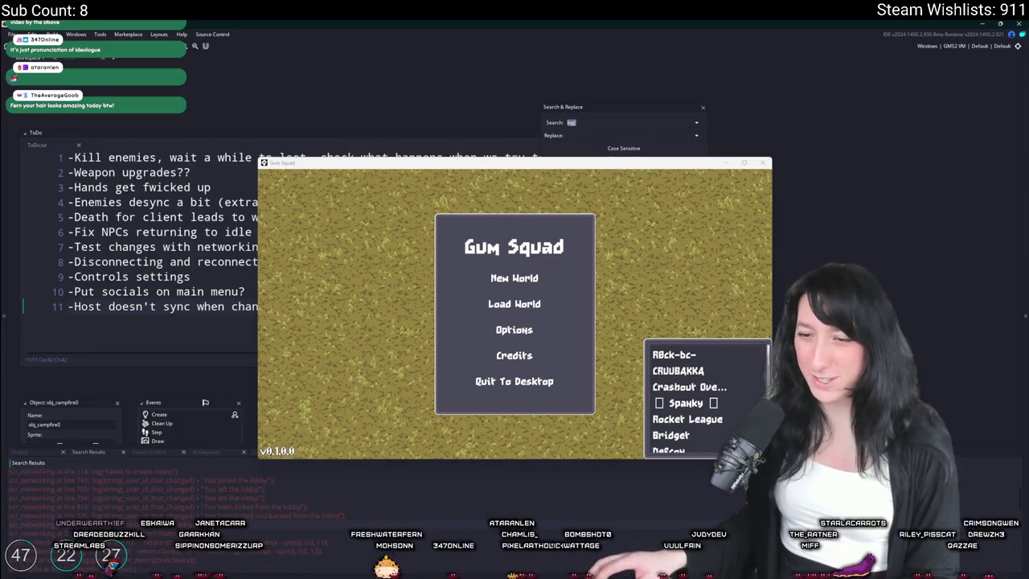
{"action": "scroll", "coordinate": [226, 518], "scroll_direction": "down", "scroll_amount": 5}
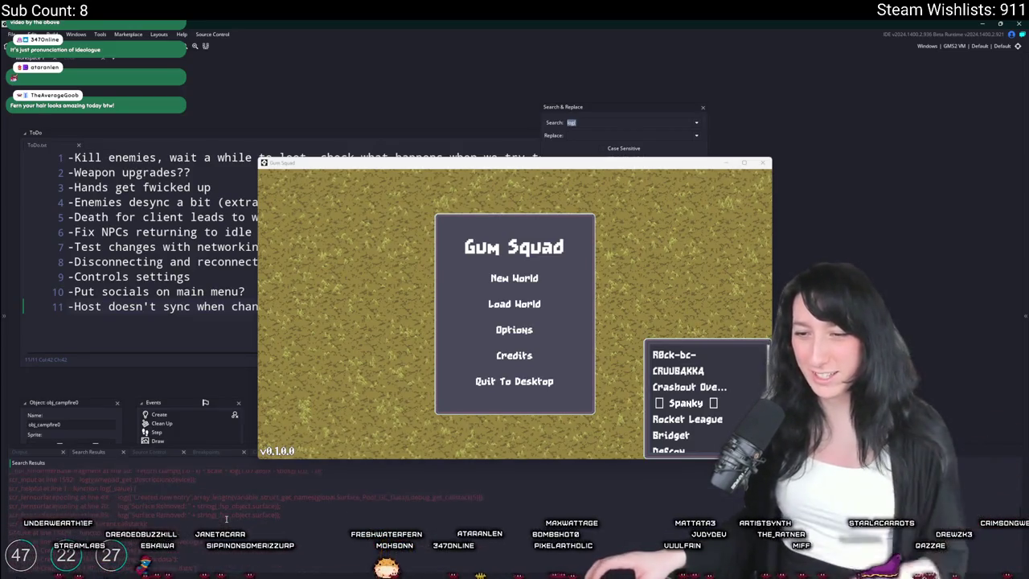
{"action": "scroll", "coordinate": [226, 519], "scroll_direction": "down", "scroll_amount": 3}
{"action": "scroll", "coordinate": [226, 518], "scroll_direction": "down", "scroll_amount": 3}
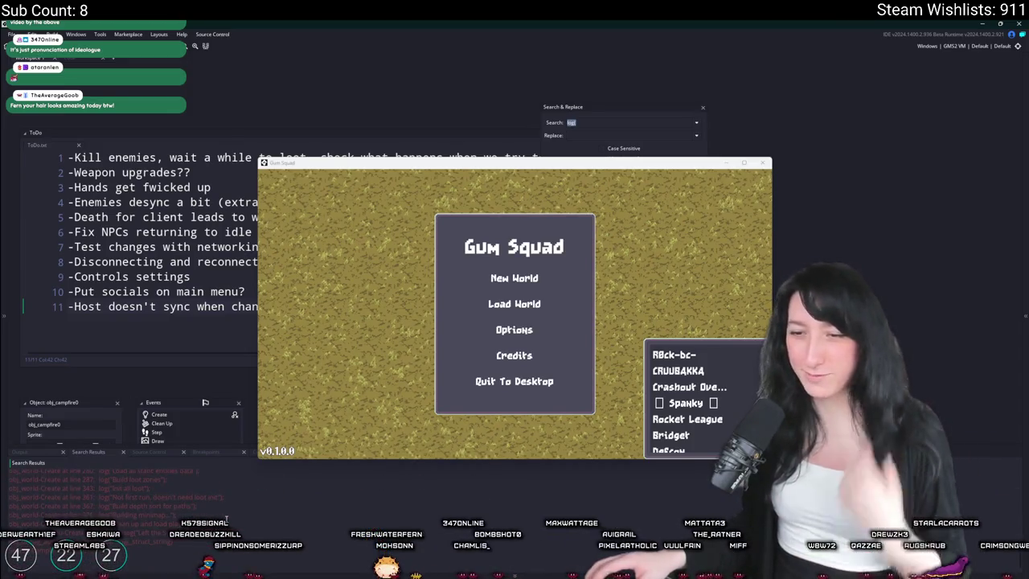
{"action": "scroll", "coordinate": [226, 519], "scroll_direction": "up", "scroll_amount": 10}
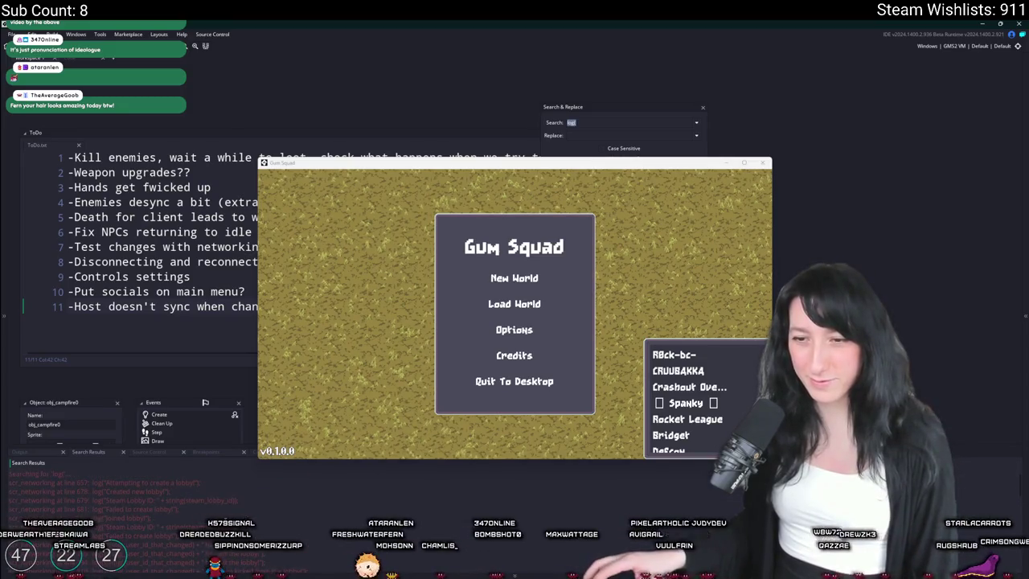
{"action": "scroll", "coordinate": [226, 519], "scroll_direction": "down", "scroll_amount": 3}
{"action": "scroll", "coordinate": [212, 515], "scroll_direction": "down", "scroll_amount": 1}
{"action": "scroll", "coordinate": [212, 516], "scroll_direction": "down", "scroll_amount": 2}
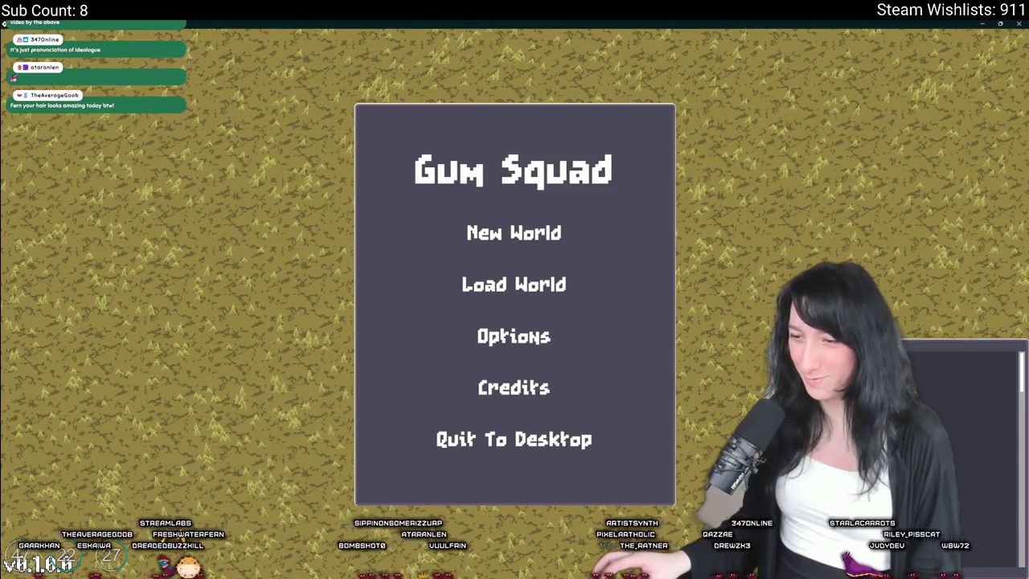
- Commit the six changed files to main as 'Fixed up the guy' and push to origin
{"action": "key", "text": "alt+Tab"}
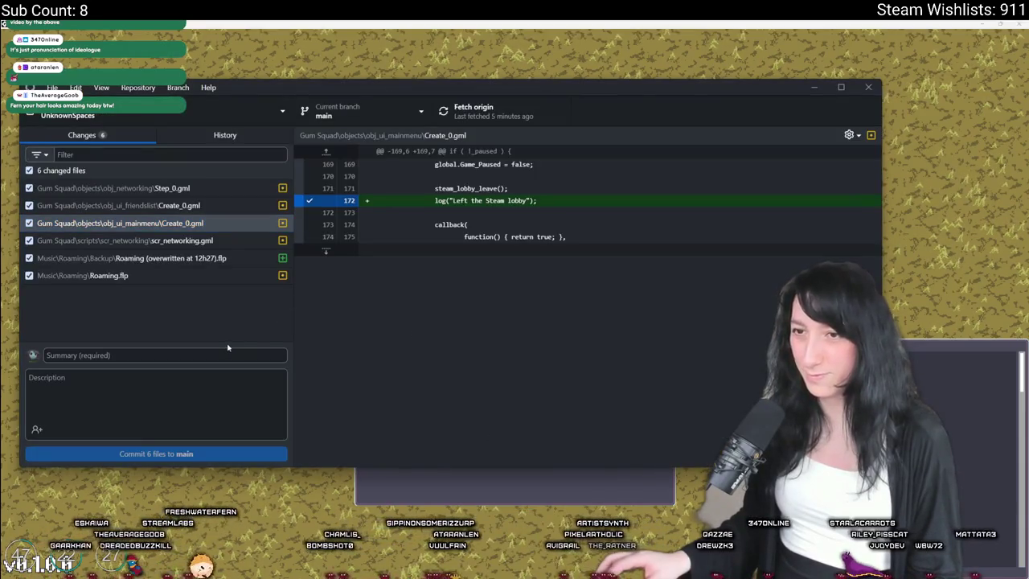
{"action": "left_click", "coordinate": [198, 257]}
{"action": "left_click", "coordinate": [161, 347]}
{"action": "type", "text": "Fixed up the guy"}
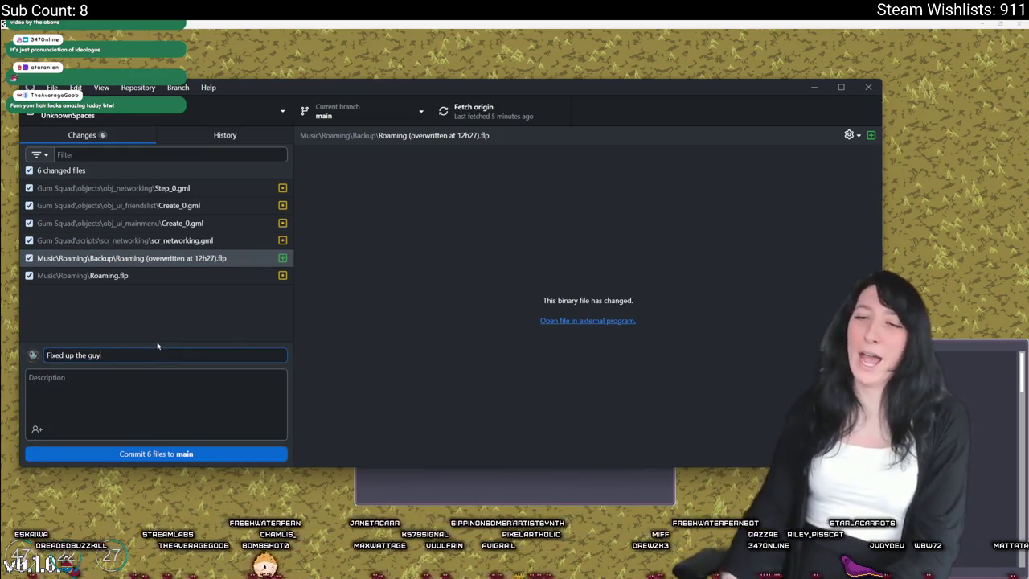
{"action": "left_click", "coordinate": [179, 453]}
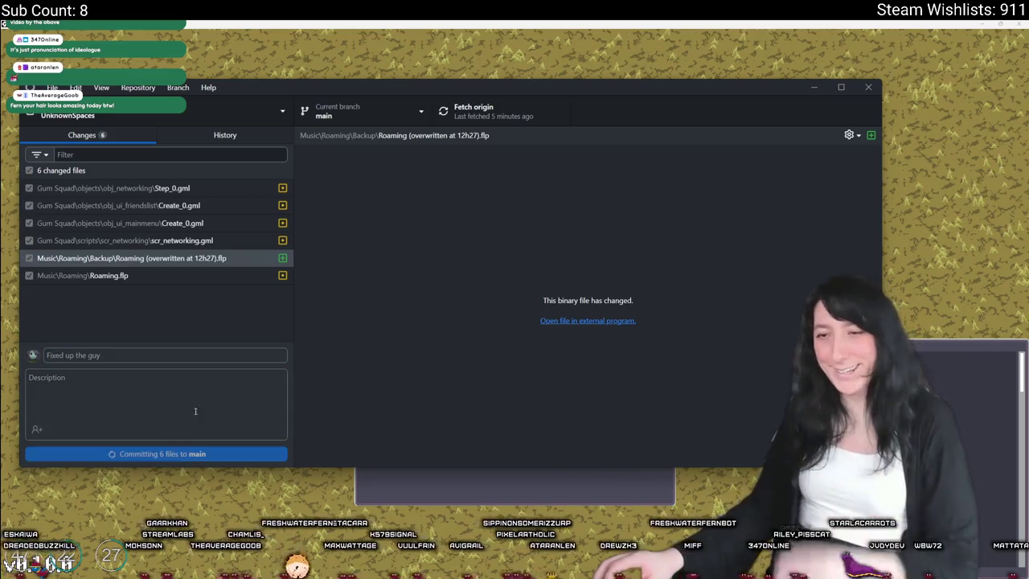
{"action": "left_click", "coordinate": [474, 107]}
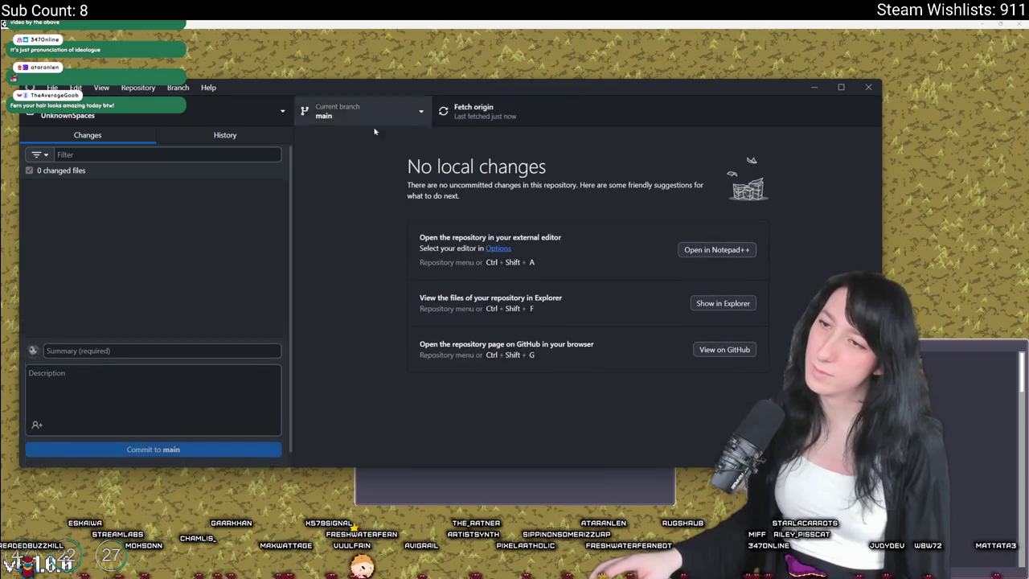
{"action": "key", "text": "alt+Tab"}
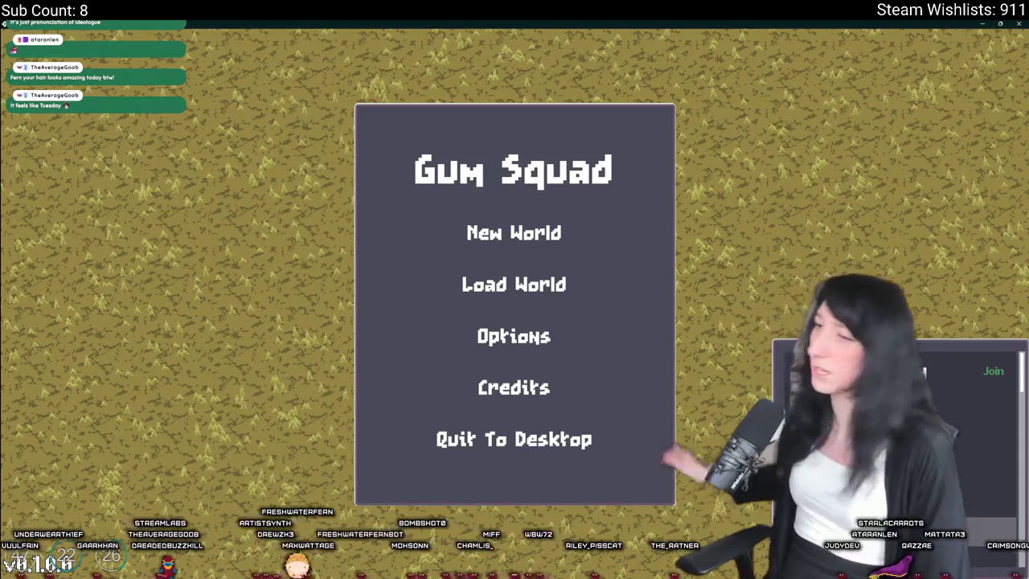
- Choose Quit To Desktop on the Gum Squad main menu
{"action": "left_click", "coordinate": [557, 436]}
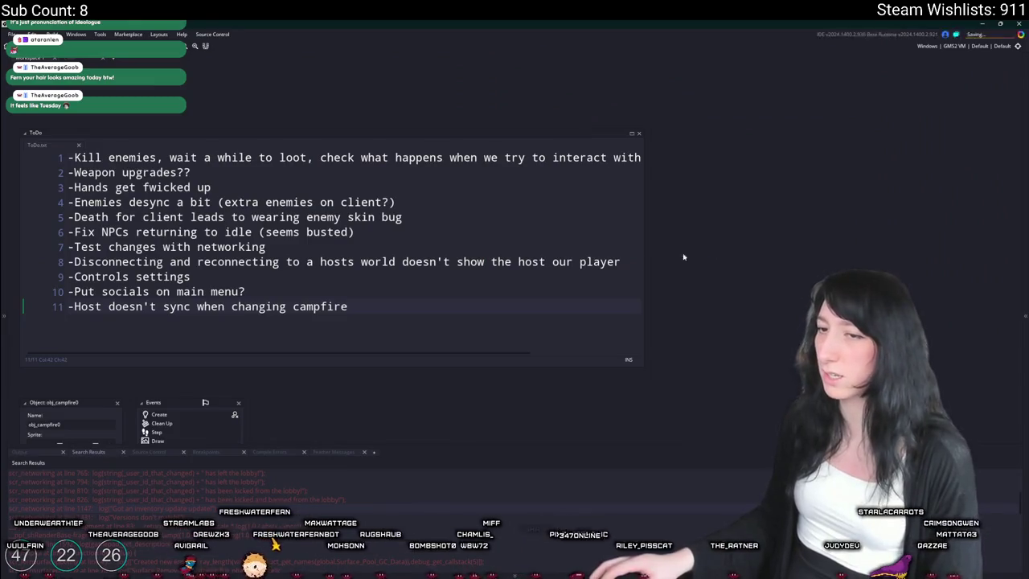
- Search the project for loot_instance_execute_loot_reset and go to its scr_lootzones match
{"action": "left_click", "coordinate": [112, 277]}
{"action": "key", "text": "ctrl+t"}
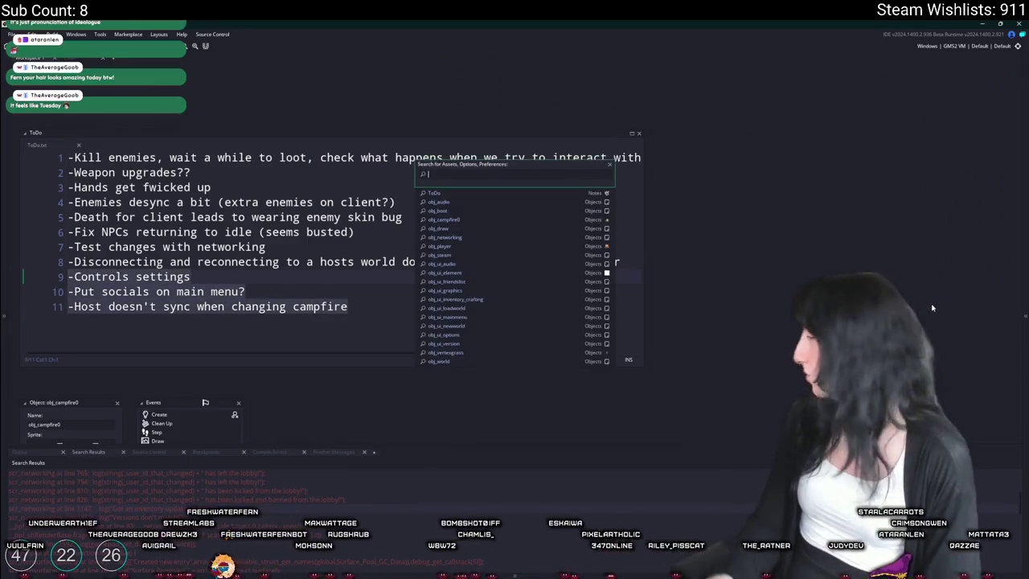
{"action": "type", "text": "oo"}
{"action": "key", "text": "ctrl+f"}
{"action": "type", "text": "loot_instance"}
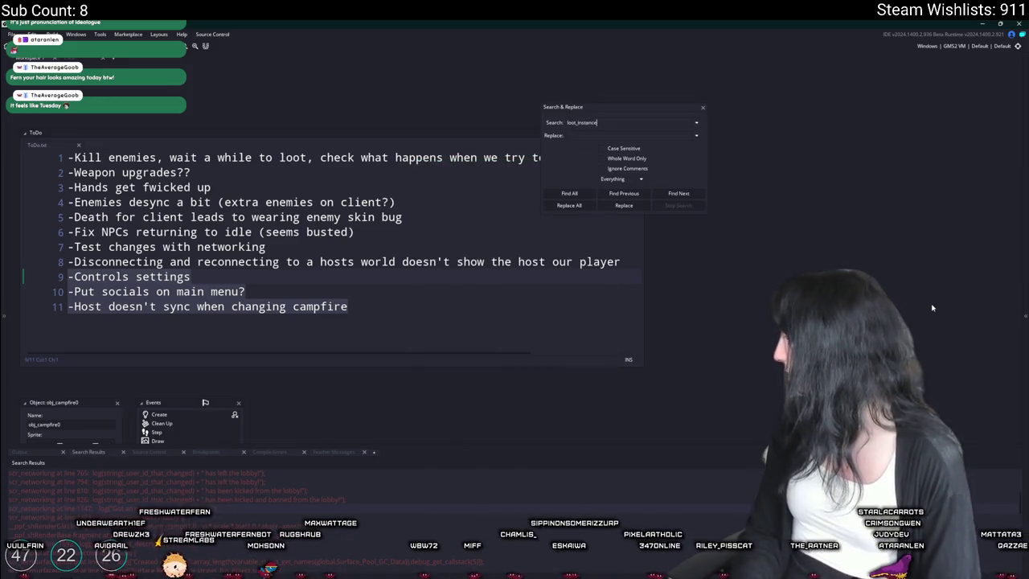
{"action": "type", "text": "_Even"}
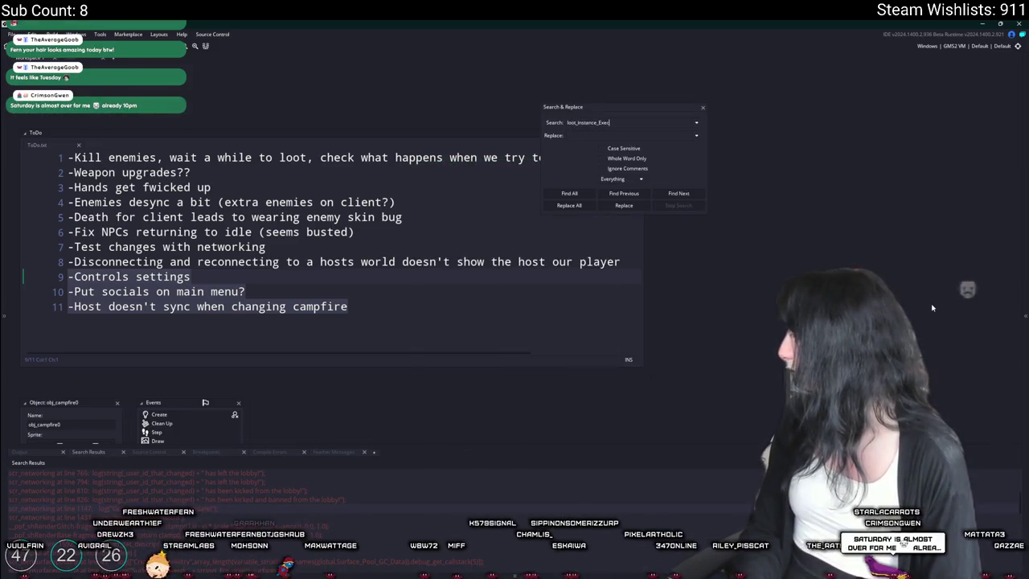
{"action": "type", "text": "loot_reset"}
{"action": "key", "text": "Return"}
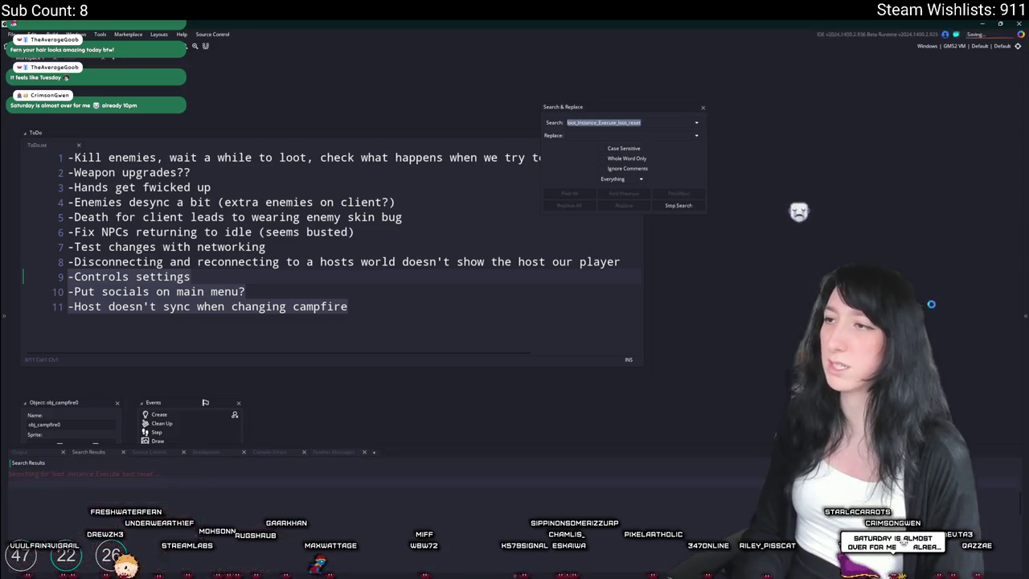
{"action": "left_click", "coordinate": [556, 193]}
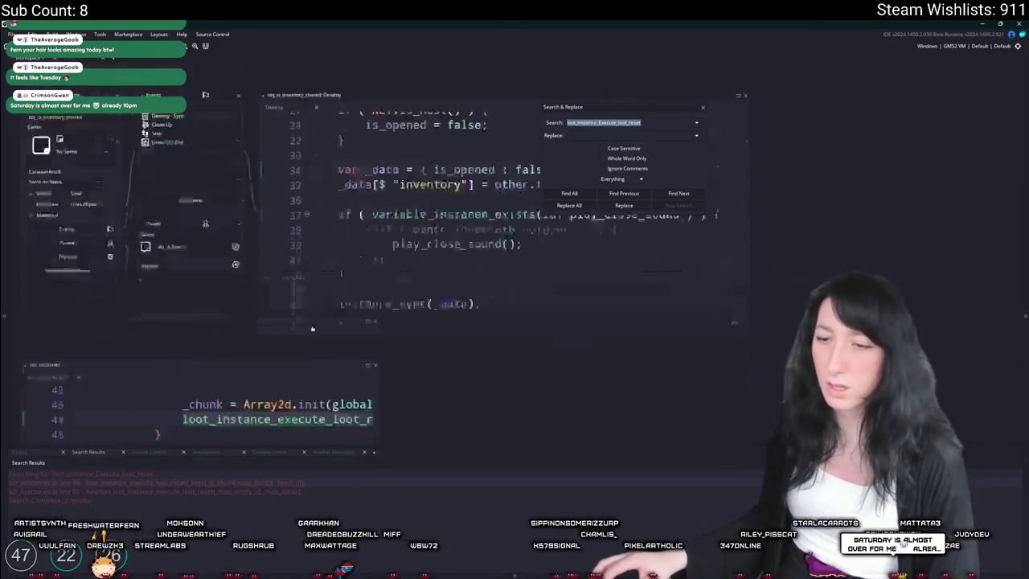
{"action": "left_click", "coordinate": [704, 108]}
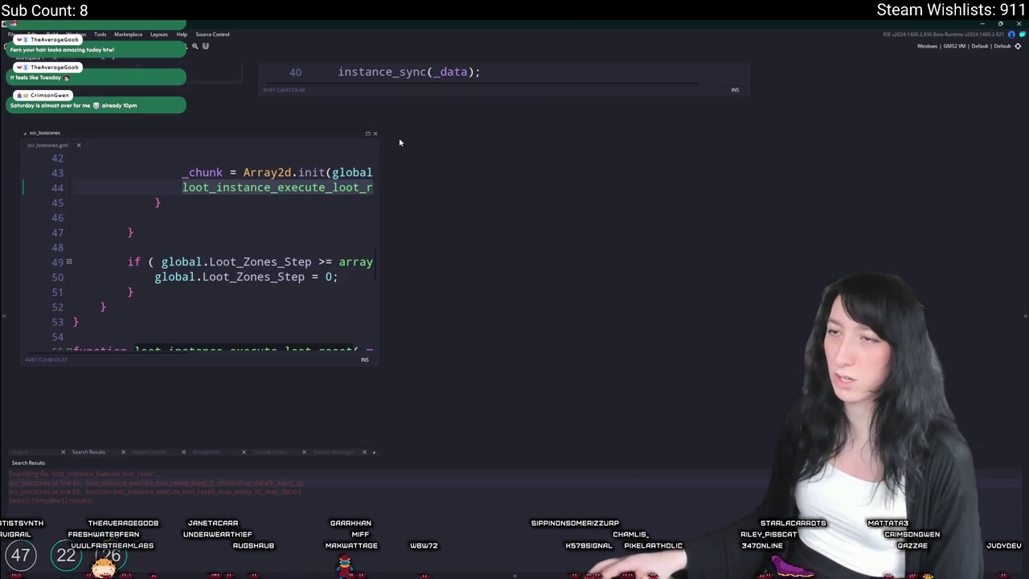
- Jump to the loot_instance_execute_loot_reset definition and inspect line 78's _map_data object_key use
{"action": "left_click", "coordinate": [368, 133]}
{"action": "scroll", "coordinate": [392, 170], "scroll_direction": "up", "scroll_amount": 4}
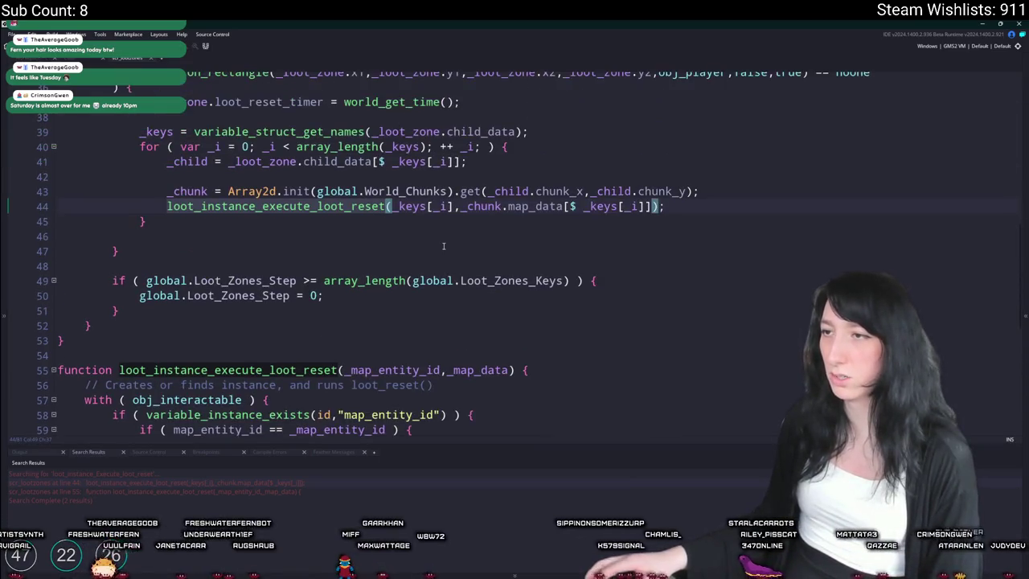
{"action": "left_click", "coordinate": [310, 351]}
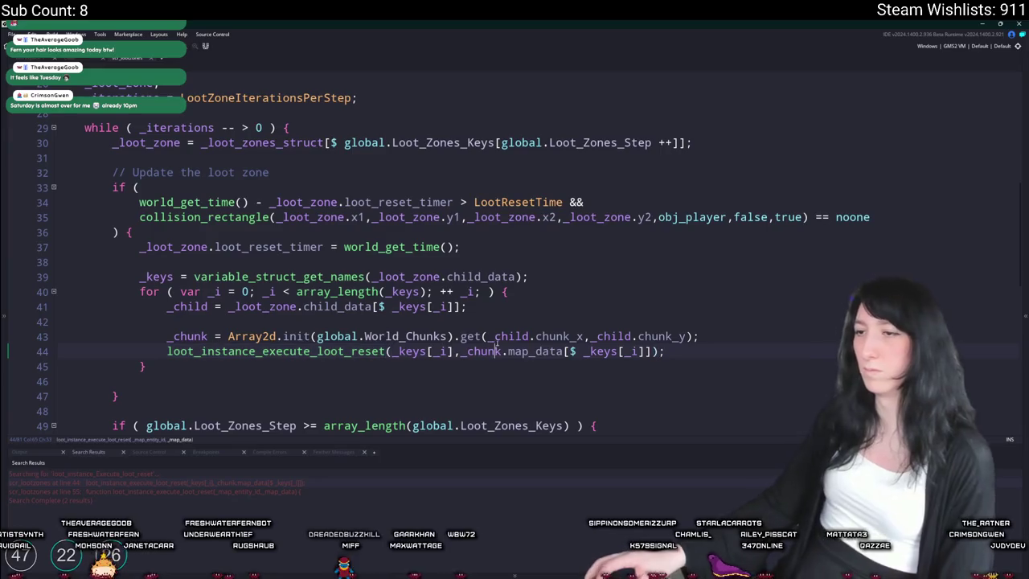
{"action": "middle_click", "coordinate": [308, 352]}
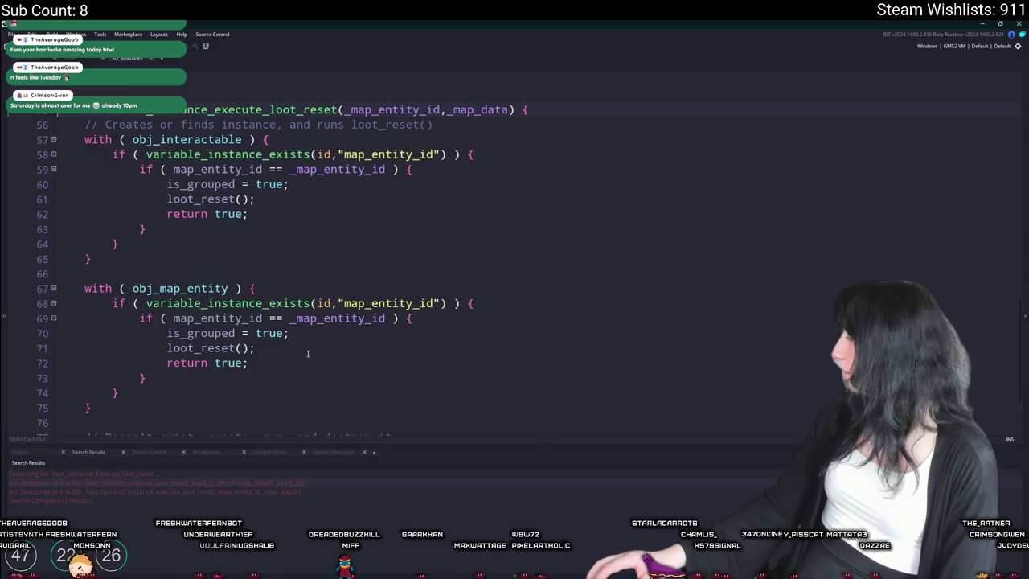
{"action": "scroll", "coordinate": [109, 303], "scroll_direction": "down", "scroll_amount": 2}
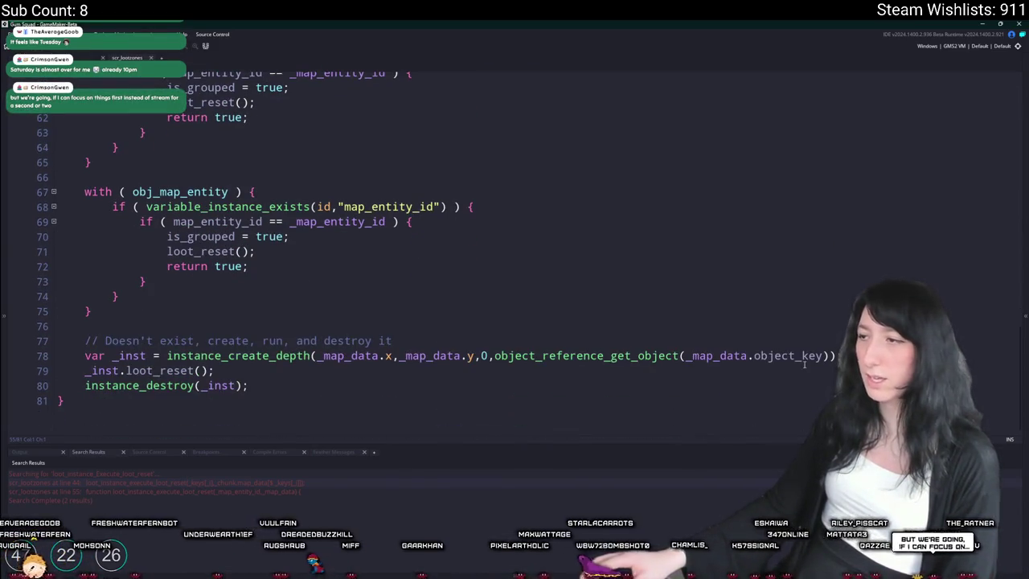
{"action": "left_click", "coordinate": [777, 356]}
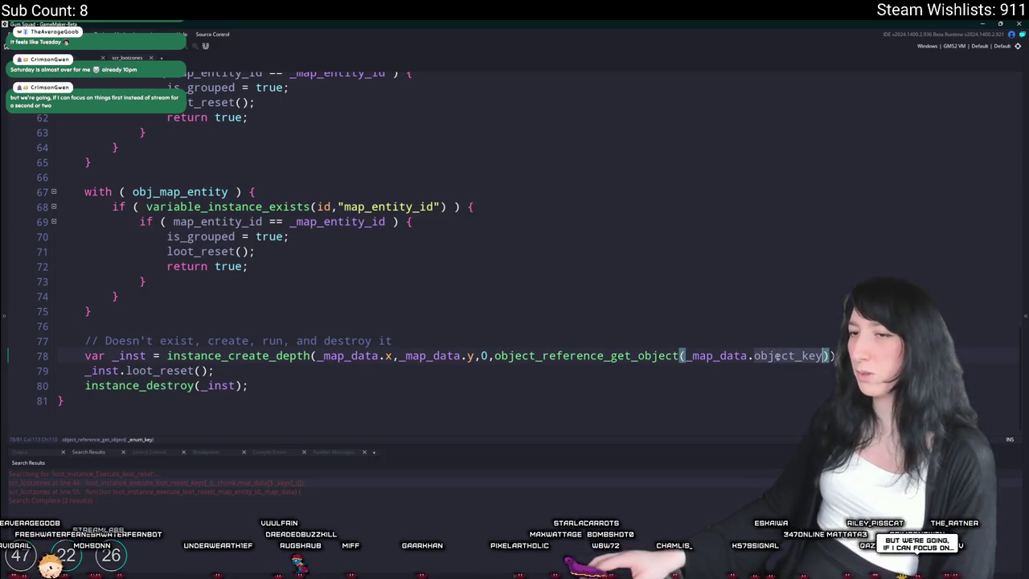
{"action": "left_click", "coordinate": [720, 356]}
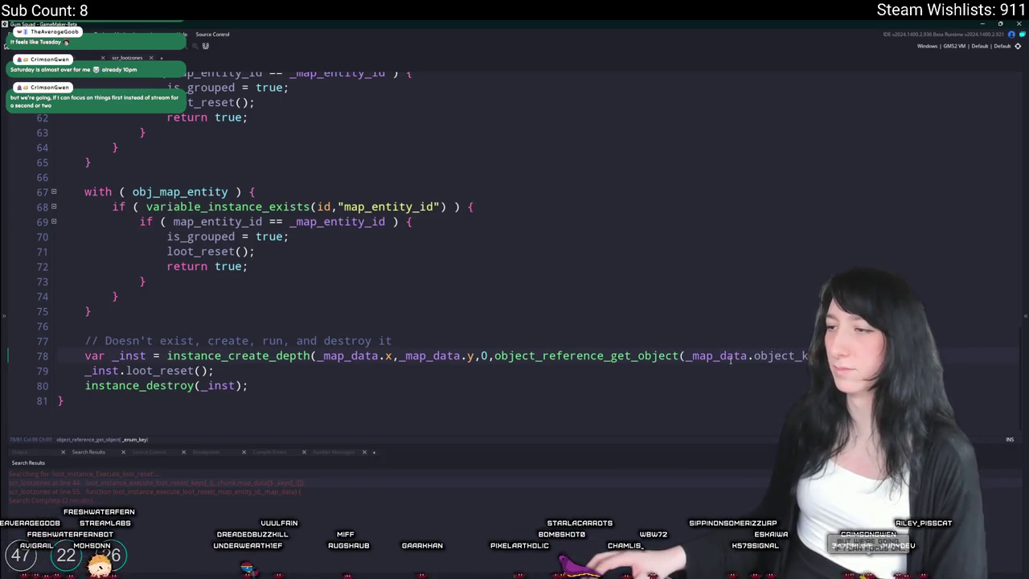
- Add an if ( _map_data[$ "object_key"] ) { line above instance_create_depth
{"action": "key", "text": "Up"}
{"action": "scroll", "coordinate": [577, 343], "scroll_direction": "up", "scroll_amount": 1}
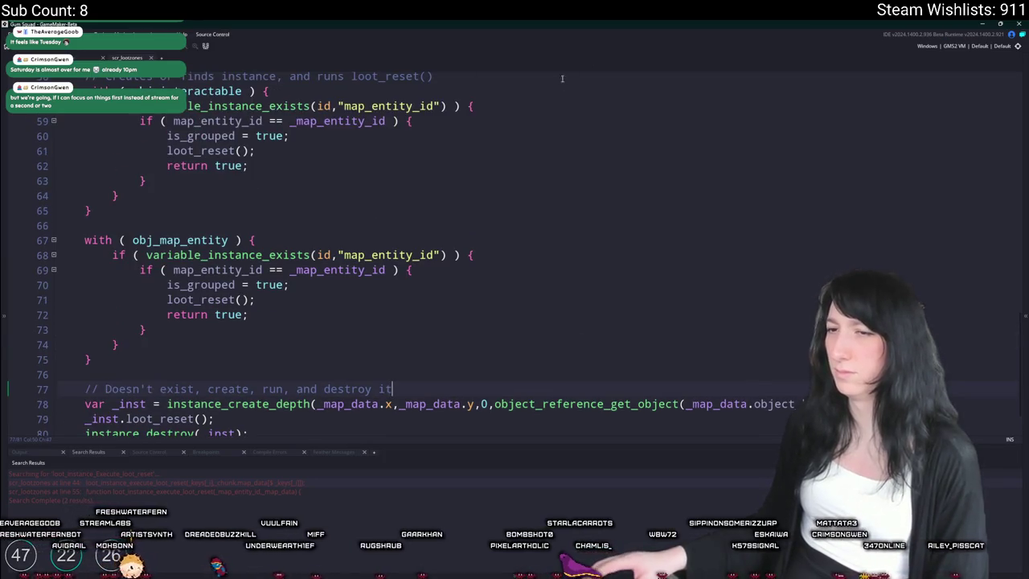
{"action": "scroll", "coordinate": [509, 140], "scroll_direction": "down", "scroll_amount": 1}
{"action": "key", "text": "Return"}
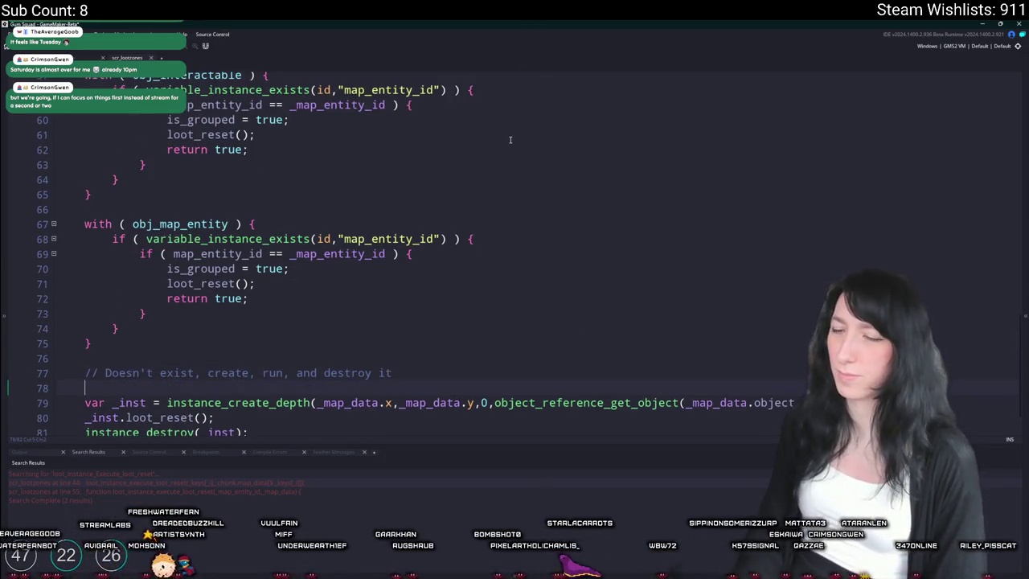
{"action": "type", "text": "if ( _map_data[?"}
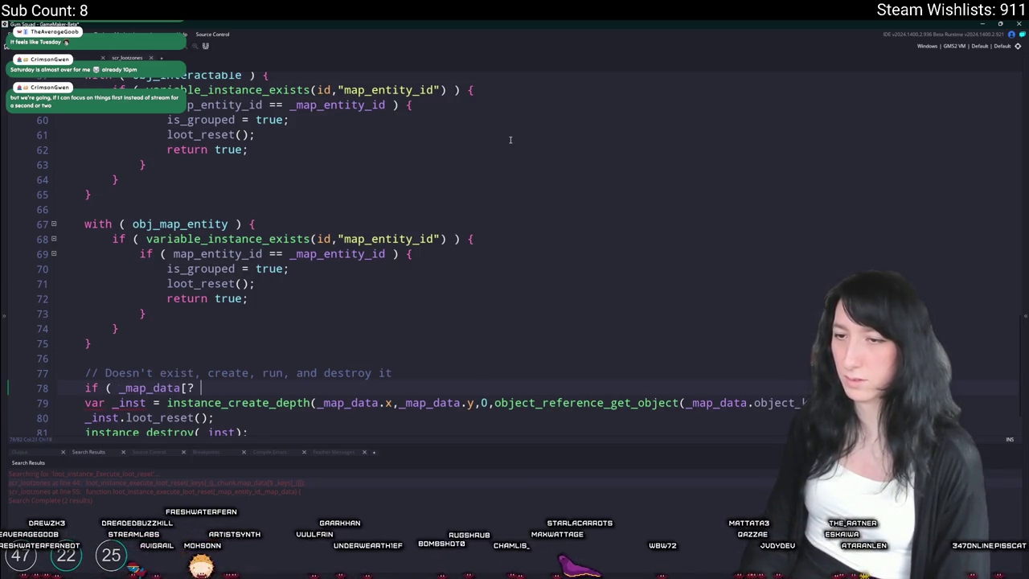
{"action": "key", "text": "BackSpace"}
{"action": "type", "text": "$ \"o"}
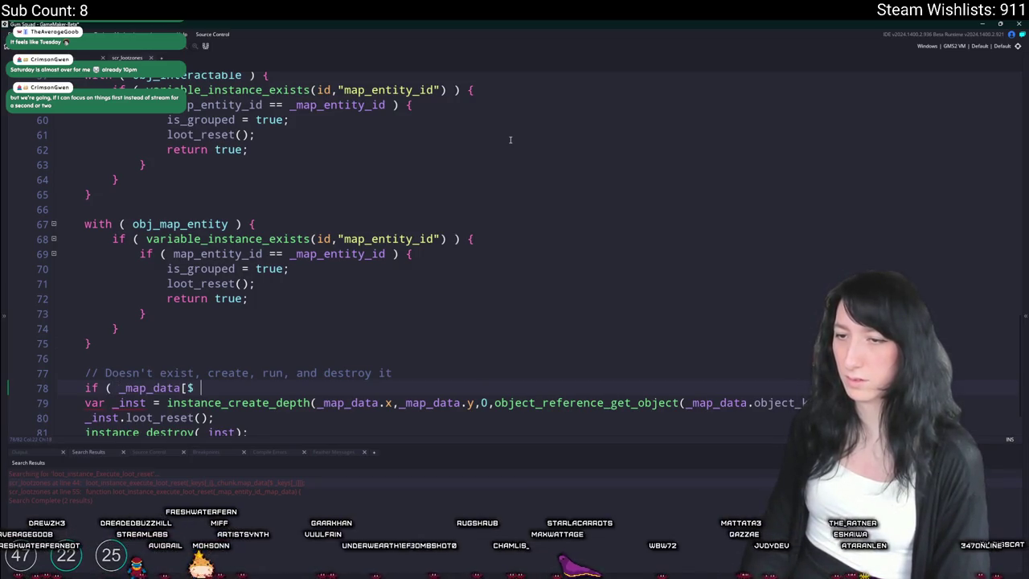
{"action": "type", "text": "bject_key]"}
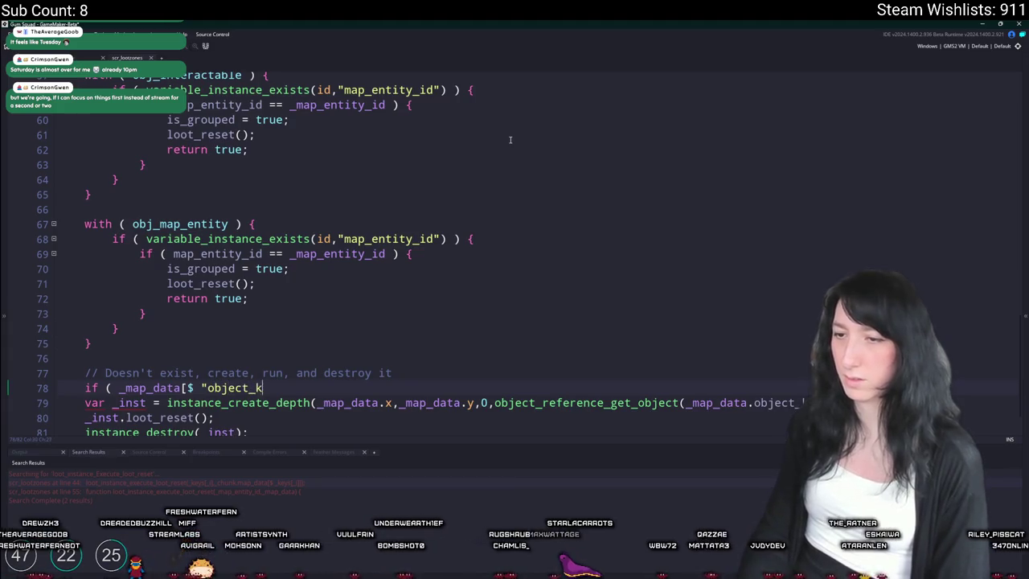
{"action": "key", "text": "BackSpace"}
{"action": "key", "text": "BackSpace"}
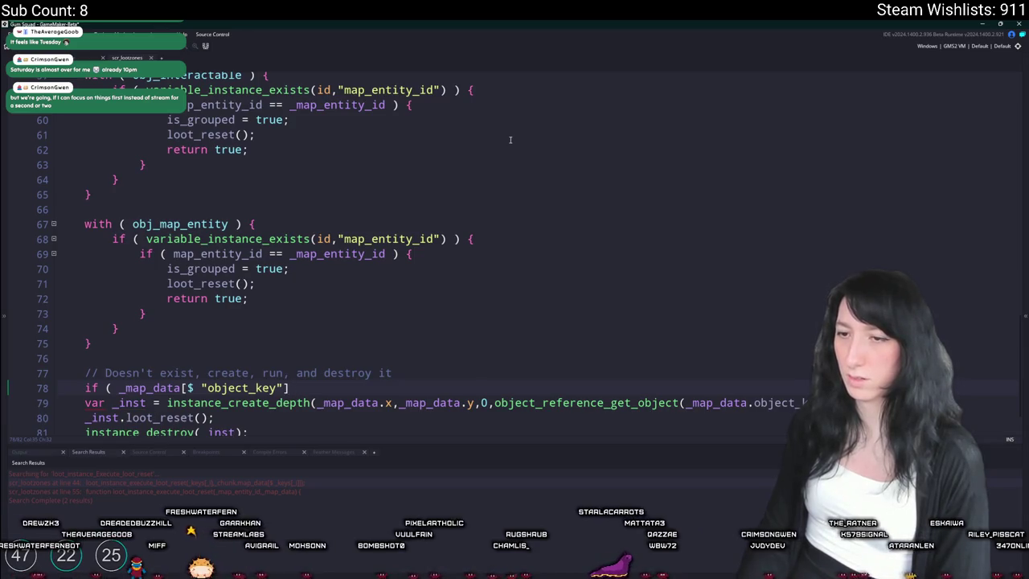
{"action": "type", "text": " ) {"}
- Rewrite the condition as variable_struct_exists(_map_data,"object_key")
{"action": "scroll", "coordinate": [510, 140], "scroll_direction": "down", "scroll_amount": 1}
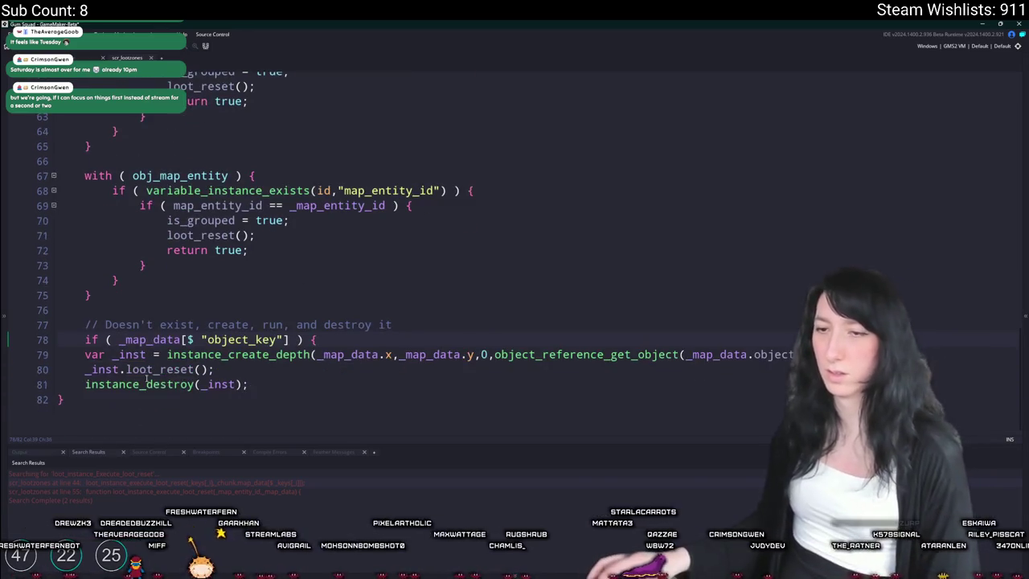
{"action": "left_click", "coordinate": [182, 339]}
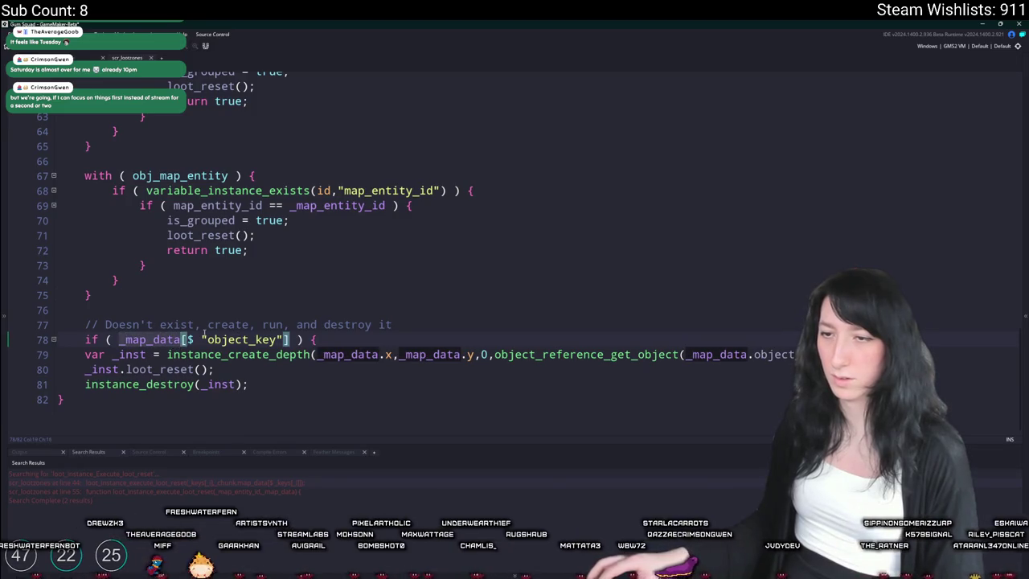
{"action": "left_click_drag", "start_coordinate": [205, 339], "coordinate": [119, 339]}
{"action": "key", "text": "BackSpace"}
{"action": "type", "text": "variable_struct_exists(_map_data,"}
{"action": "left_click", "coordinate": [427, 339]}
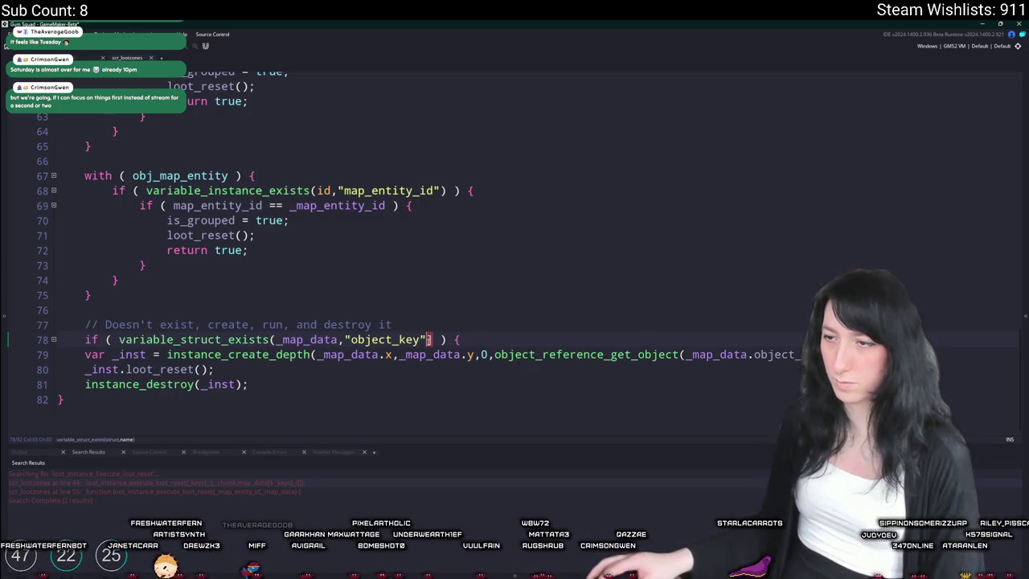
{"action": "key", "text": "Delete"}
{"action": "type", "text": ")"}
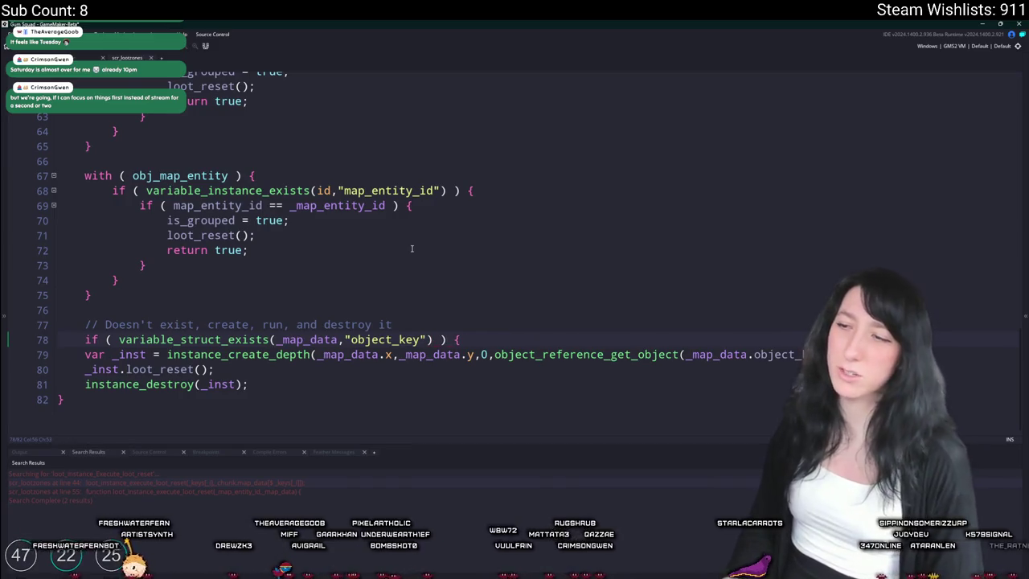
{"action": "left_click", "coordinate": [546, 298]}
{"action": "key", "text": "ctrl+f"}
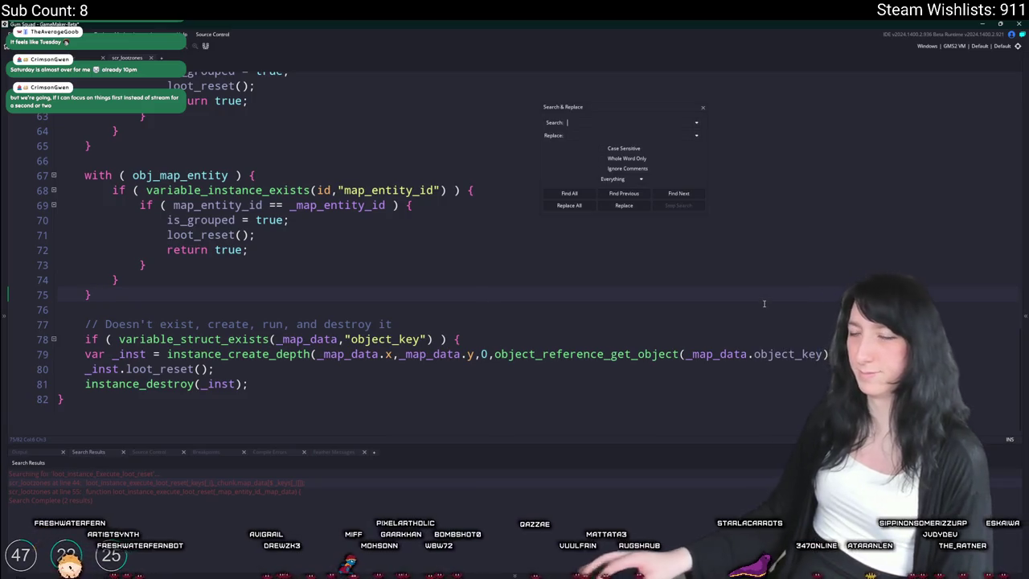
- Dismiss the search dialog, return to line 77's comment, and bring up the asset browser
{"action": "left_click", "coordinate": [703, 108]}
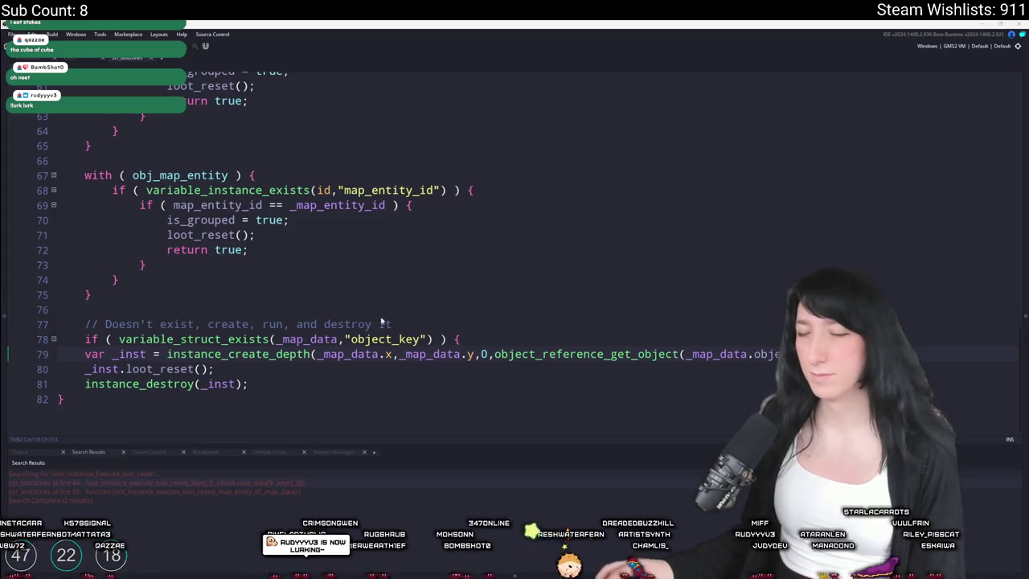
{"action": "left_click", "coordinate": [494, 330]}
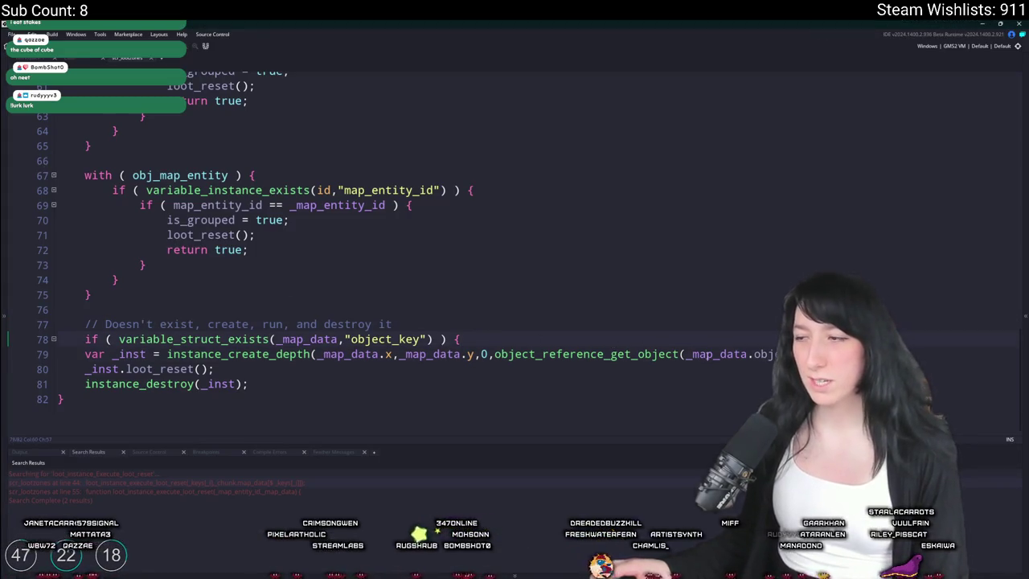
{"action": "left_click", "coordinate": [1020, 212]}
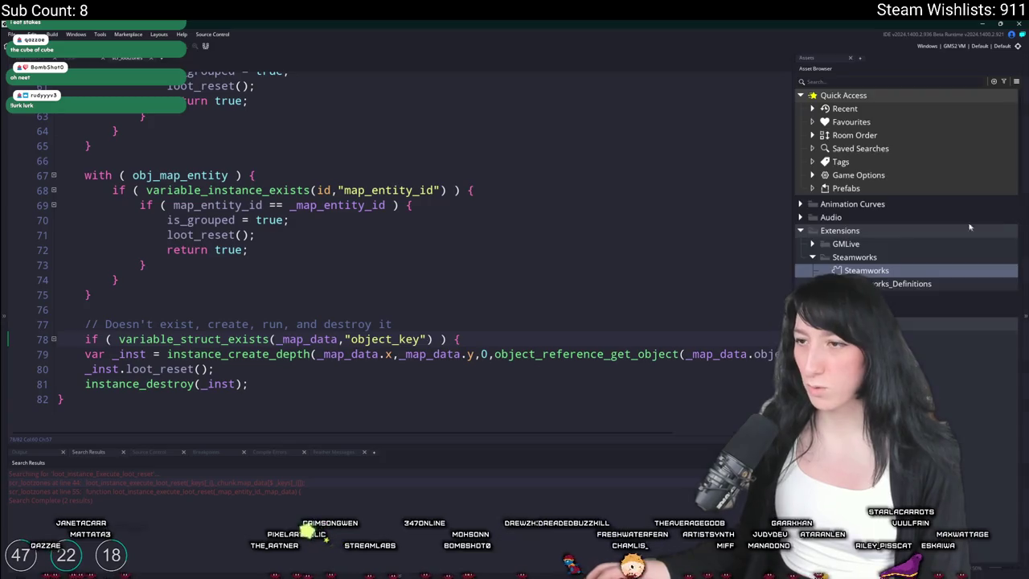
- Search the project for 'return {' and open obj_woodchest0's Create code at its return block
{"action": "key", "text": "ctrl+shift+f"}
{"action": "type", "text": "return ("}
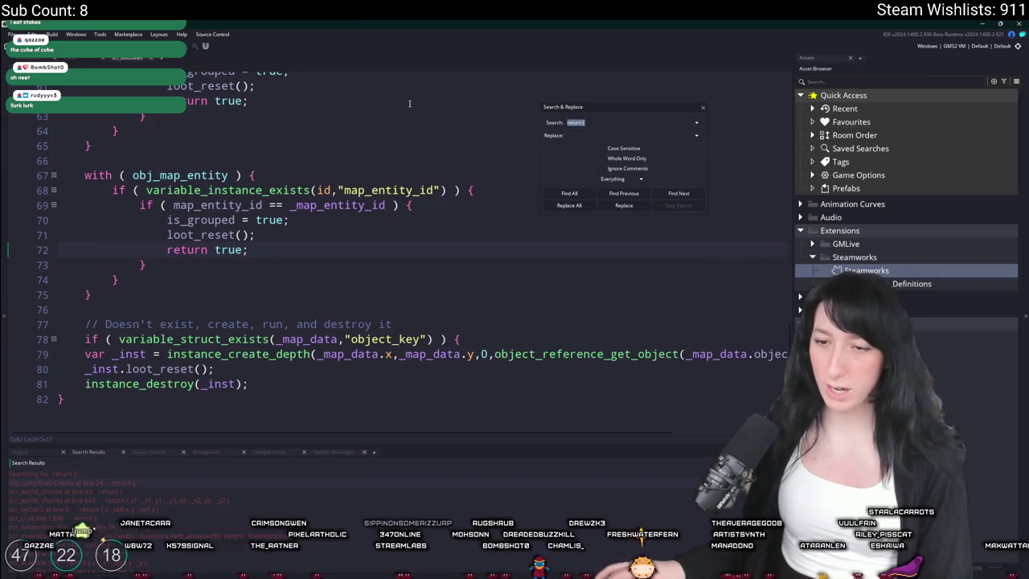
{"action": "left_click", "coordinate": [133, 481]}
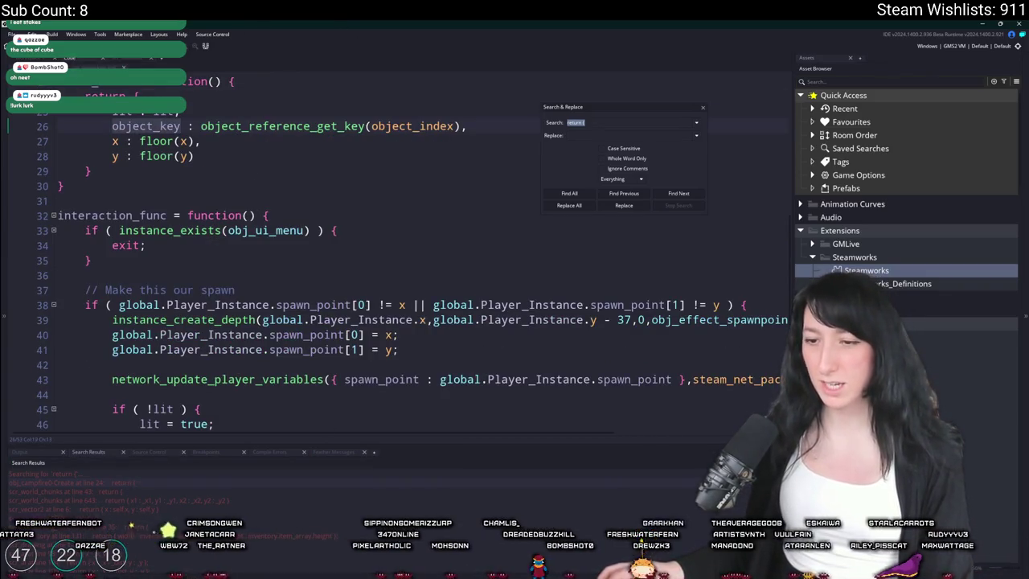
{"action": "left_click", "coordinate": [178, 492]}
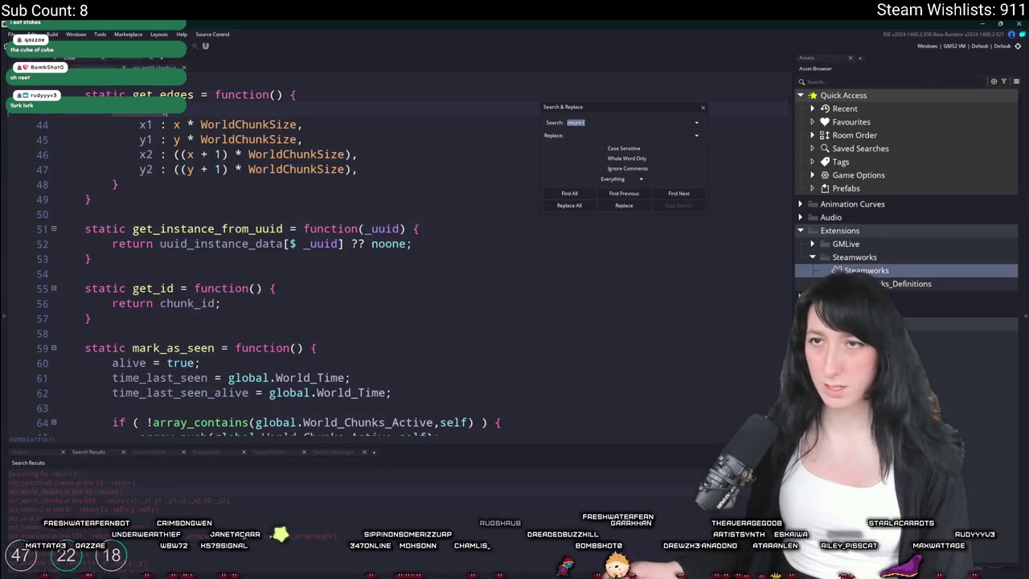
{"action": "left_click", "coordinate": [121, 482]}
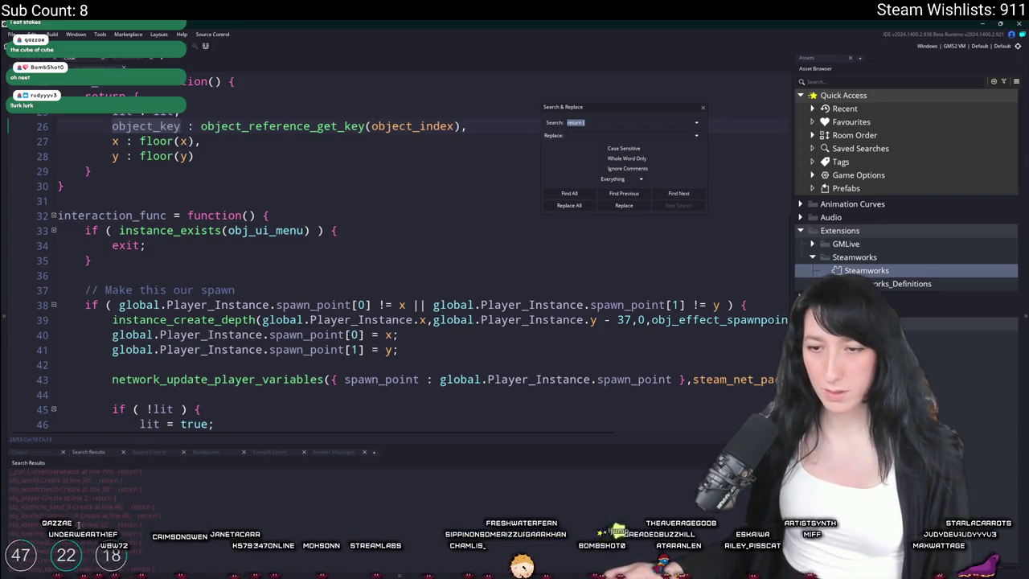
{"action": "left_click", "coordinate": [103, 488]}
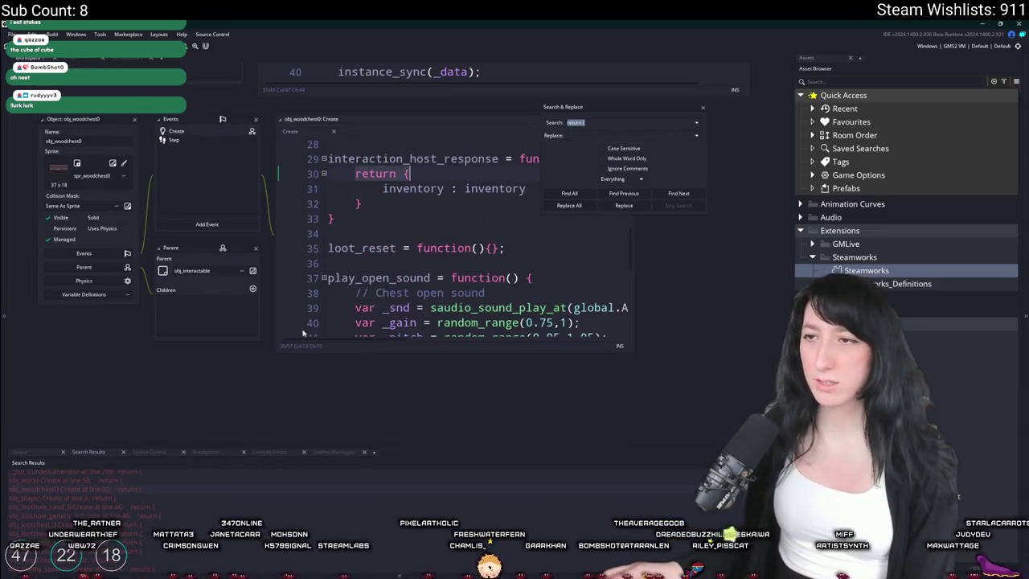
- Peek at the storage_chunk_write function definition referenced on line 25, then close it
{"action": "scroll", "coordinate": [455, 274], "scroll_direction": "up", "scroll_amount": 1}
{"action": "scroll", "coordinate": [474, 239], "scroll_direction": "up", "scroll_amount": 2}
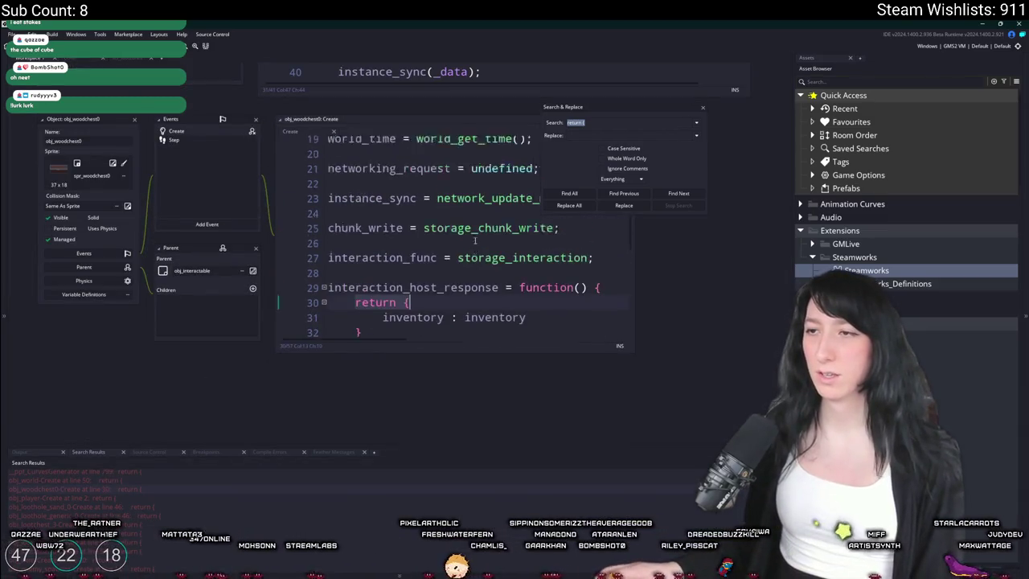
{"action": "scroll", "coordinate": [478, 240], "scroll_direction": "down", "scroll_amount": 2}
{"action": "scroll", "coordinate": [482, 241], "scroll_direction": "up", "scroll_amount": 3}
{"action": "left_click", "coordinate": [499, 227]}
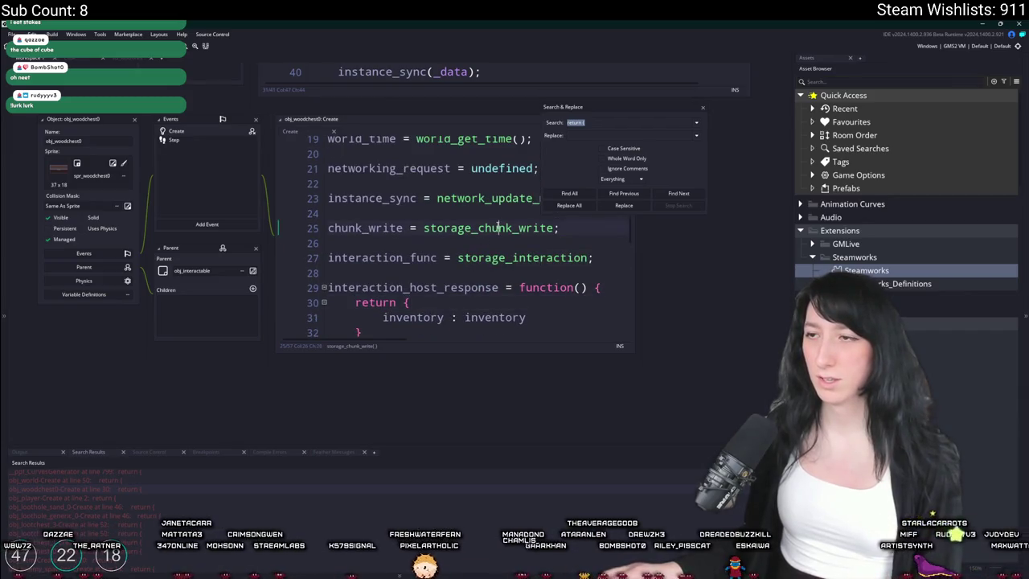
{"action": "scroll", "coordinate": [485, 230], "scroll_direction": "up", "scroll_amount": 3}
{"action": "scroll", "coordinate": [505, 280], "scroll_direction": "down", "scroll_amount": 2}
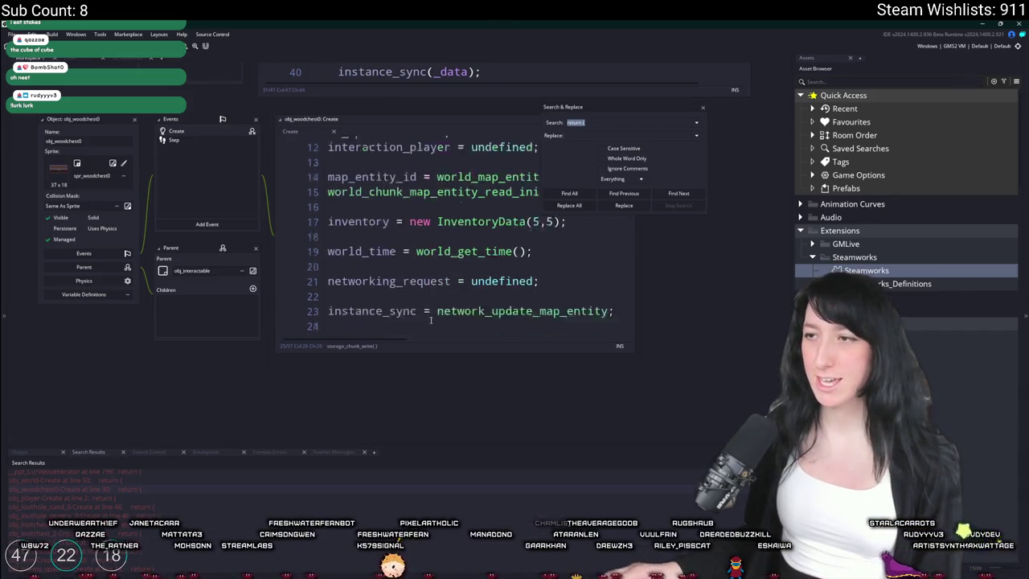
{"action": "middle_click", "coordinate": [505, 289]}
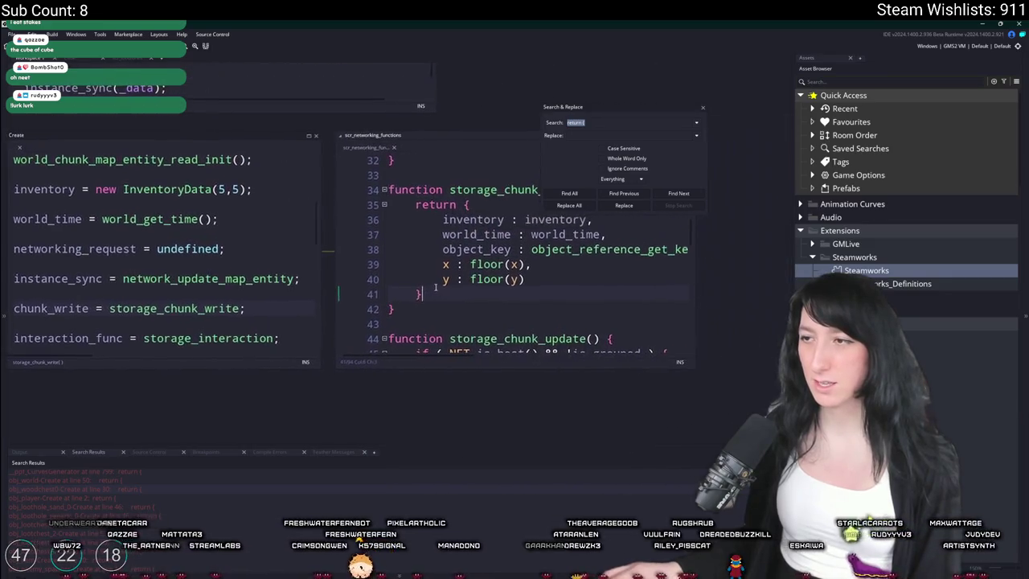
{"action": "key", "text": "ctrl+w"}
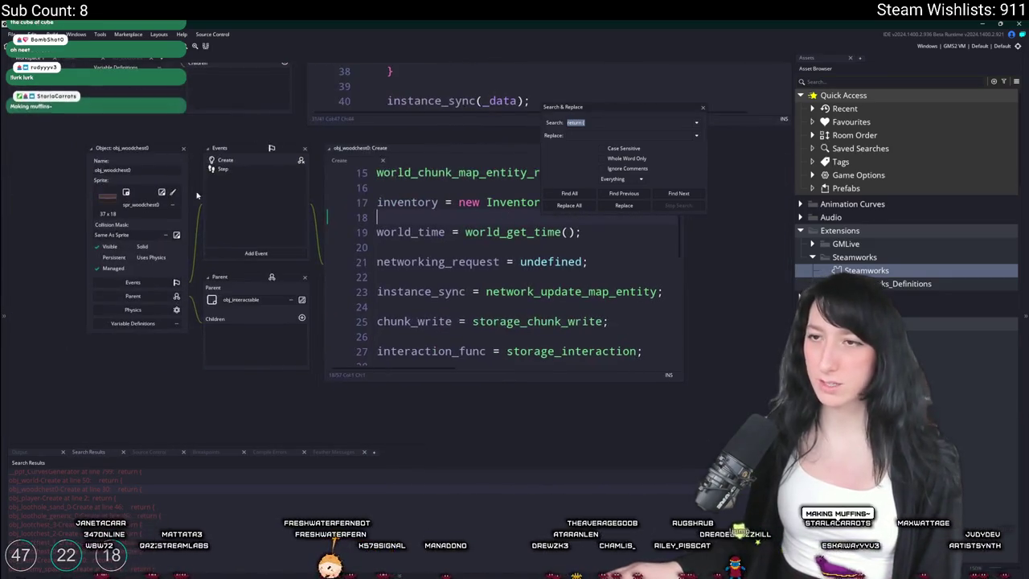
- Step through the return matches in obj_item, obj_enemy_spawner and the glummer objects to obj_crafting_table
{"action": "left_click", "coordinate": [184, 150]}
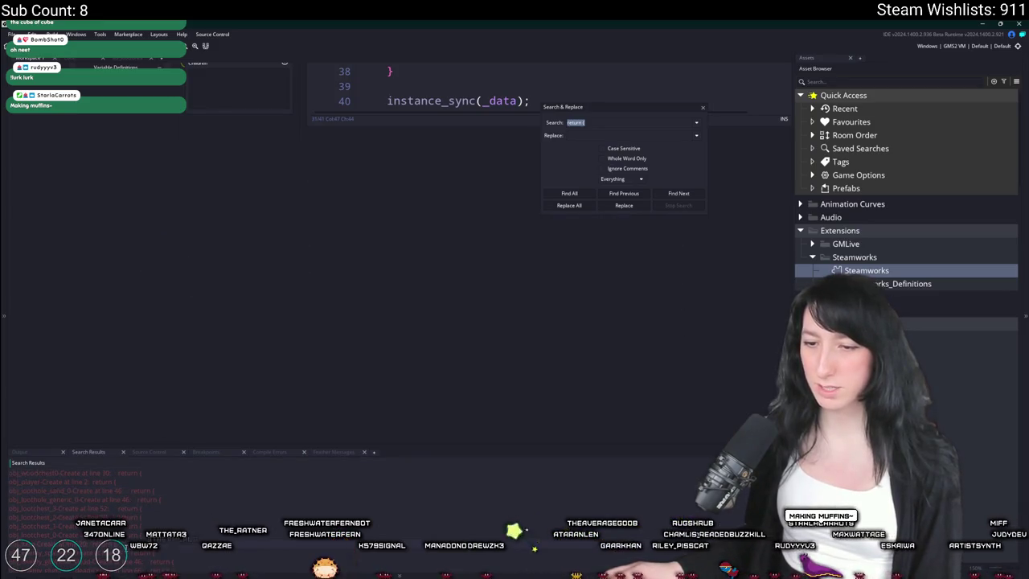
{"action": "key", "text": "Return"}
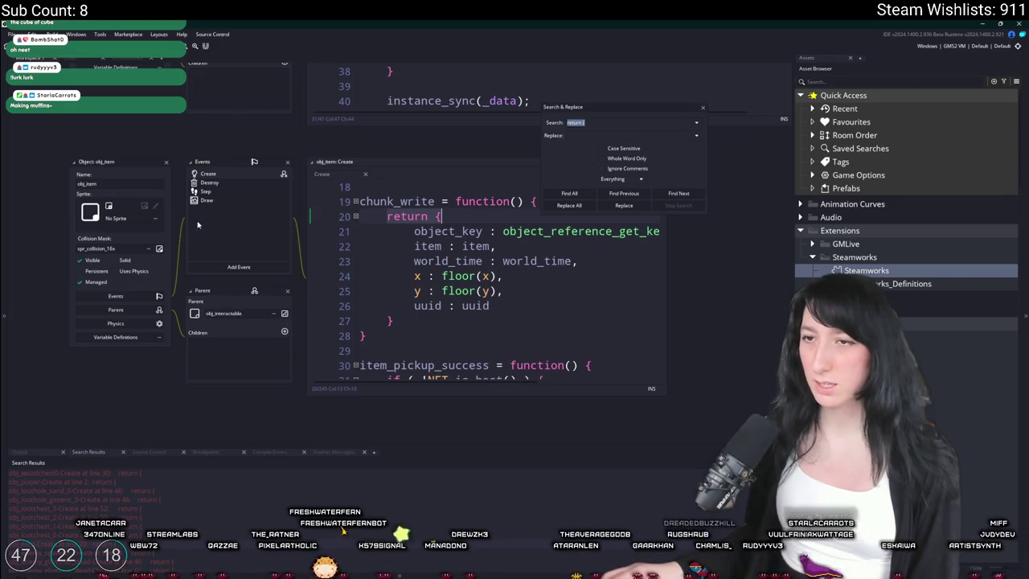
{"action": "left_click", "coordinate": [166, 164]}
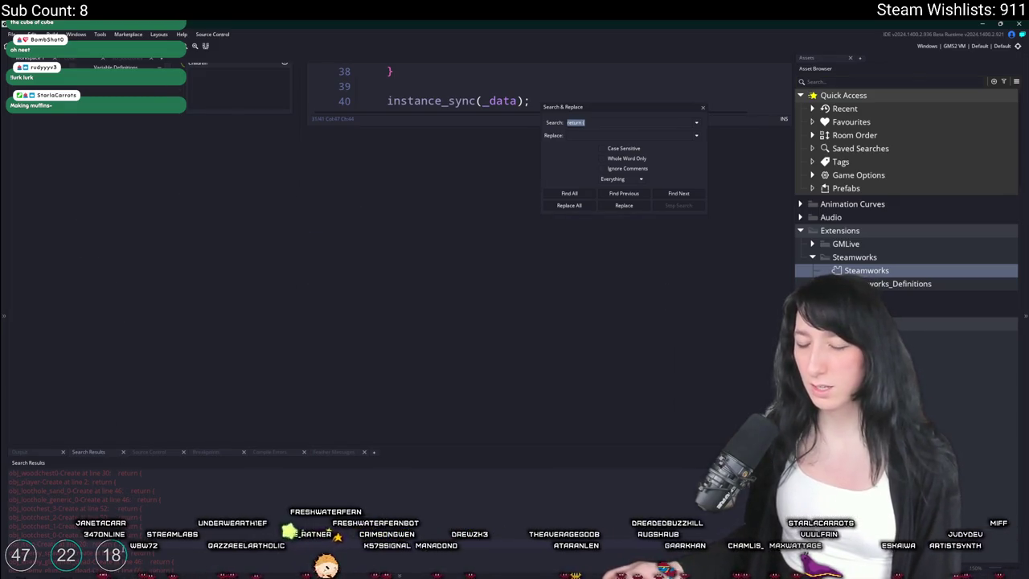
{"action": "key", "text": "Return"}
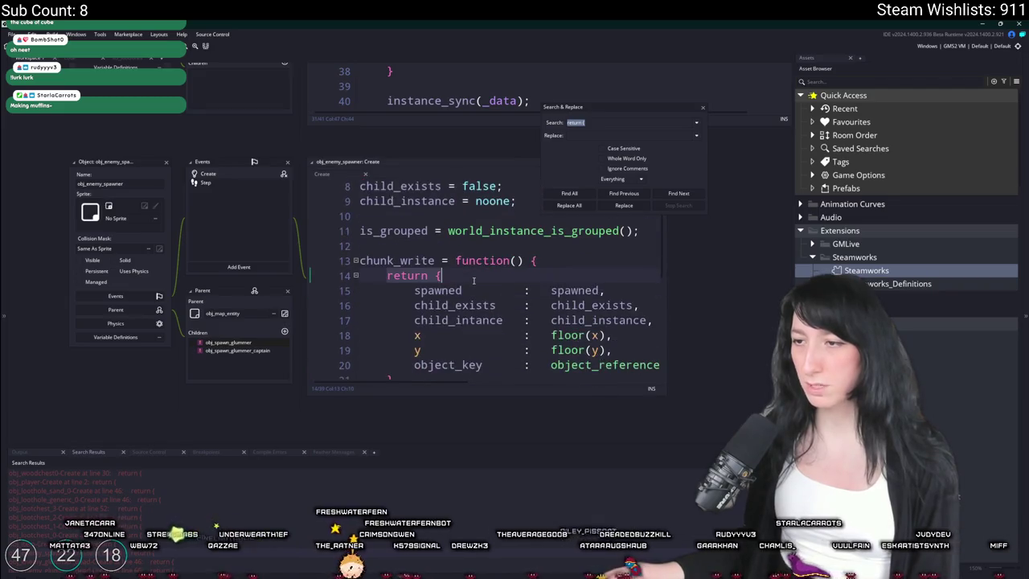
{"action": "left_click", "coordinate": [166, 164]}
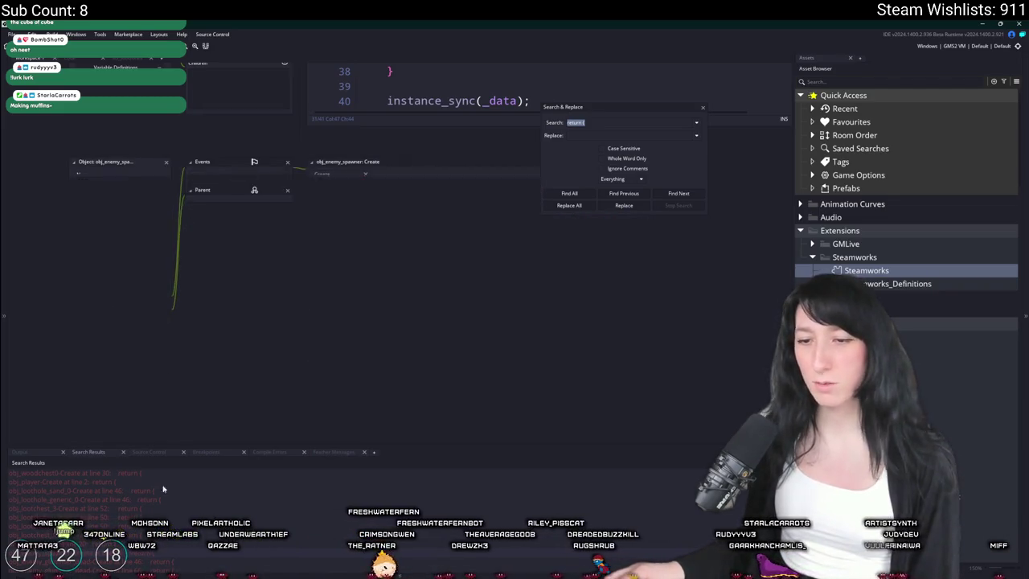
{"action": "key", "text": "Return"}
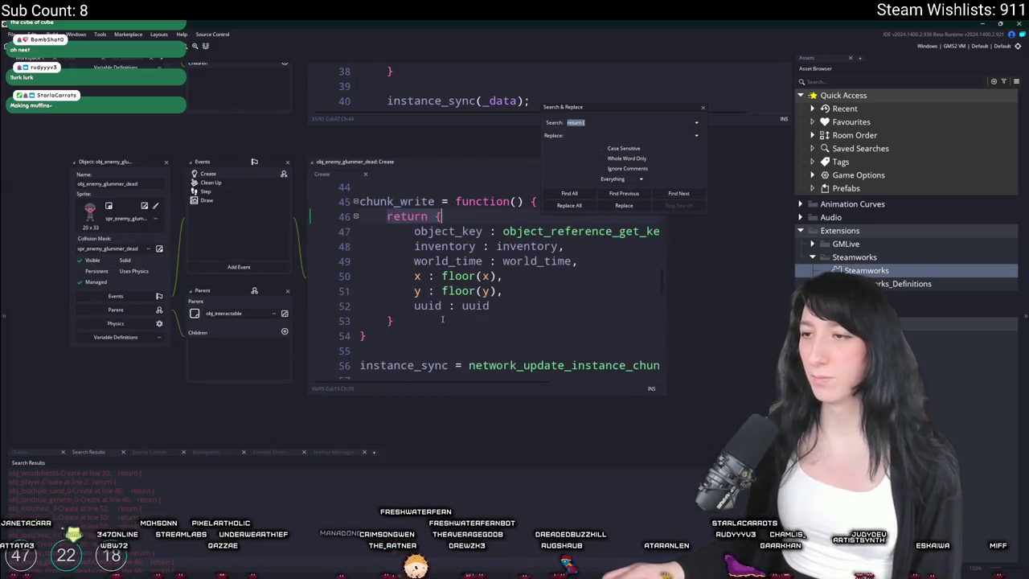
{"action": "scroll", "coordinate": [200, 544], "scroll_direction": "down", "scroll_amount": 2}
{"action": "key", "text": "Return"}
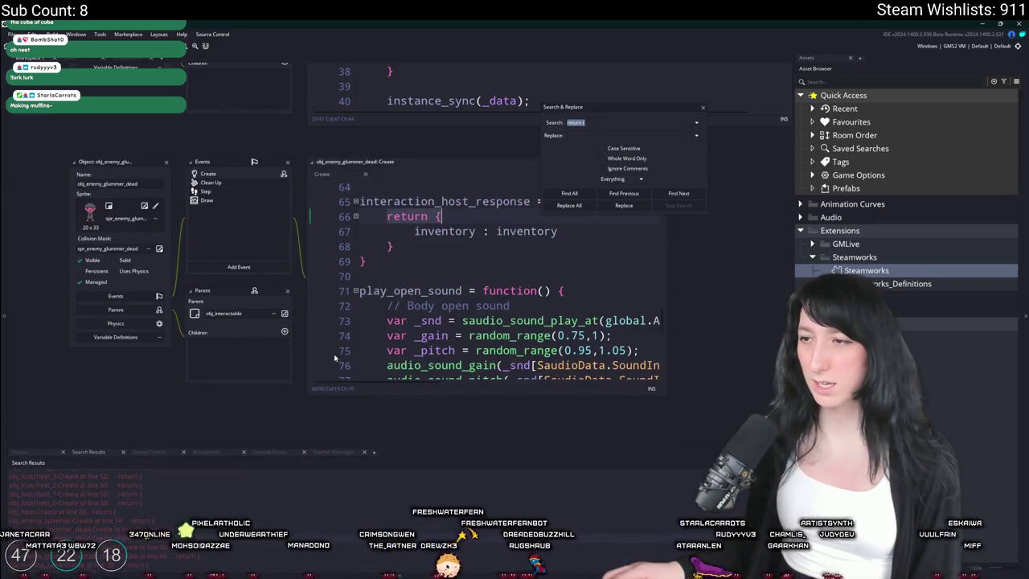
{"action": "key", "text": "Return"}
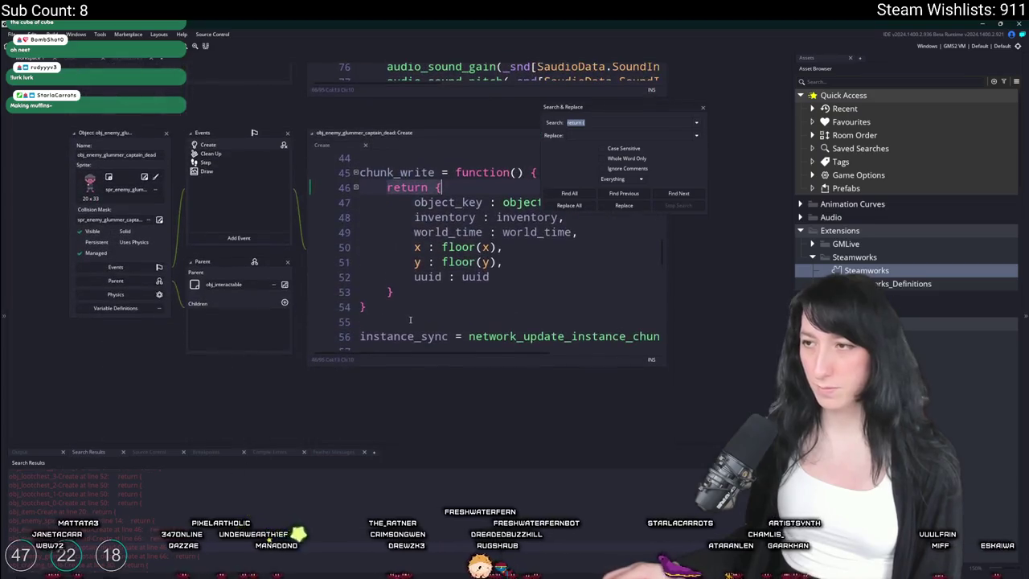
{"action": "key", "text": "Return"}
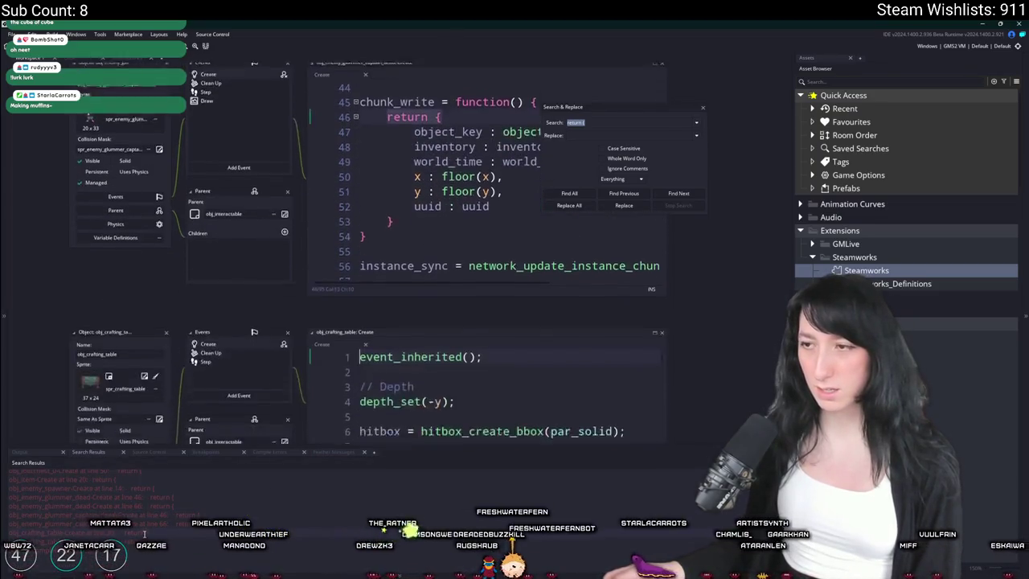
- Review obj_crafting_table's returned chunk fields and reopen obj_woodchest0's Create code
{"action": "left_click", "coordinate": [581, 292]}
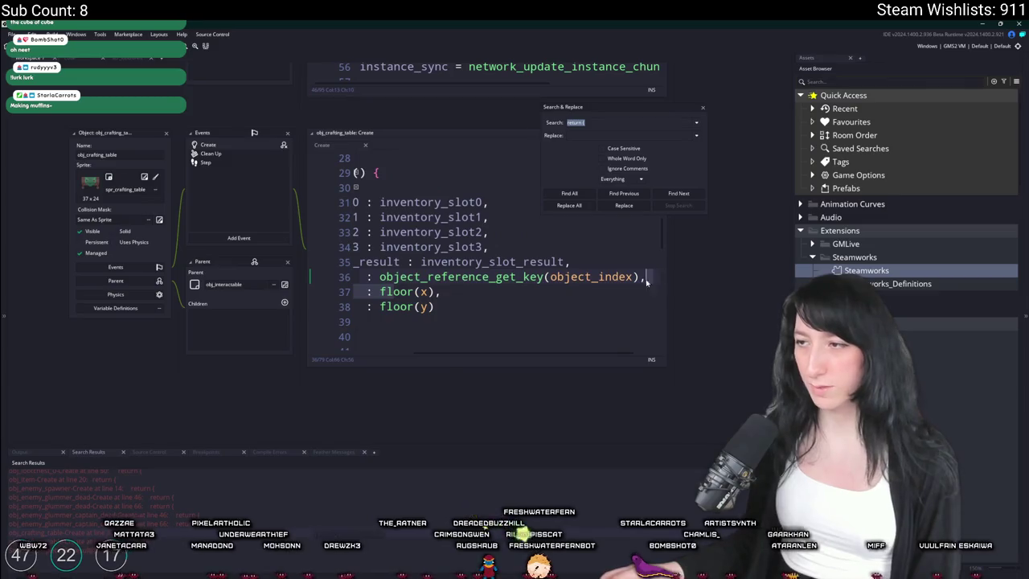
{"action": "left_click", "coordinate": [515, 247]}
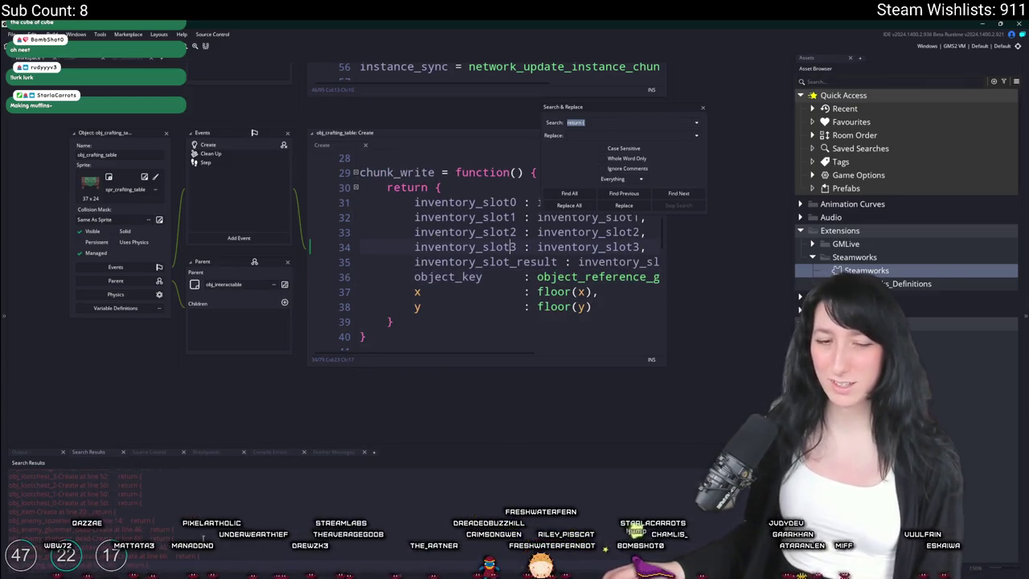
{"action": "scroll", "coordinate": [165, 493], "scroll_direction": "up", "scroll_amount": 2}
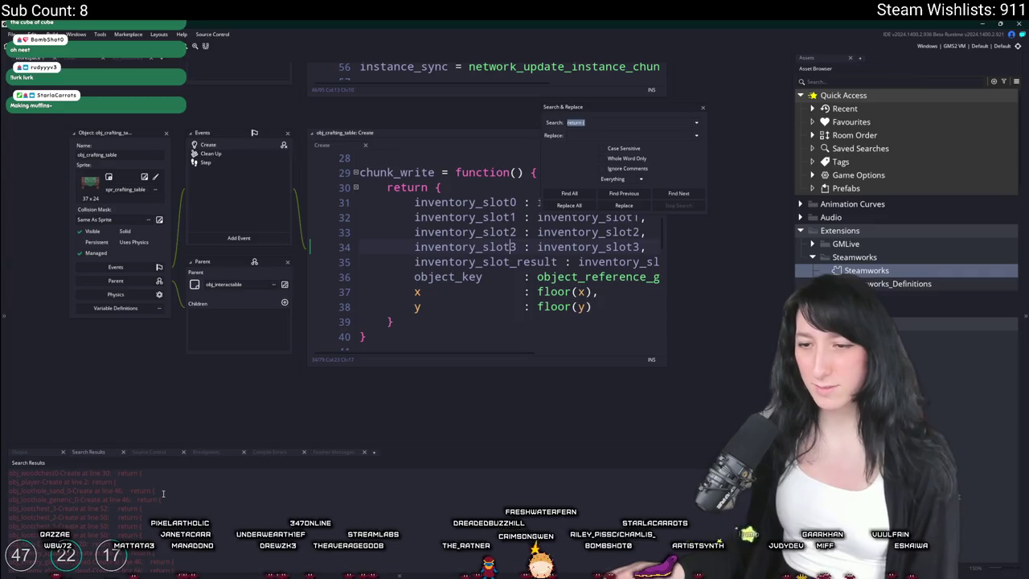
{"action": "scroll", "coordinate": [159, 498], "scroll_direction": "up", "scroll_amount": 2}
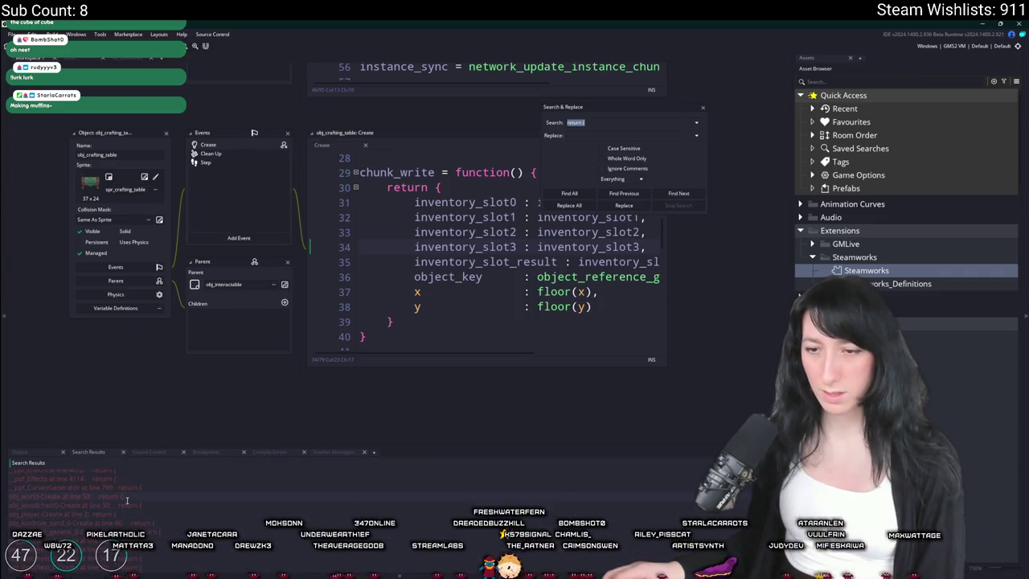
{"action": "double_click", "coordinate": [140, 505]}
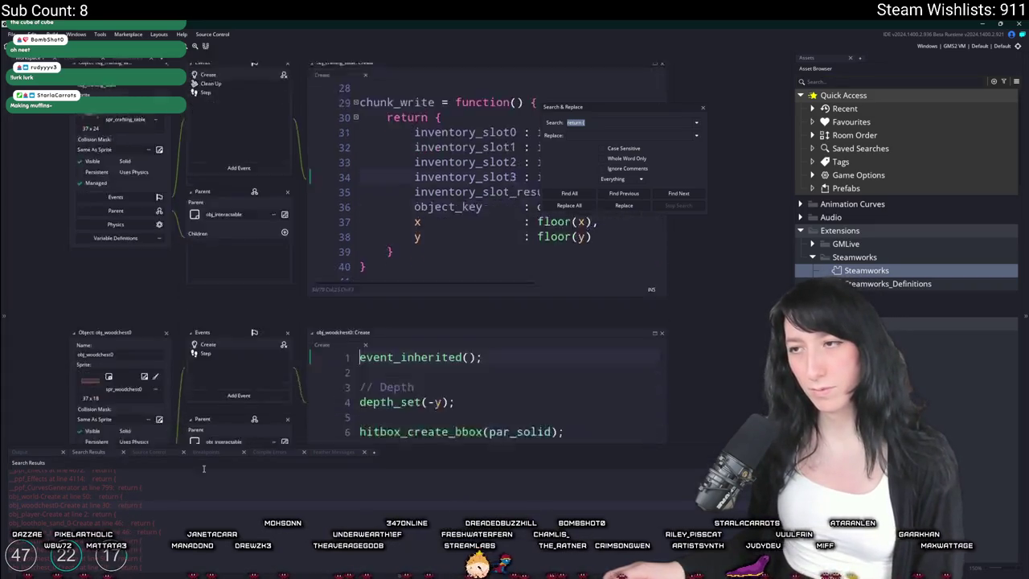
{"action": "scroll", "coordinate": [213, 517], "scroll_direction": "up", "scroll_amount": 2}
{"action": "scroll", "coordinate": [204, 512], "scroll_direction": "up", "scroll_amount": 5}
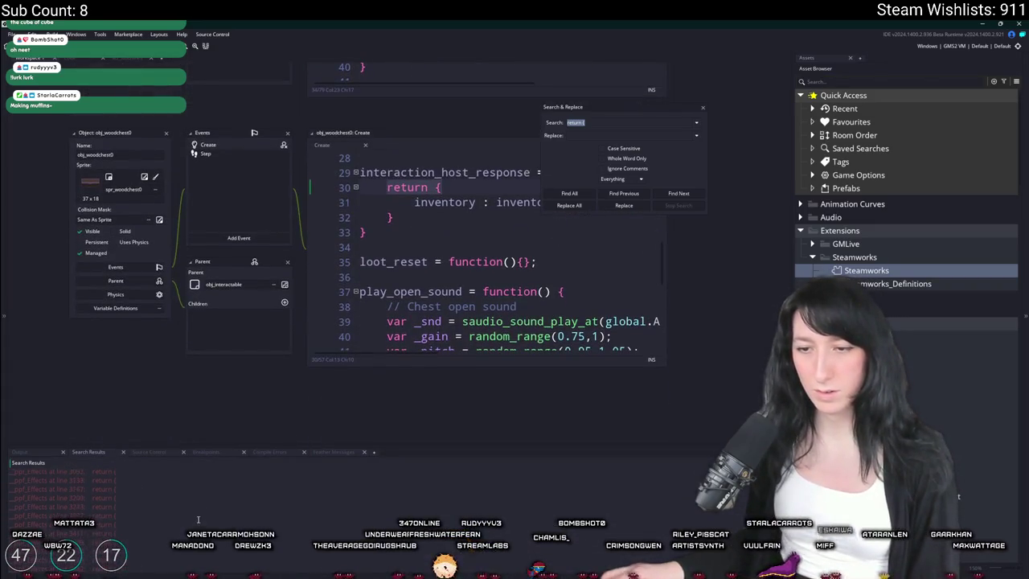
{"action": "scroll", "coordinate": [153, 515], "scroll_direction": "down", "scroll_amount": 5}
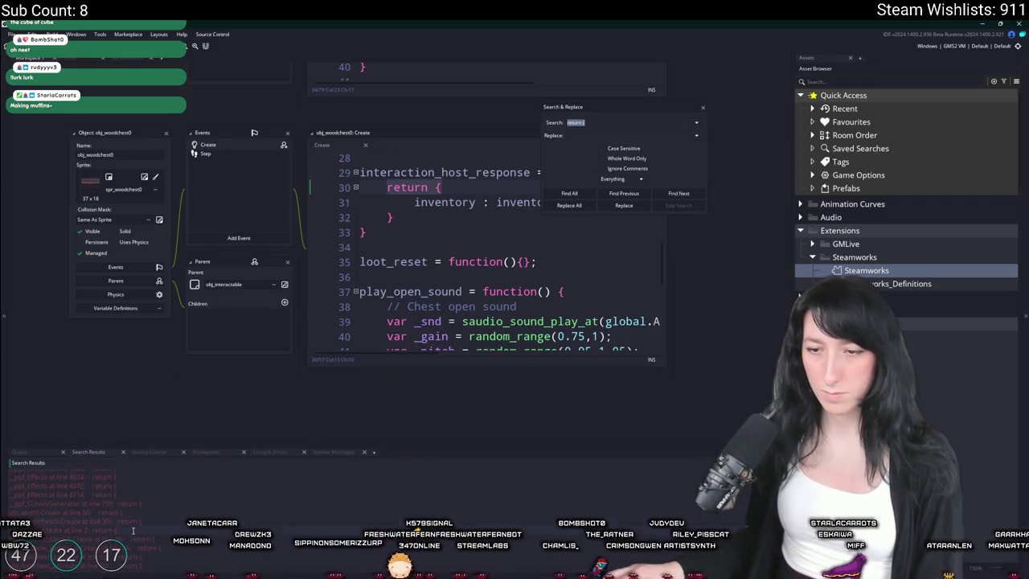
- Open obj_player's get_save_data, then close Search & Replace and return to scr_lootzones
{"action": "double_click", "coordinate": [89, 530]}
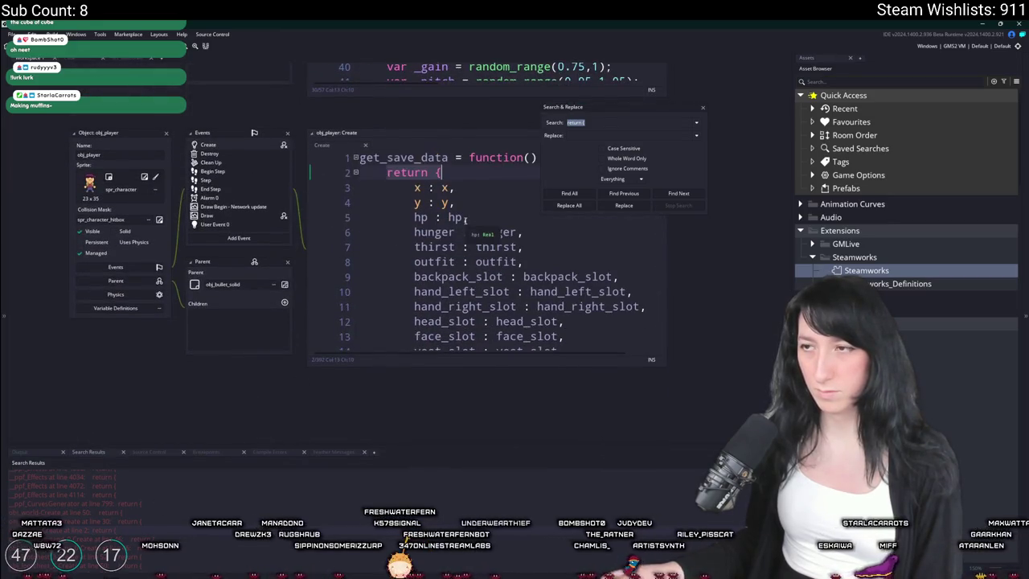
{"action": "scroll", "coordinate": [326, 506], "scroll_direction": "up", "scroll_amount": 10}
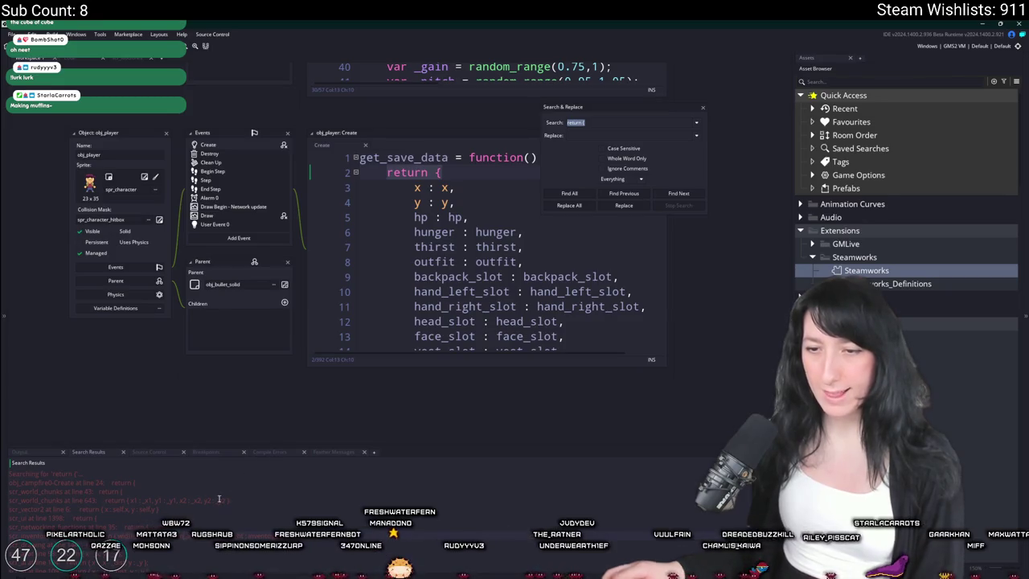
{"action": "left_click", "coordinate": [702, 107]}
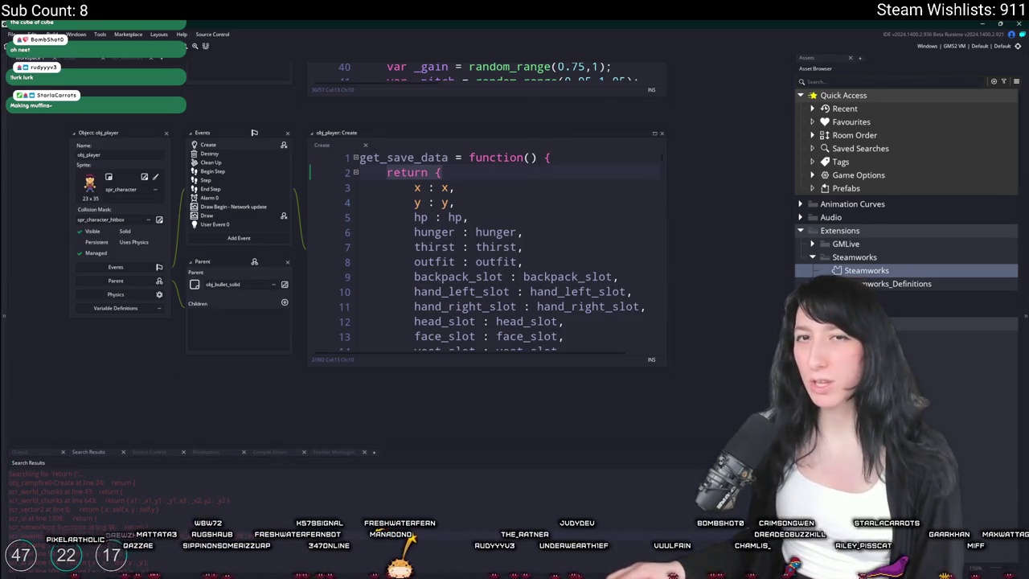
{"action": "scroll", "coordinate": [166, 137], "scroll_direction": "up", "scroll_amount": 5}
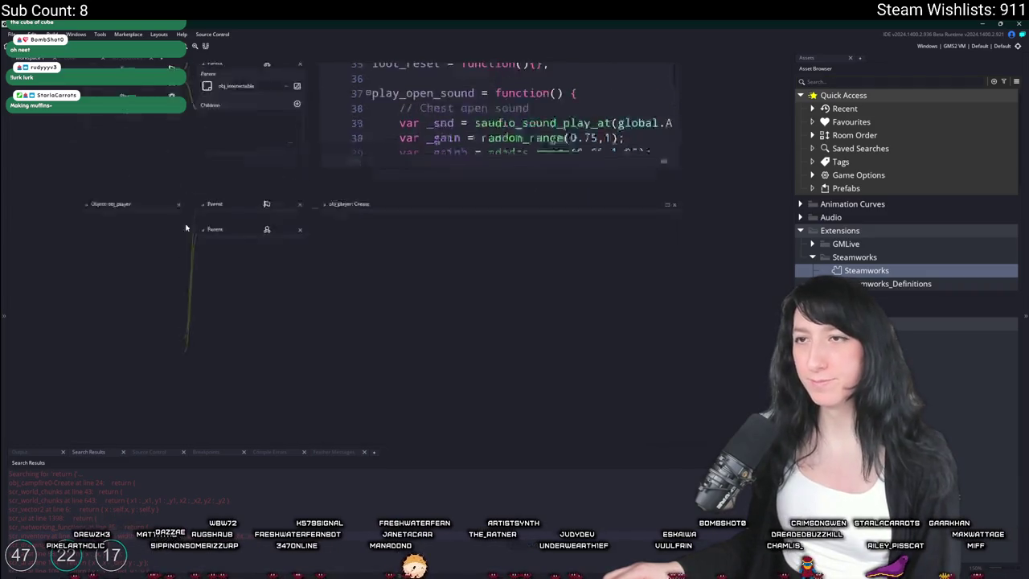
{"action": "left_click", "coordinate": [130, 59]}
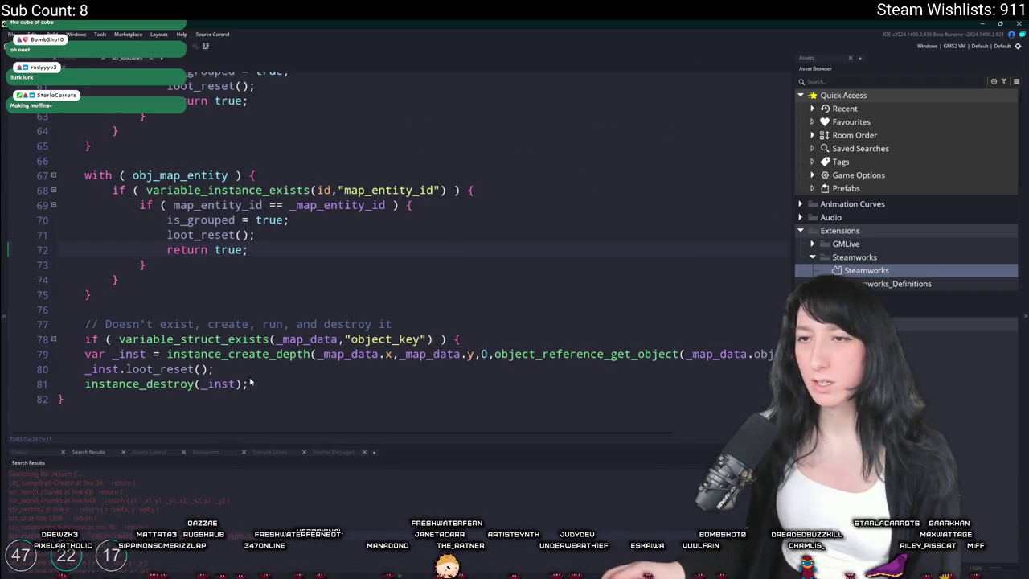
- Negate the variable_struct_exists object_key check on line 78 with '!'
{"action": "left_click", "coordinate": [257, 189]}
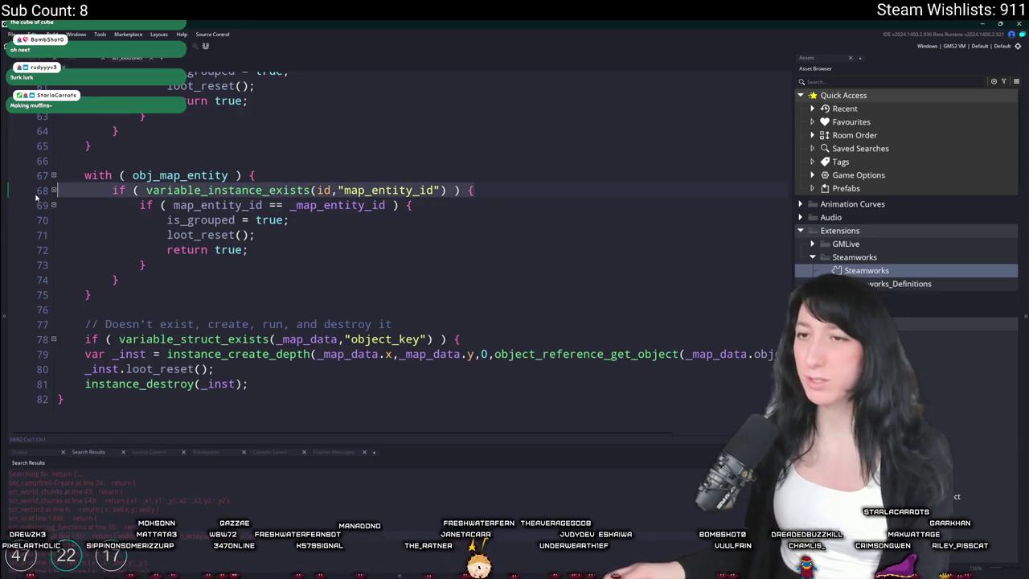
{"action": "scroll", "coordinate": [191, 341], "scroll_direction": "up", "scroll_amount": 1}
{"action": "left_click", "coordinate": [245, 298]}
{"action": "scroll", "coordinate": [190, 341], "scroll_direction": "down", "scroll_amount": 1}
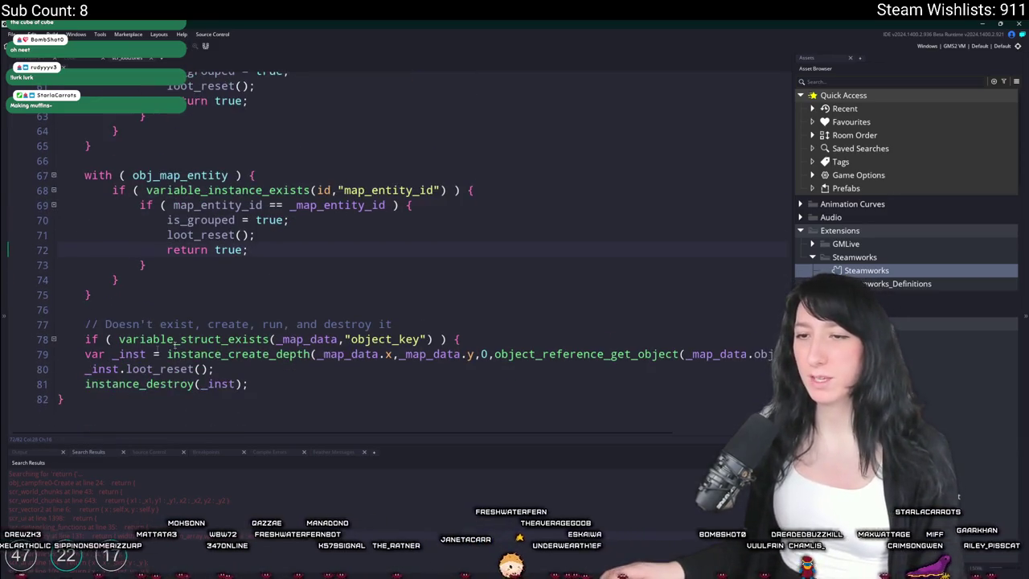
{"action": "double_click", "coordinate": [115, 357]}
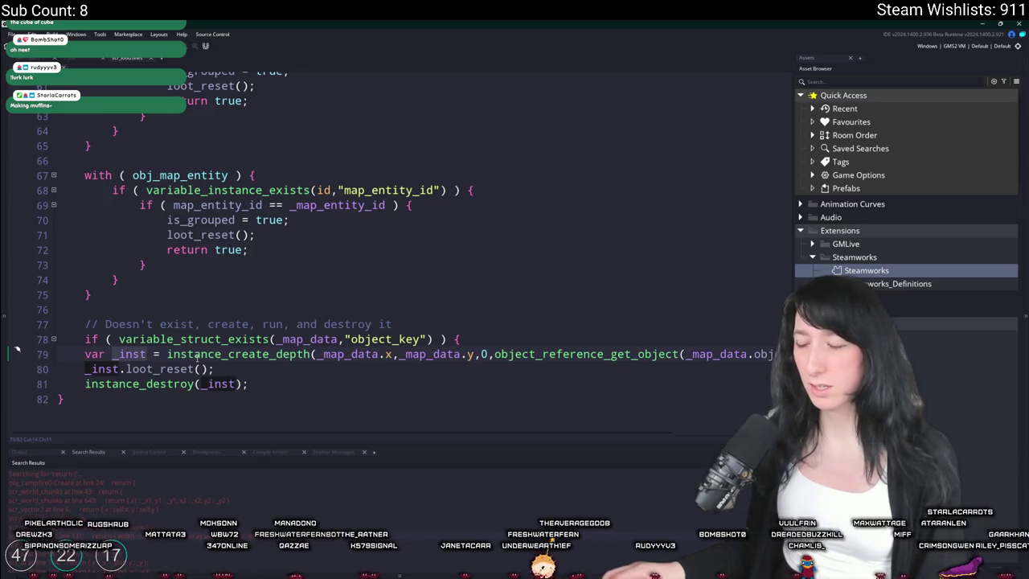
{"action": "left_click", "coordinate": [444, 339]}
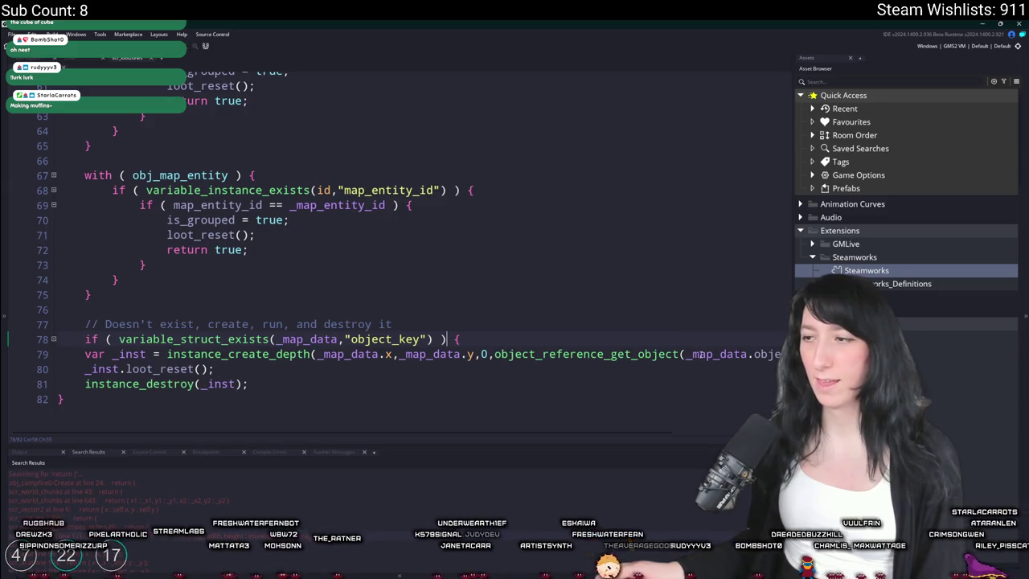
{"action": "key", "text": "End"}
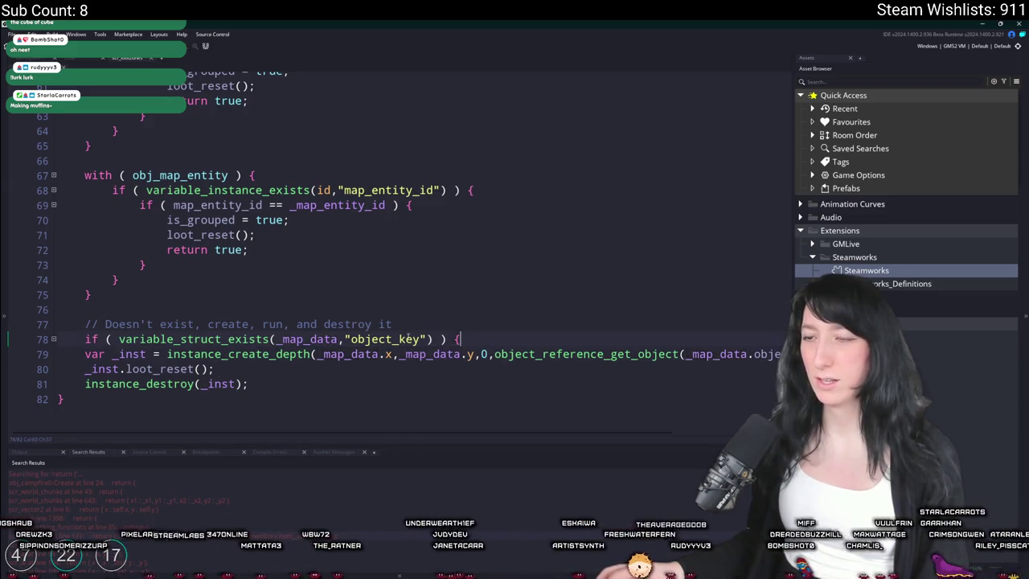
{"action": "left_click", "coordinate": [110, 339]}
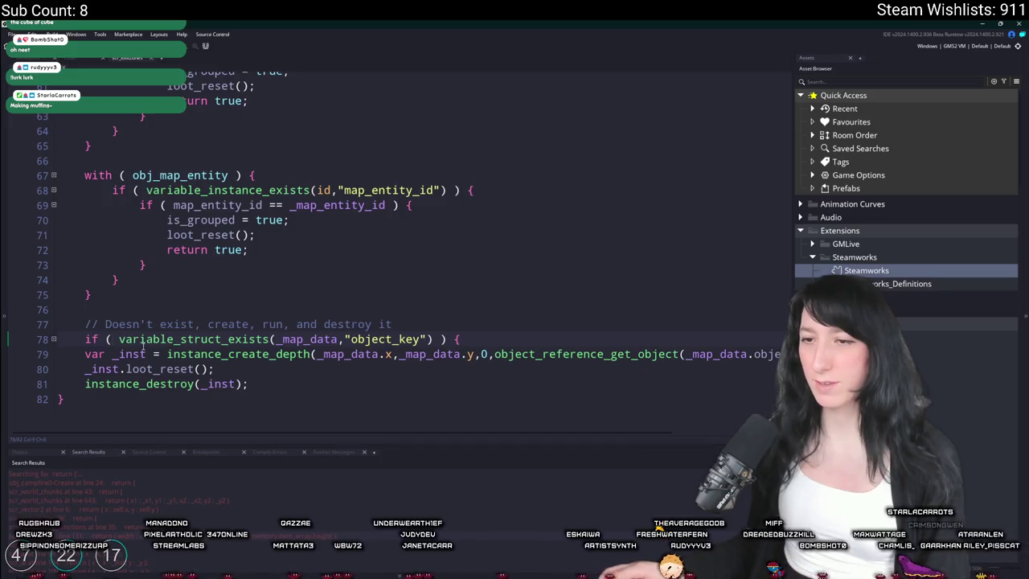
{"action": "type", "text": "!"}
- Close the guard's brace early and put show_message(_map_data) inside it
{"action": "left_click", "coordinate": [494, 341]}
{"action": "key", "text": "Return"}
{"action": "type", "text": "}"}
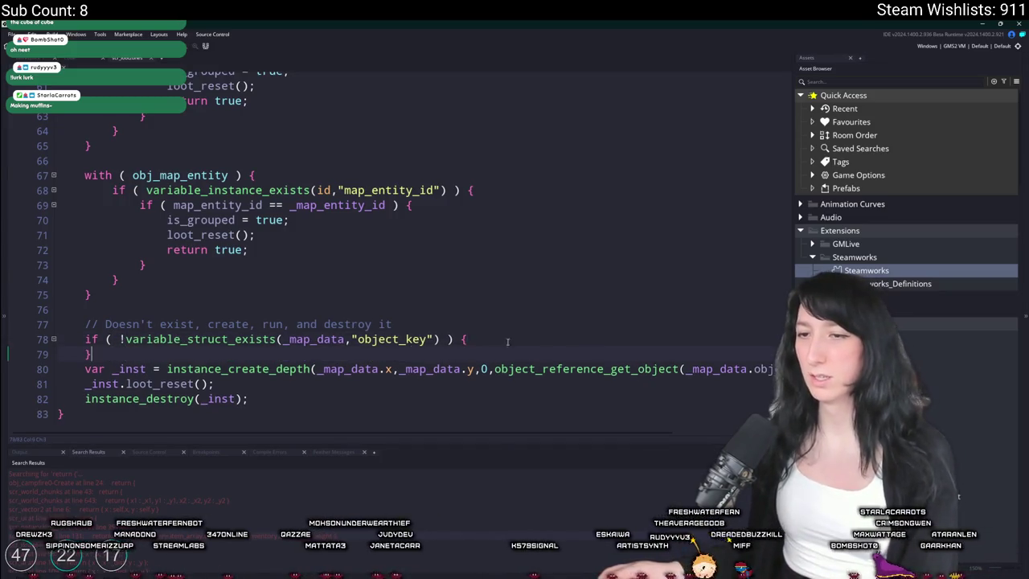
{"action": "key", "text": "Return"}
{"action": "type", "text": "}"}
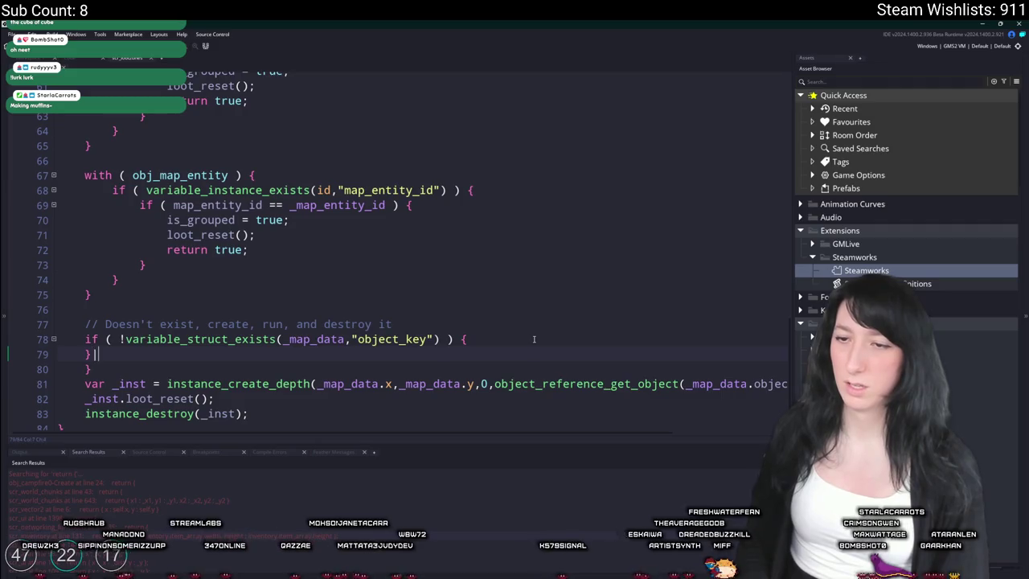
{"action": "type", "text": "show_me"}
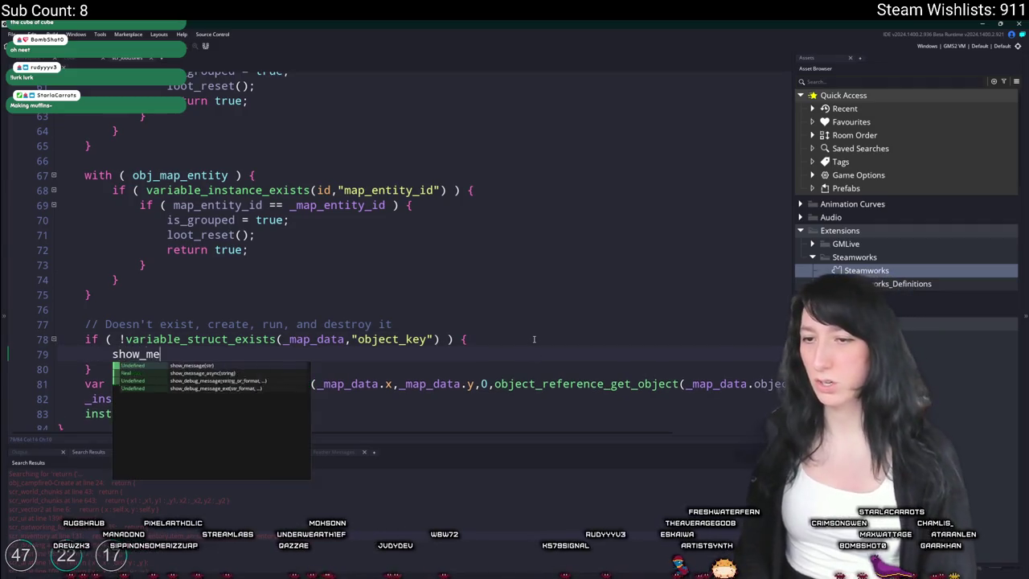
{"action": "type", "text": "ssage(_map_data);"}
- Review how the _map_data and _map_entity_id parameters are passed and used
{"action": "scroll", "coordinate": [533, 338], "scroll_direction": "up", "scroll_amount": 10}
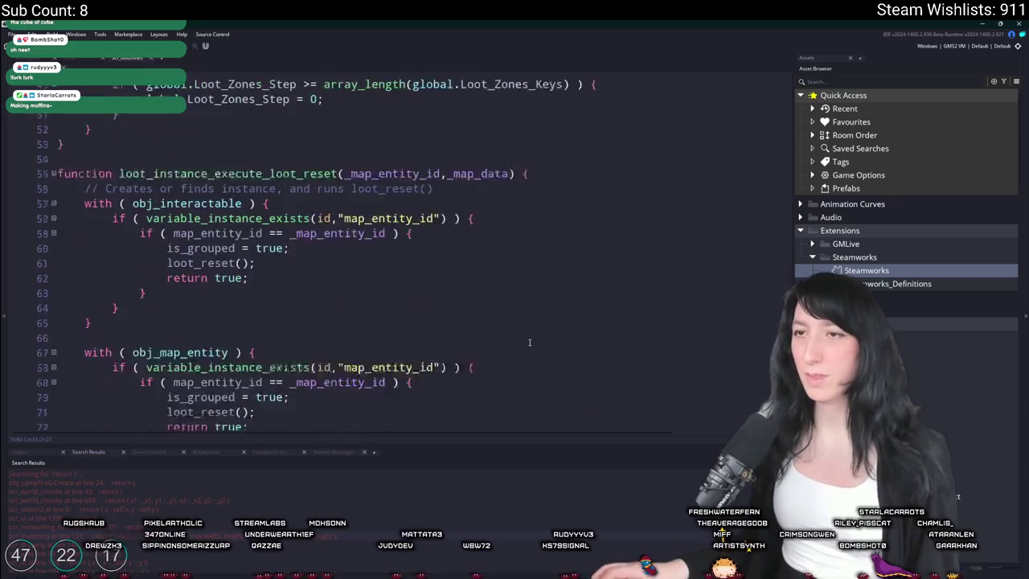
{"action": "scroll", "coordinate": [508, 347], "scroll_direction": "up", "scroll_amount": 2}
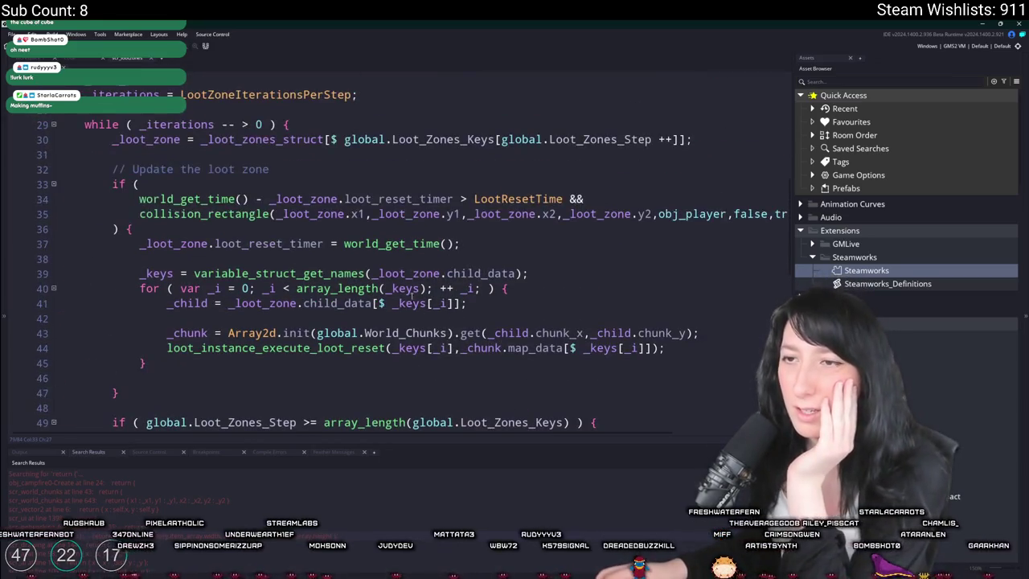
{"action": "scroll", "coordinate": [463, 389], "scroll_direction": "down", "scroll_amount": 2}
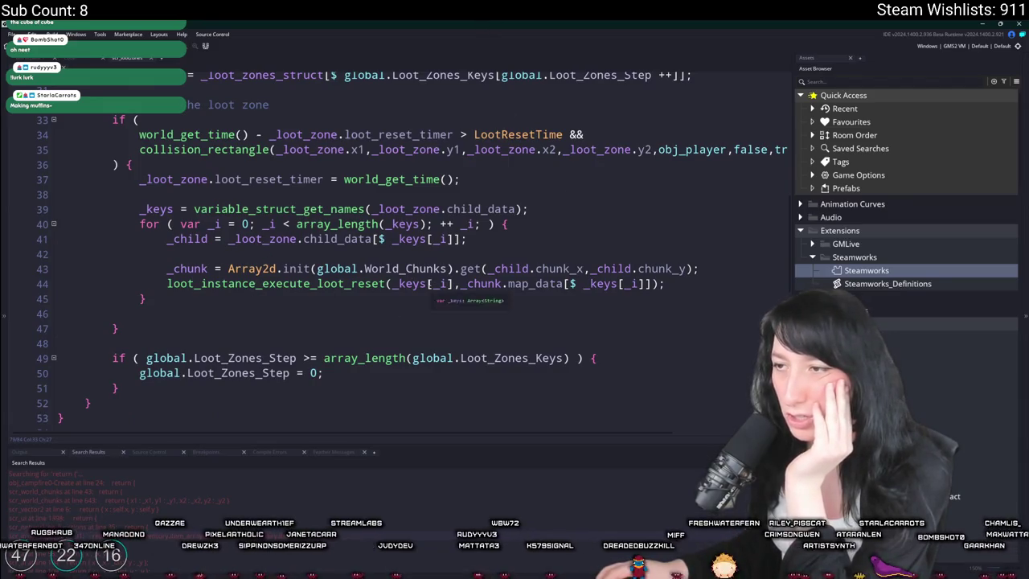
{"action": "left_click", "coordinate": [529, 282]}
{"action": "scroll", "coordinate": [528, 278], "scroll_direction": "down", "scroll_amount": 5}
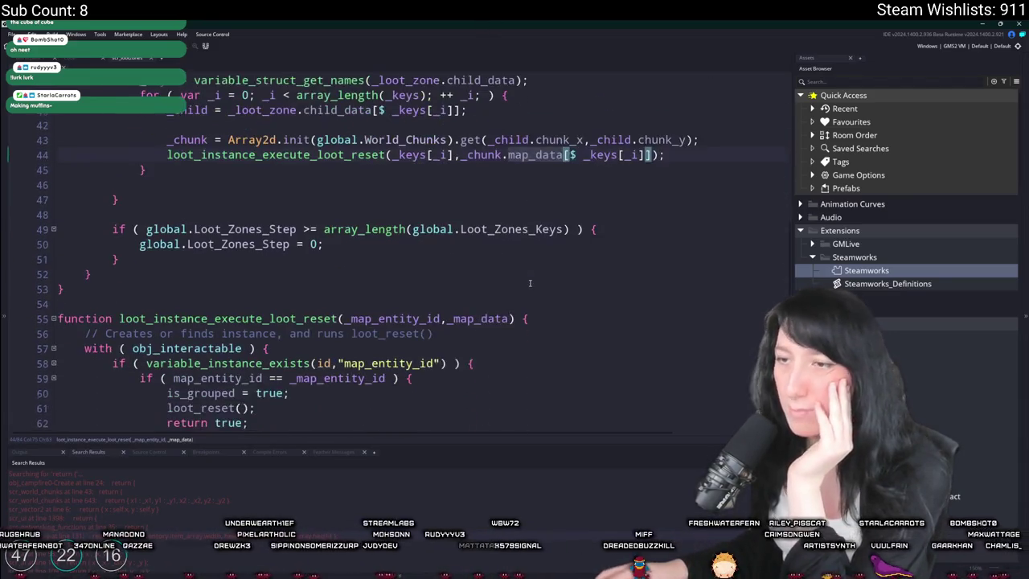
{"action": "scroll", "coordinate": [529, 278], "scroll_direction": "down", "scroll_amount": 6}
{"action": "scroll", "coordinate": [599, 193], "scroll_direction": "up", "scroll_amount": 7}
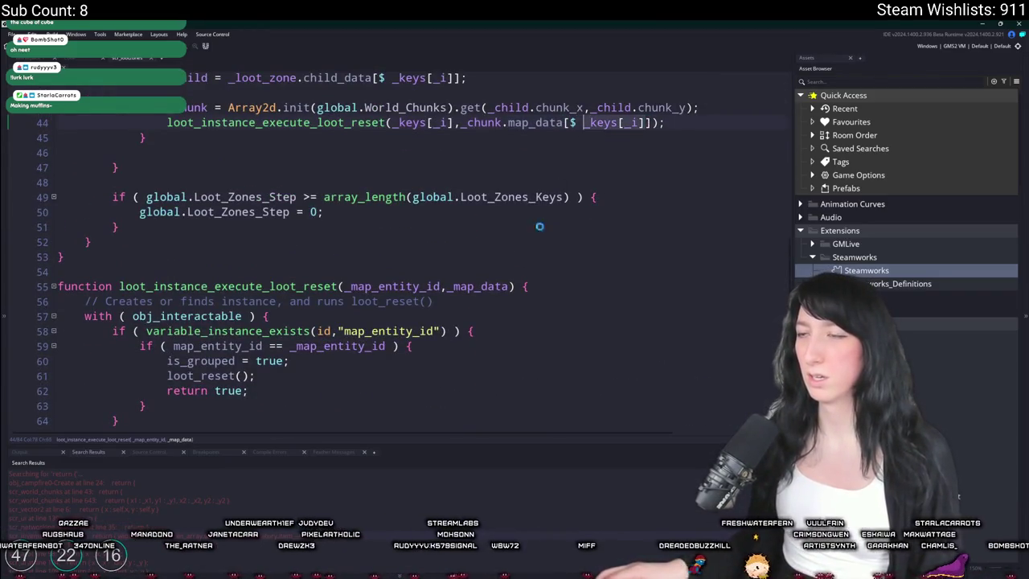
{"action": "scroll", "coordinate": [494, 262], "scroll_direction": "down", "scroll_amount": 5}
{"action": "scroll", "coordinate": [494, 262], "scroll_direction": "down", "scroll_amount": 2}
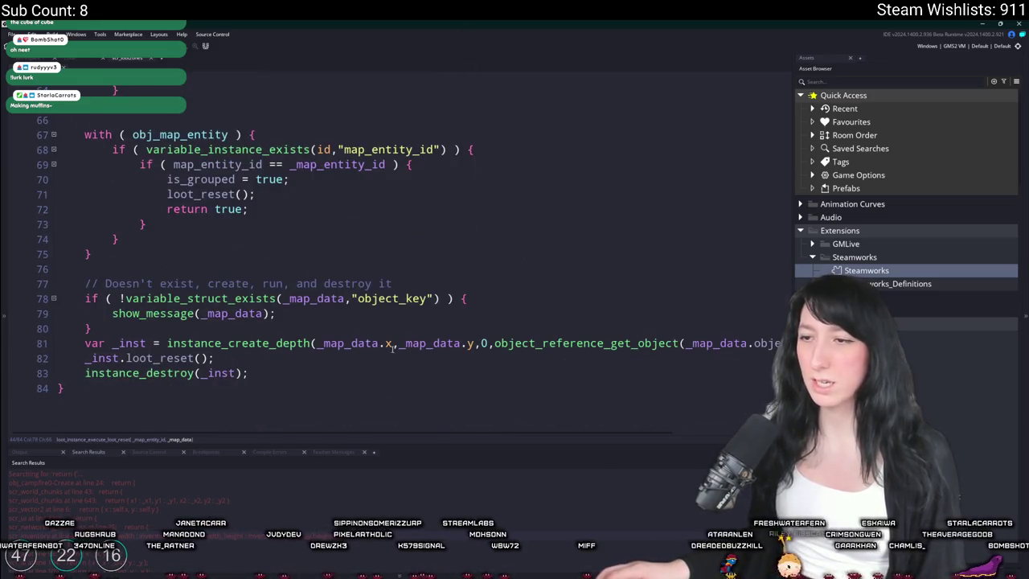
{"action": "scroll", "coordinate": [392, 345], "scroll_direction": "up", "scroll_amount": 5}
{"action": "double_click", "coordinate": [467, 181]}
{"action": "double_click", "coordinate": [393, 182]}
{"action": "key", "text": "ctrl+c"}
- Add a duplicated show_message(_map_entity_id) line, then view the scr_lootzones diff in GitHub Desktop
{"action": "scroll", "coordinate": [315, 325], "scroll_direction": "down", "scroll_amount": 4}
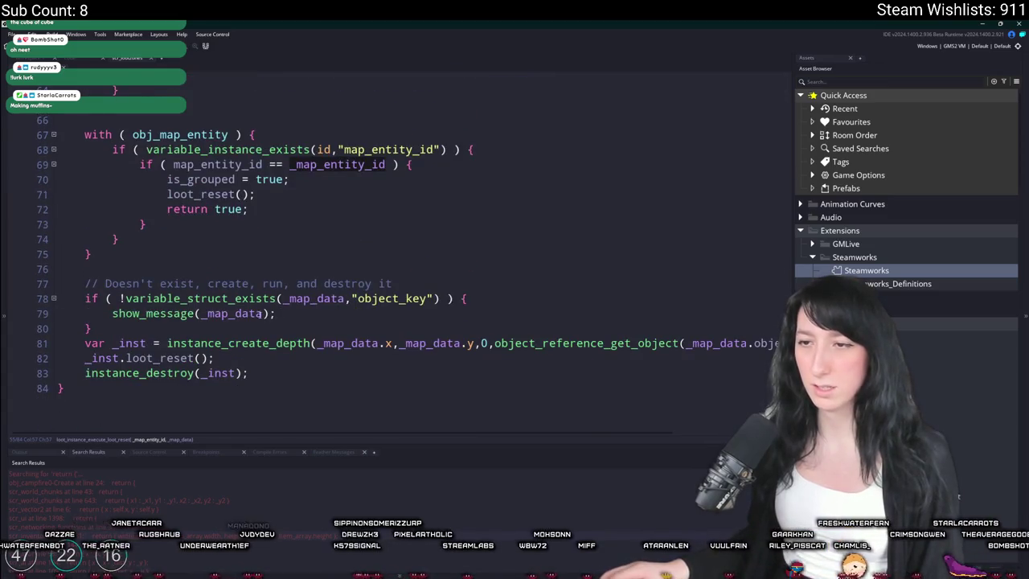
{"action": "left_click", "coordinate": [247, 313]}
{"action": "key", "text": "ctrl+d"}
{"action": "double_click", "coordinate": [233, 318]}
{"action": "key", "text": "ctrl+v"}
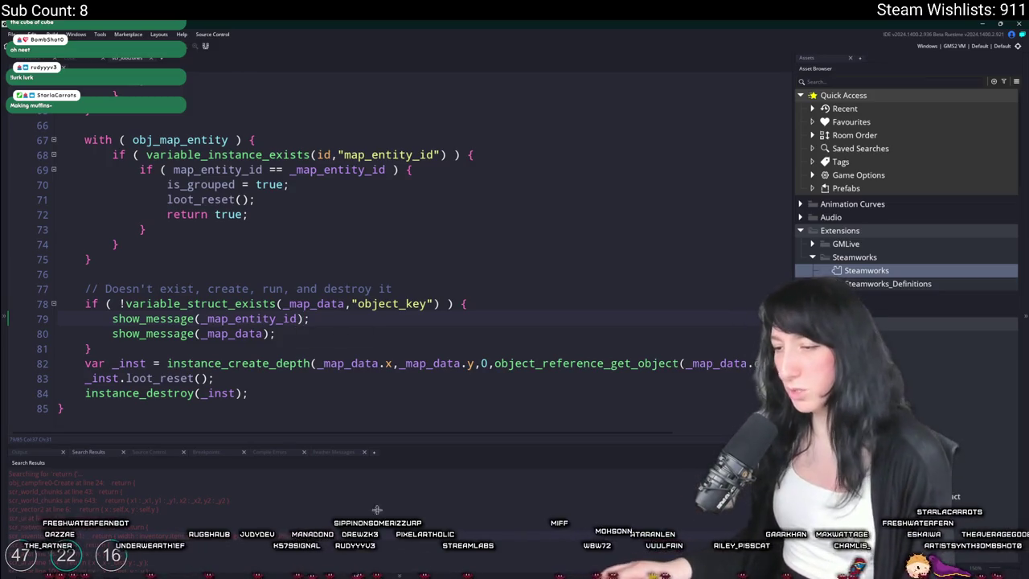
{"action": "key", "text": "alt+Tab"}
{"action": "left_click", "coordinate": [121, 135]}
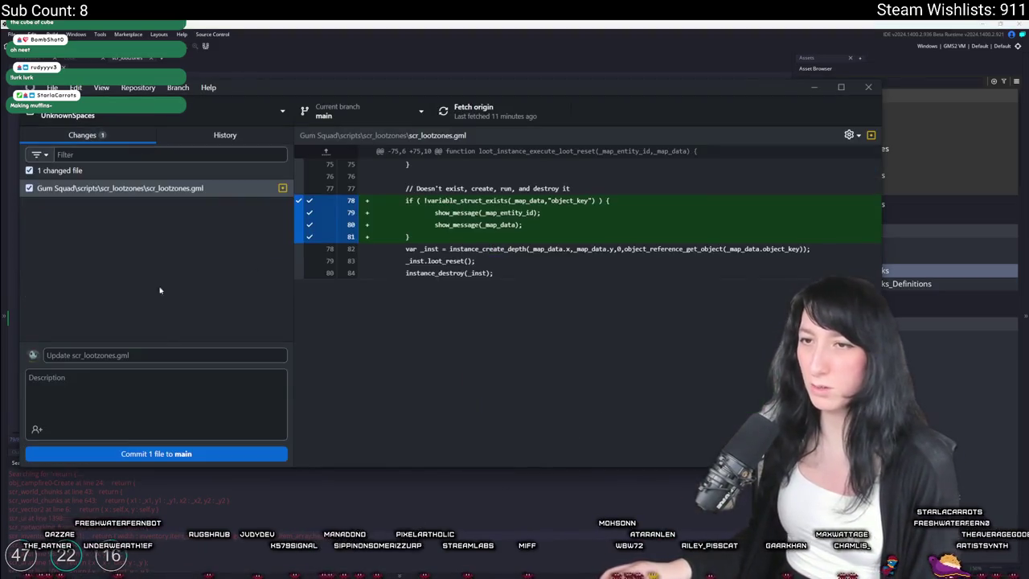
- Commit the scr_lootzones.gml change to main, push to origin, and return to GameMaker
{"action": "left_click", "coordinate": [156, 453]}
{"action": "left_click", "coordinate": [505, 109]}
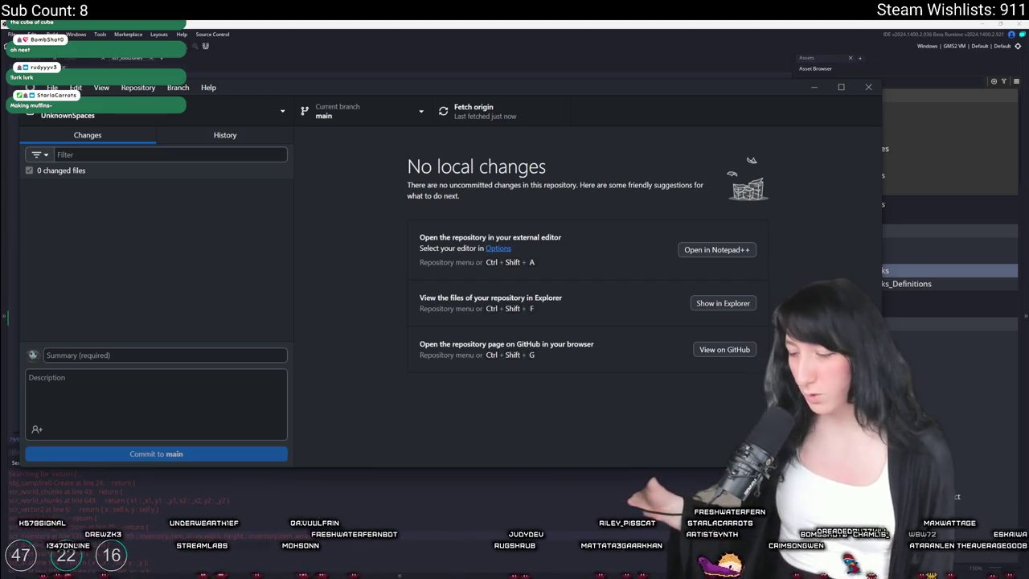
{"action": "left_click", "coordinate": [289, 49]}
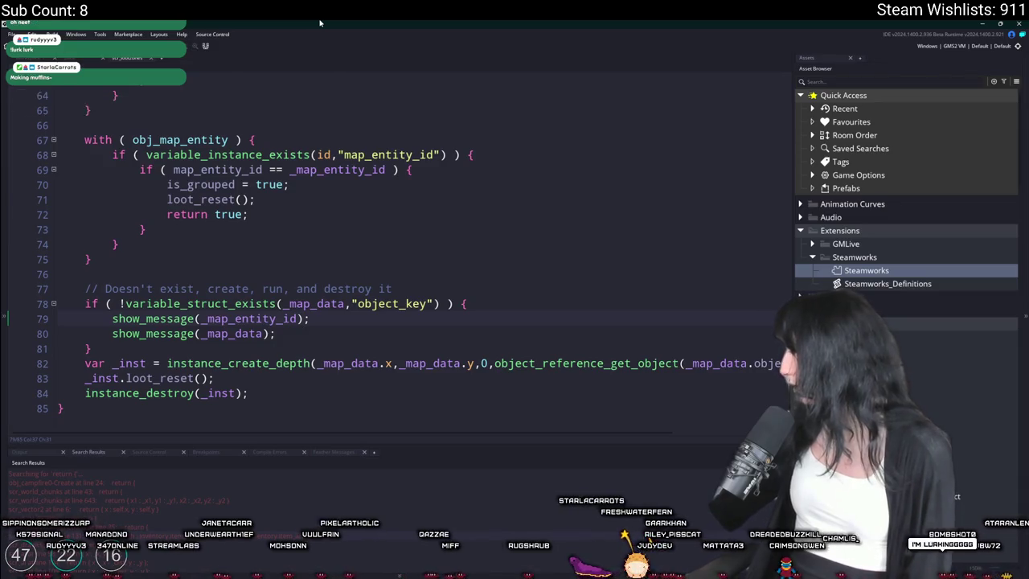
- Build and run Gum Squad with F5, then start a New World
{"action": "left_click", "coordinate": [374, 170]}
{"action": "key", "text": "F5"}
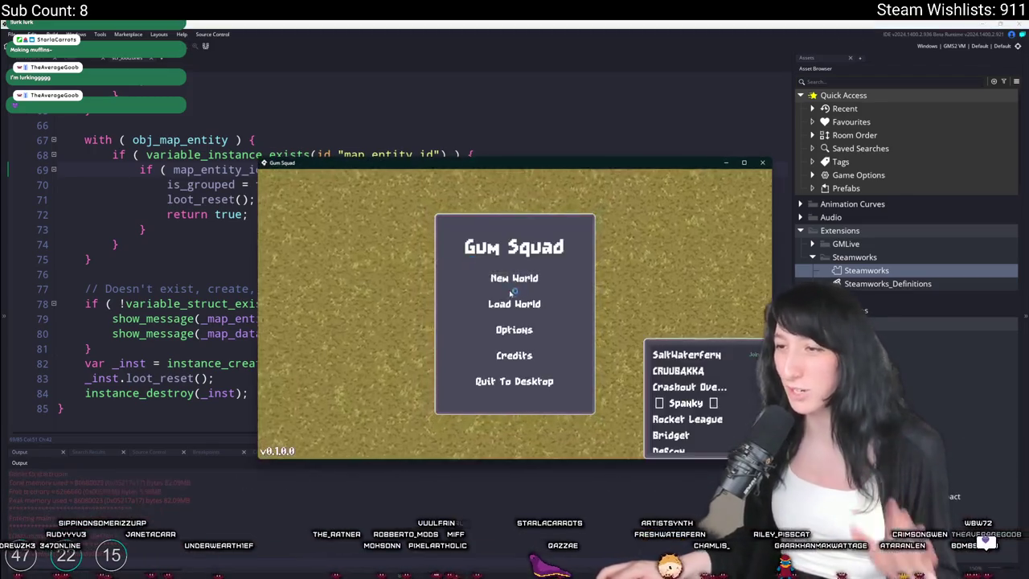
{"action": "left_click", "coordinate": [507, 279]}
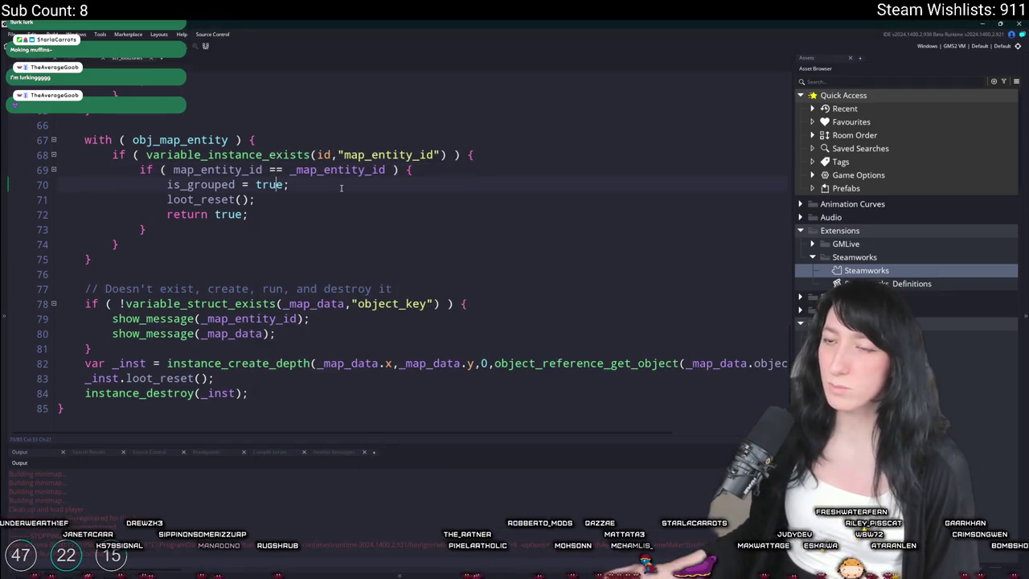
{"action": "left_click", "coordinate": [263, 169]}
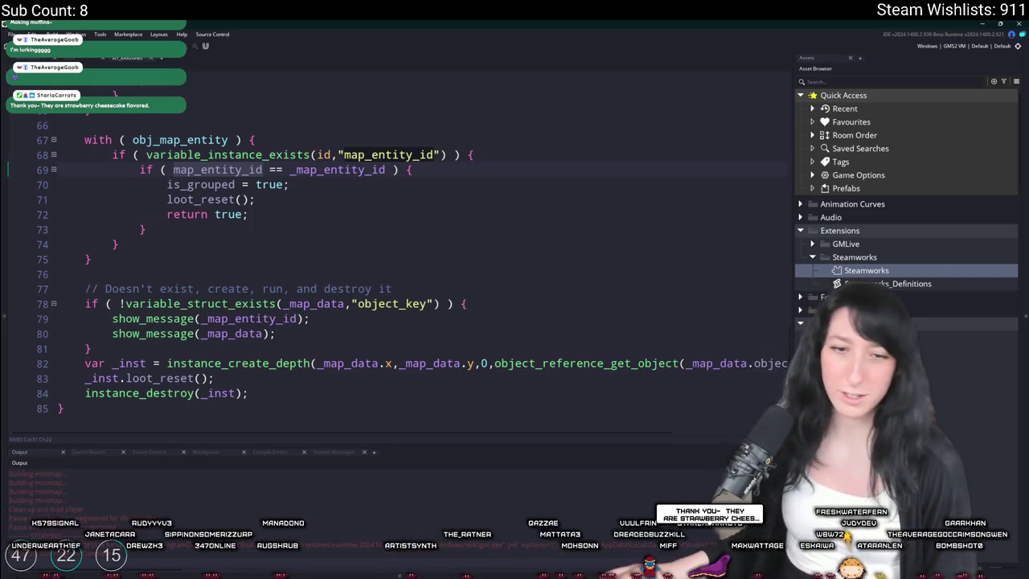
{"action": "scroll", "coordinate": [424, 219], "scroll_direction": "up", "scroll_amount": 2}
{"action": "left_click", "coordinate": [317, 367]}
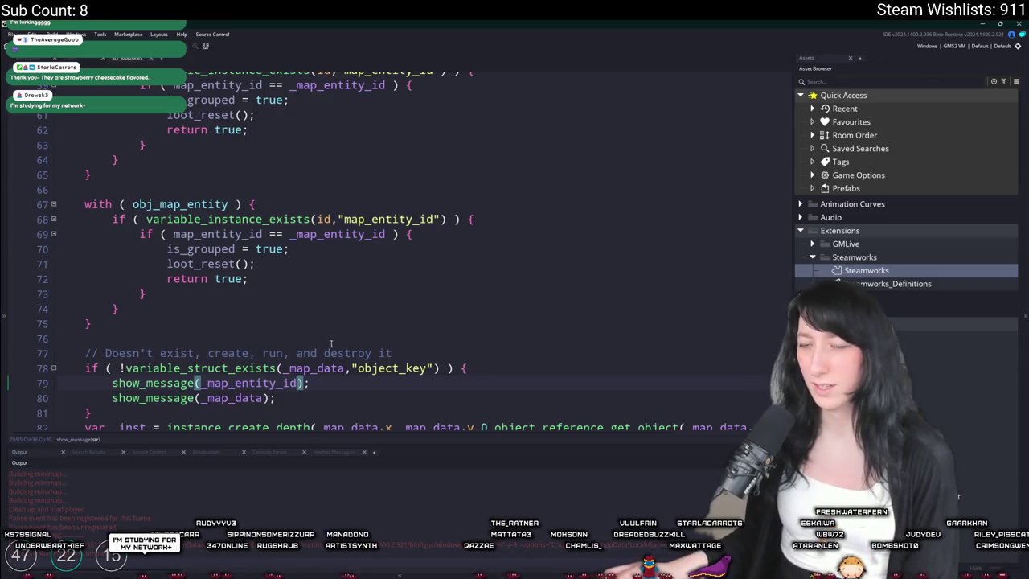
{"action": "left_click_drag", "start_coordinate": [84, 368], "coordinate": [120, 410]}
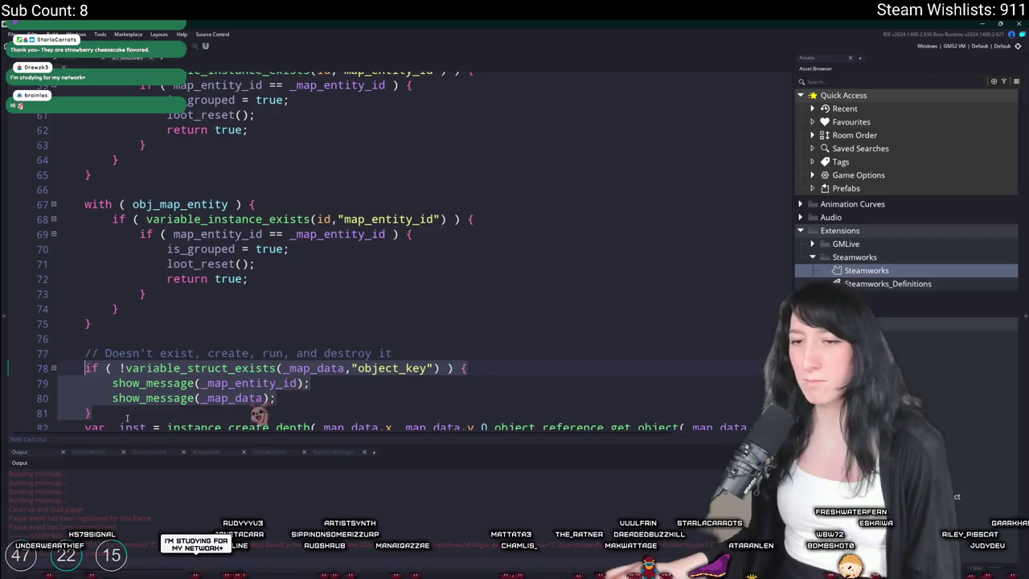
{"action": "left_click_drag", "start_coordinate": [260, 418], "coordinate": [44, 378]}
{"action": "key", "text": "BackSpace"}
{"action": "key", "text": "BackSpace"}
{"action": "scroll", "coordinate": [368, 317], "scroll_direction": "up", "scroll_amount": 7}
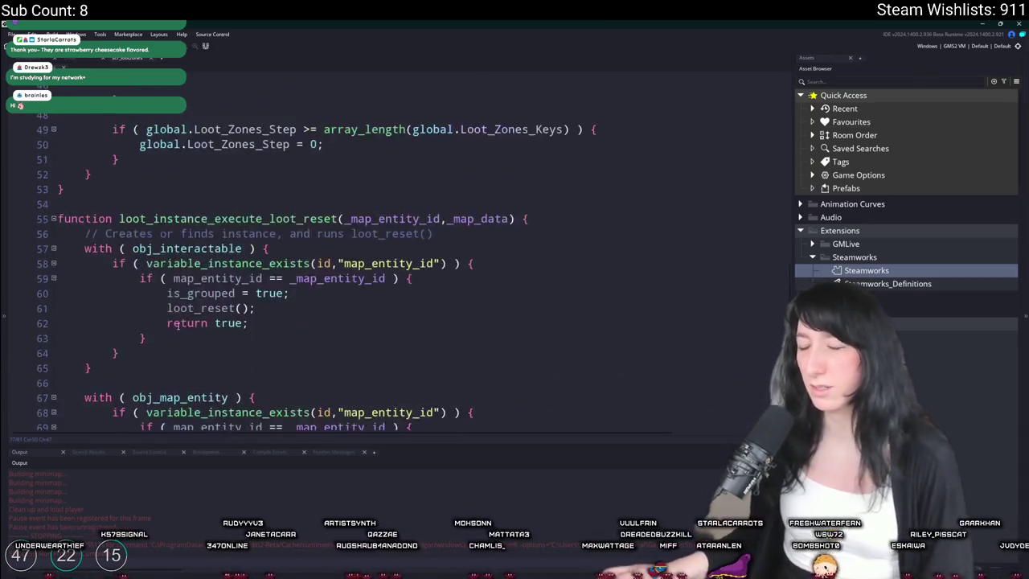
{"action": "left_click", "coordinate": [508, 348]}
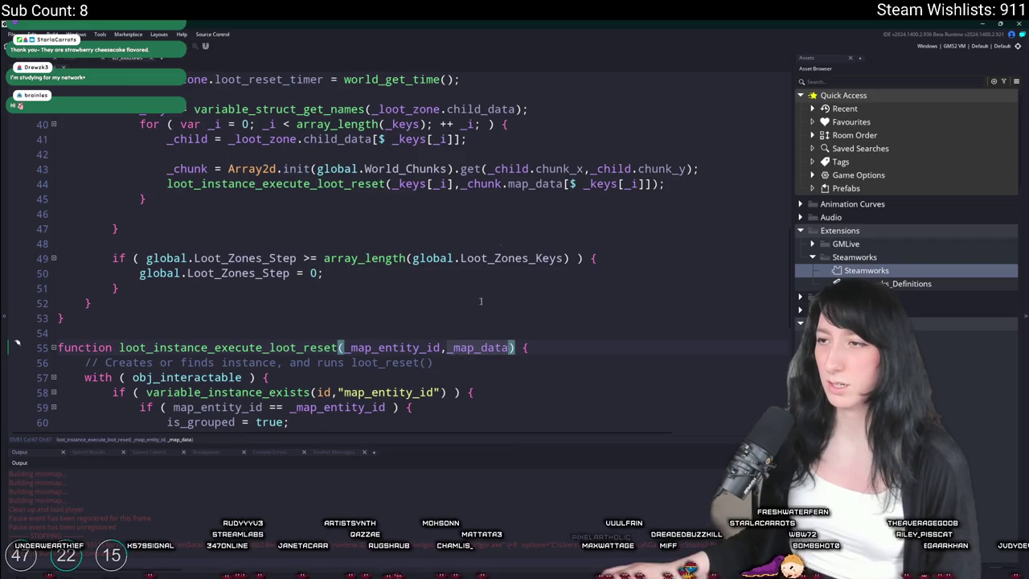
{"action": "scroll", "coordinate": [543, 233], "scroll_direction": "up", "scroll_amount": 1}
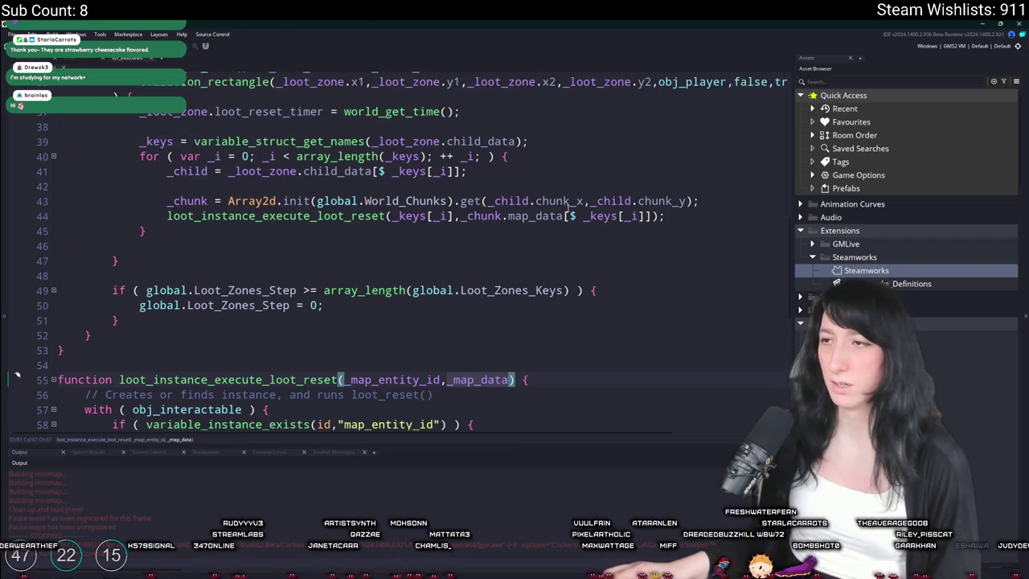
{"action": "left_click", "coordinate": [387, 217]}
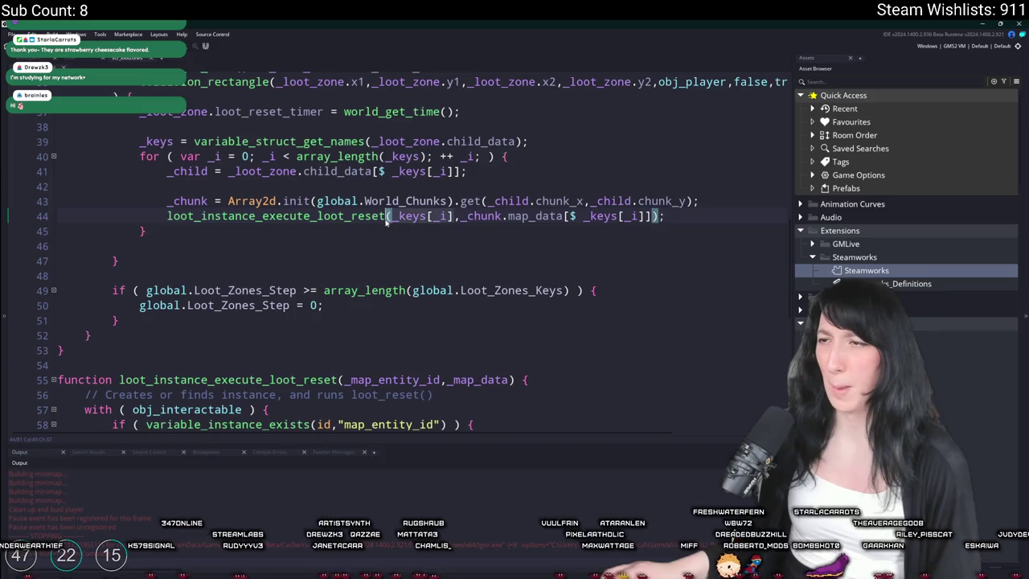
{"action": "scroll", "coordinate": [395, 193], "scroll_direction": "up", "scroll_amount": 1}
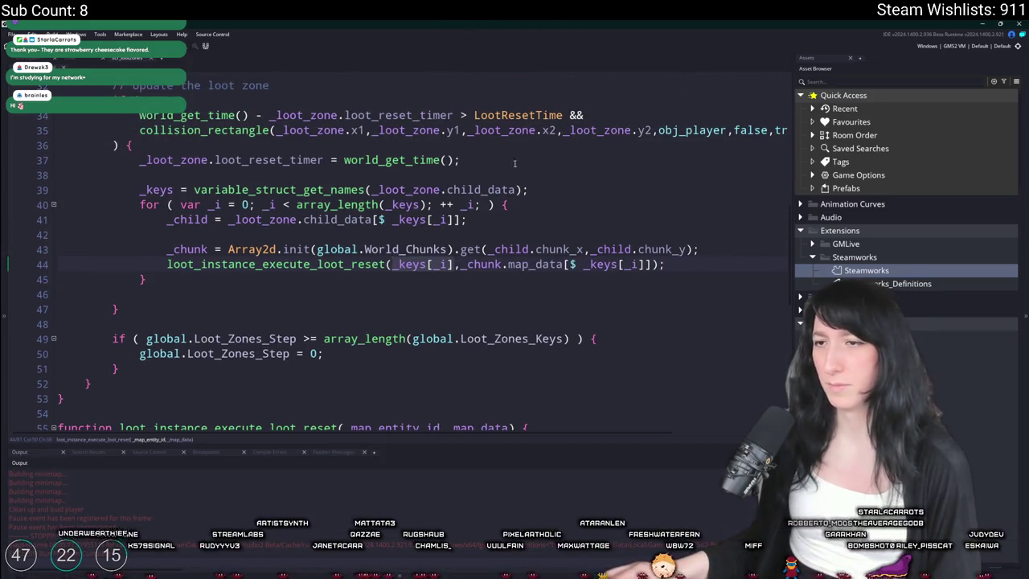
{"action": "left_click", "coordinate": [718, 249]}
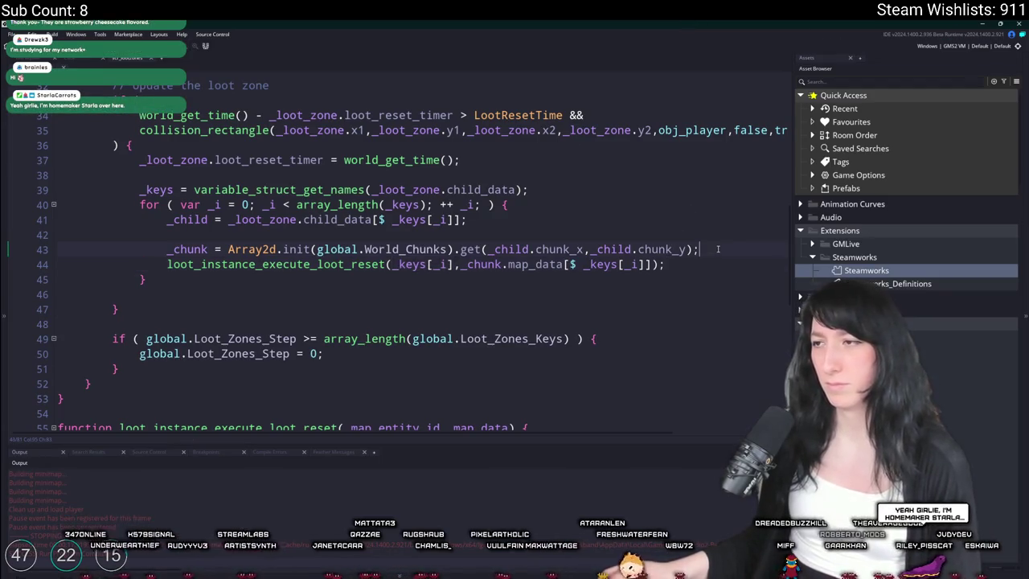
{"action": "key", "text": "Return"}
{"action": "type", "text": "show_"}
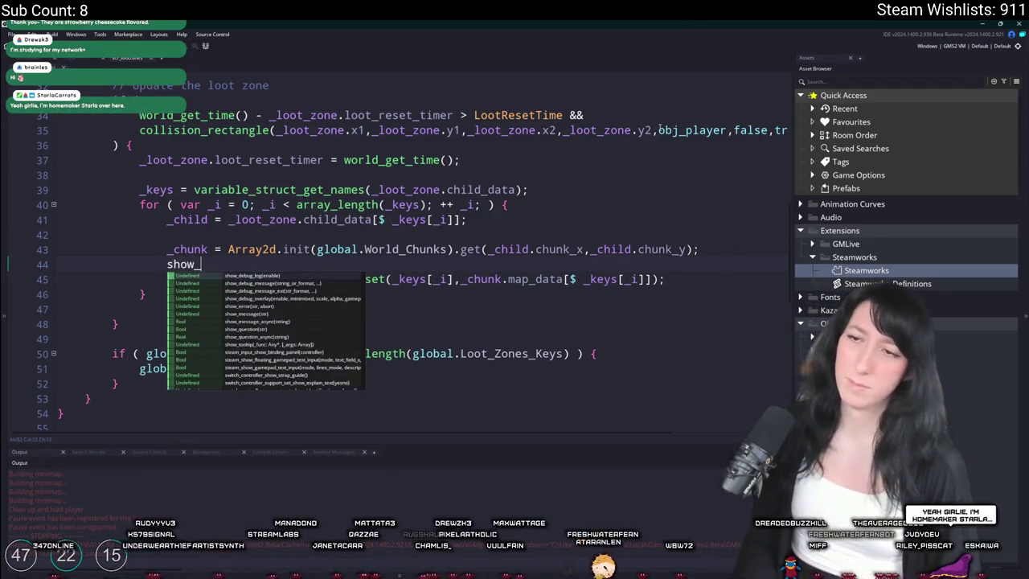
{"action": "type", "text": "message(_keys[_i]);"}
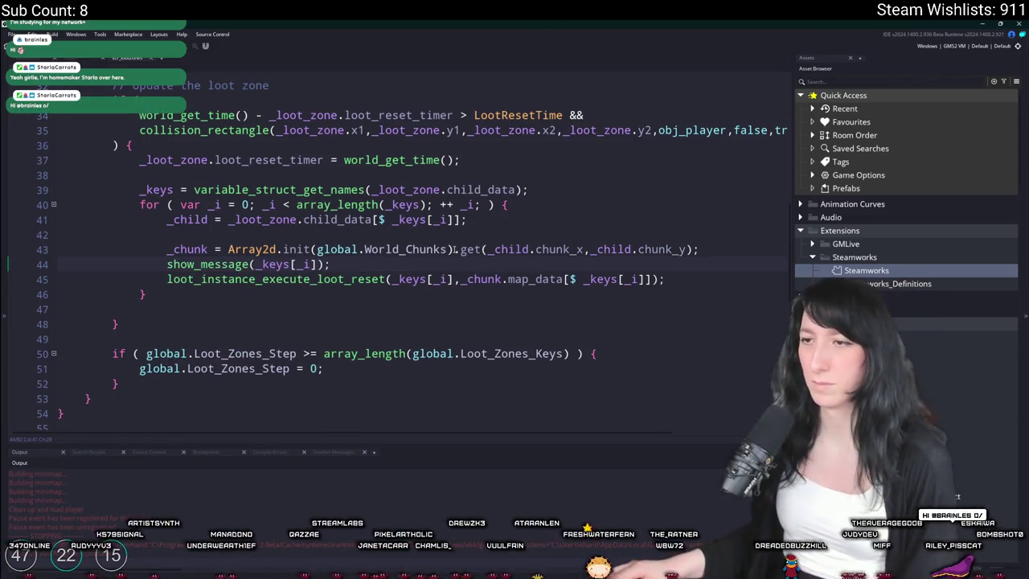
{"action": "scroll", "coordinate": [455, 249], "scroll_direction": "up", "scroll_amount": 1}
{"action": "key", "text": "BackSpace"}
{"action": "key", "text": "BackSpace"}
{"action": "key", "text": "BackSpace"}
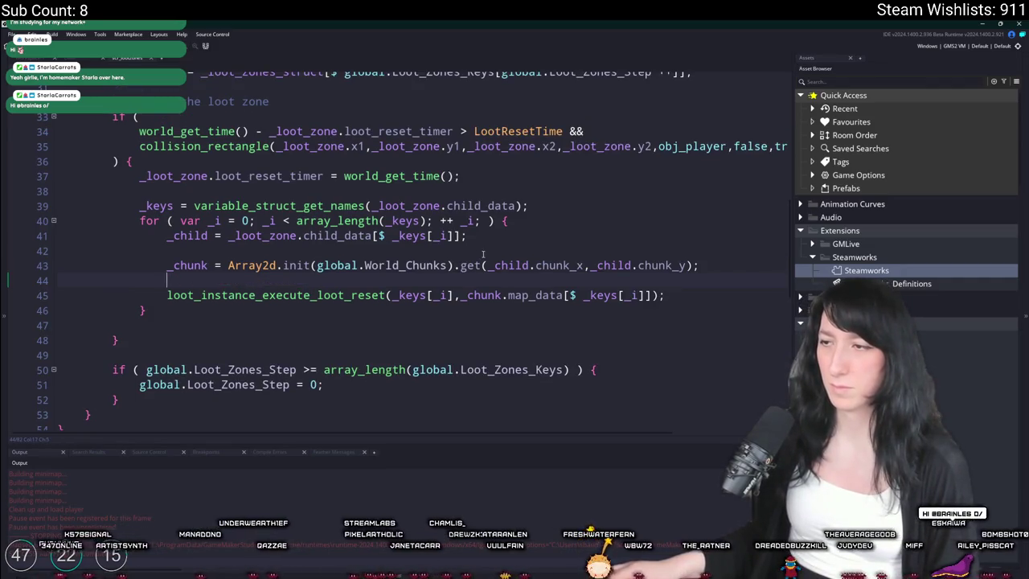
- Replace the line 78 guard condition with is_undefined(_map_data) in loot_instance_execute_loot_reset
{"action": "key", "text": "BackSpace"}
{"action": "key", "text": "F12"}
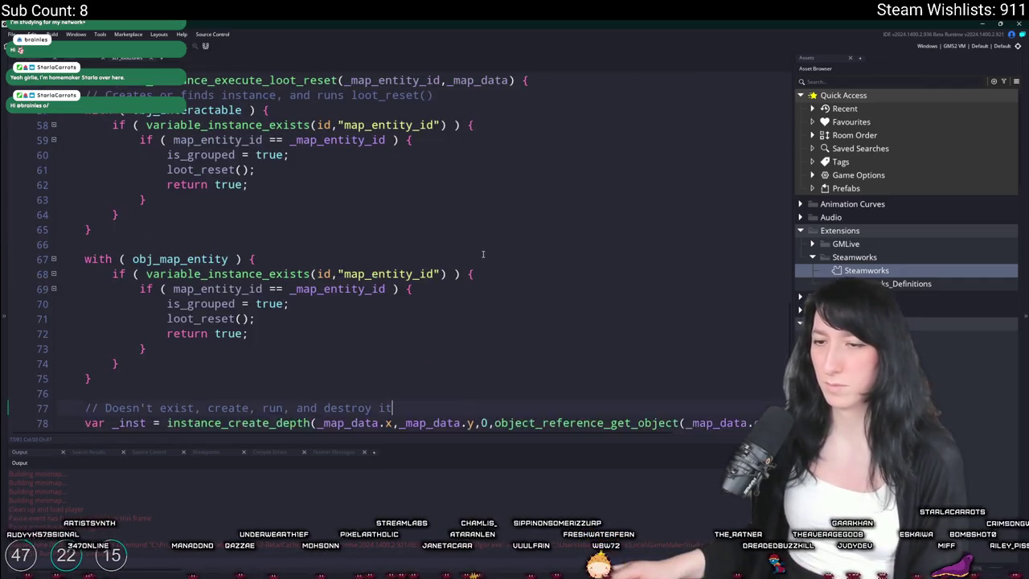
{"action": "type", "text": "if ( !variable_struct_exists(_map_data,\"object_key\") ) {"}
{"action": "scroll", "coordinate": [474, 273], "scroll_direction": "down", "scroll_amount": 2}
{"action": "left_click", "coordinate": [324, 359]}
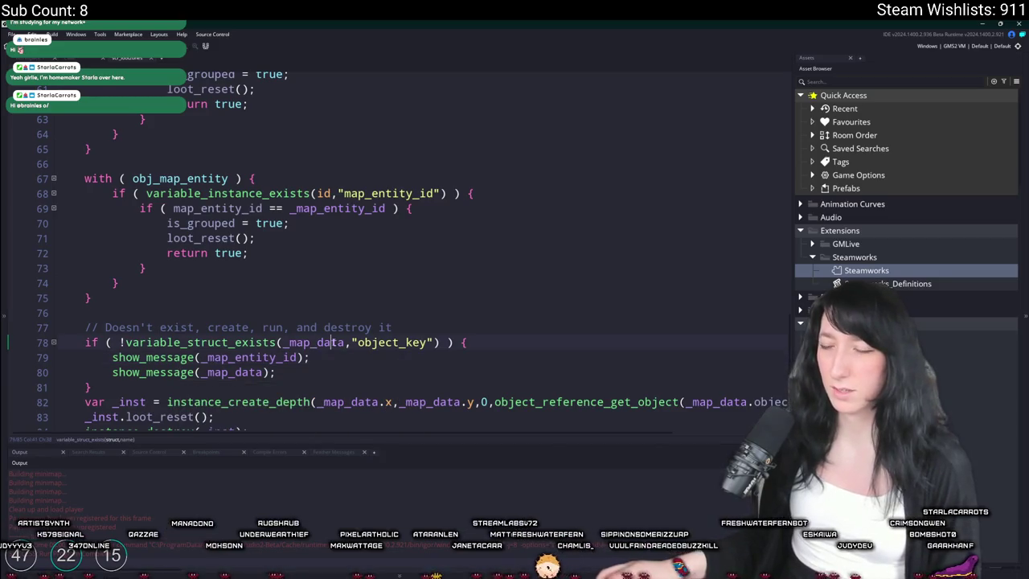
{"action": "left_click", "coordinate": [129, 344]}
{"action": "key", "text": "ctrl+shift+Right"}
{"action": "key", "text": "ctrl+shift+Right"}
{"action": "key", "text": "ctrl+shift+Right"}
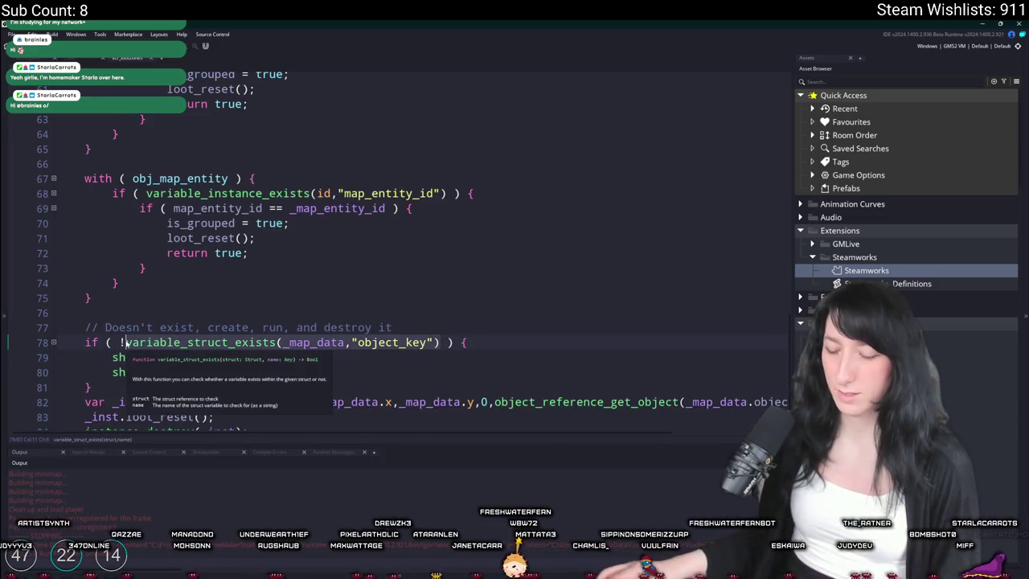
{"action": "key", "text": "Delete"}
{"action": "key", "text": "BackSpace"}
{"action": "type", "text": "is_undefined(_map_data)"}
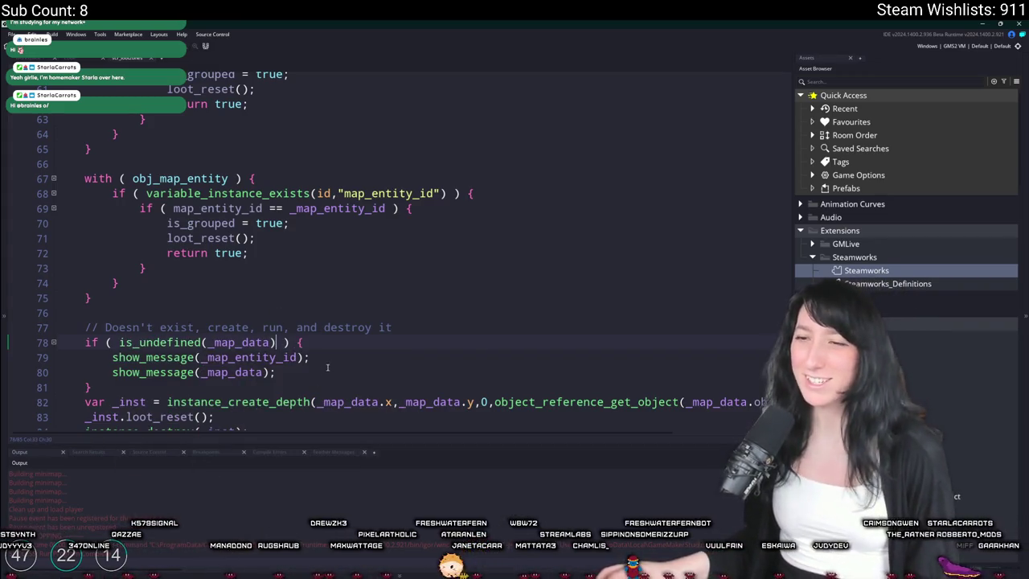
- Delete the show_message(_map_data) line and bring up the pending diff in GitHub Desktop
{"action": "left_click", "coordinate": [343, 349]}
{"action": "left_click", "coordinate": [315, 361]}
{"action": "key", "text": "shift+Down"}
{"action": "key", "text": "Delete"}
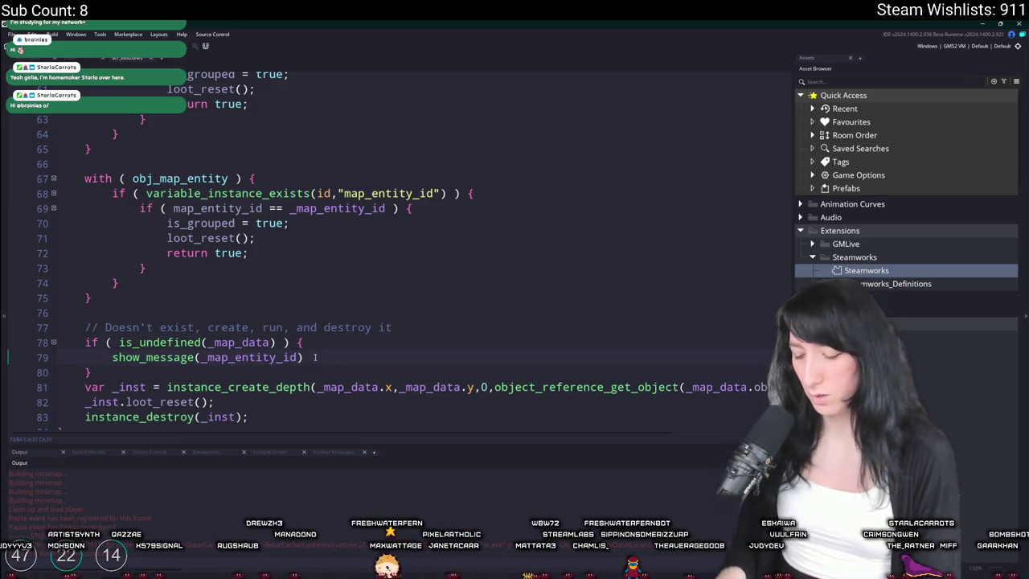
{"action": "key", "text": "alt+Tab"}
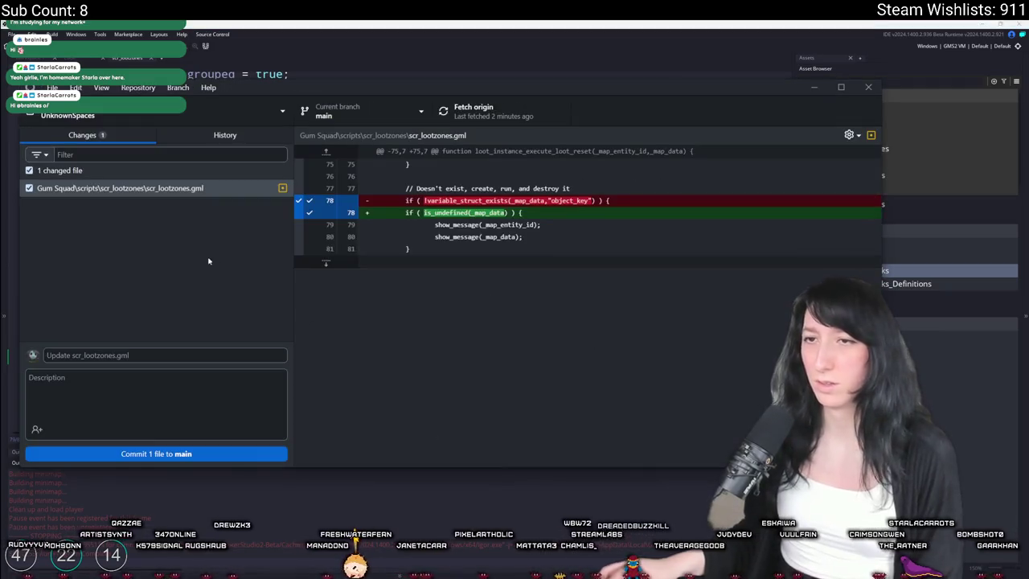
- Commit 'Update scr_lootzones.gml' to main and push it to origin
{"action": "left_click", "coordinate": [184, 448]}
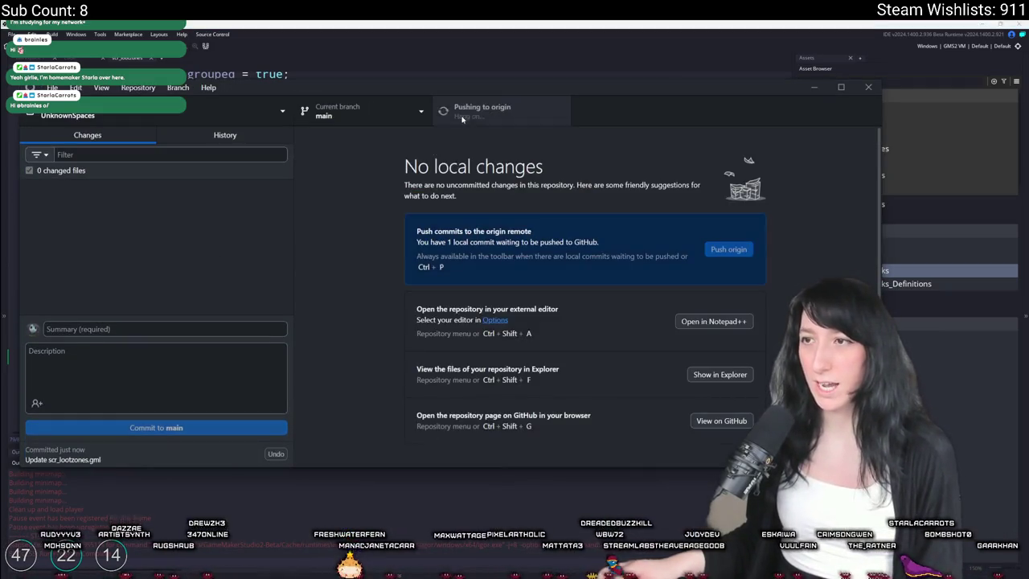
{"action": "left_click", "coordinate": [473, 35]}
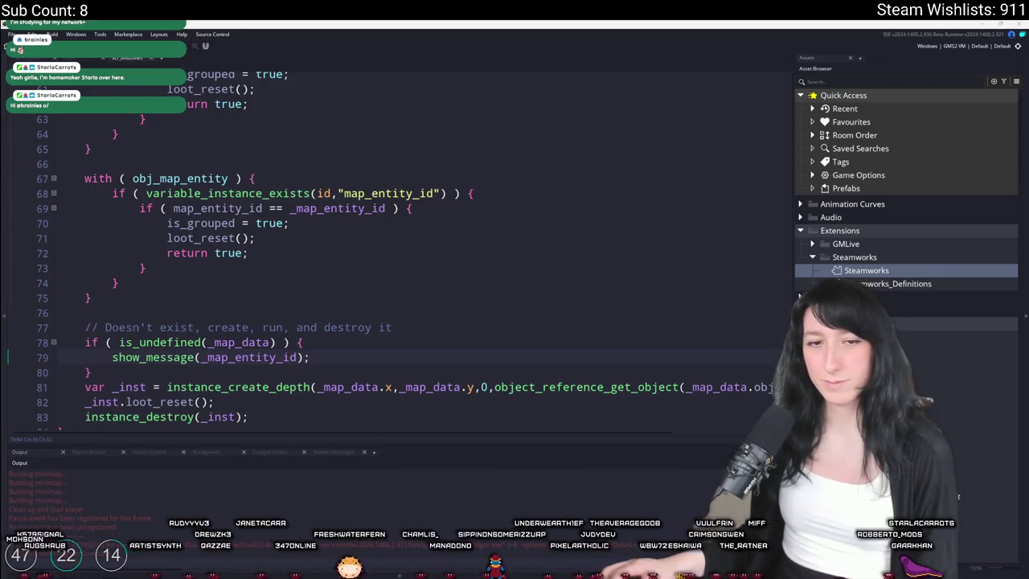
{"action": "left_click", "coordinate": [462, 346]}
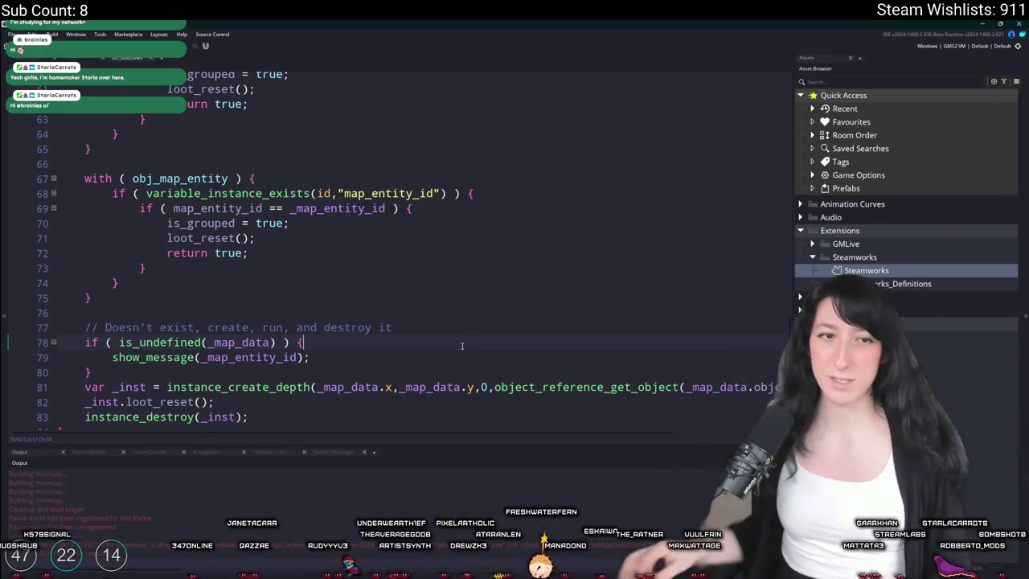
{"action": "left_click", "coordinate": [346, 359]}
{"action": "key", "text": "F5"}
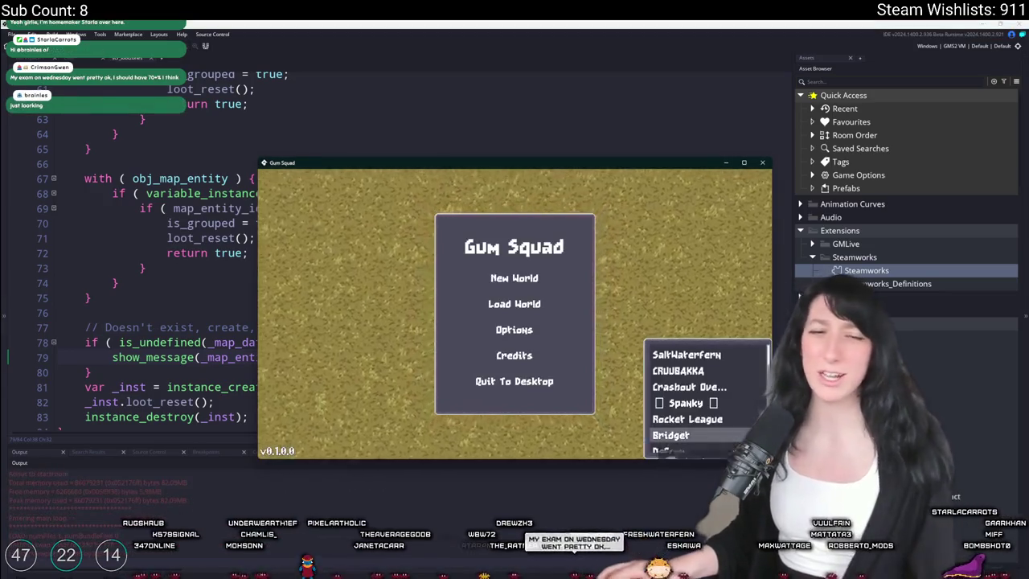
- Maximise the Gum Squad window, start a New World, then return to GameMaker's code
{"action": "double_click", "coordinate": [508, 163]}
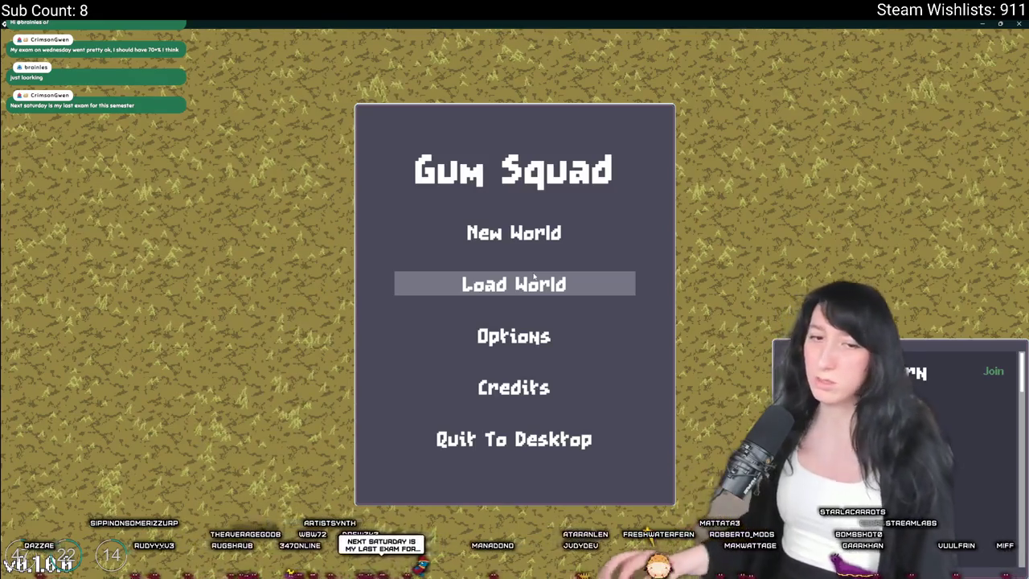
{"action": "left_click", "coordinate": [558, 232]}
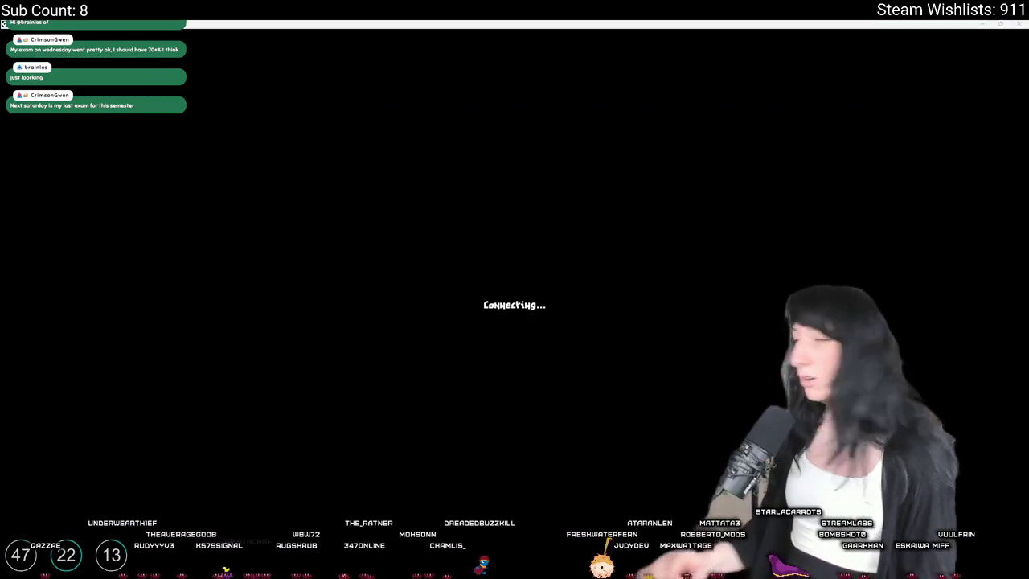
{"action": "key", "text": "alt+Tab"}
{"action": "left_click", "coordinate": [253, 193]}
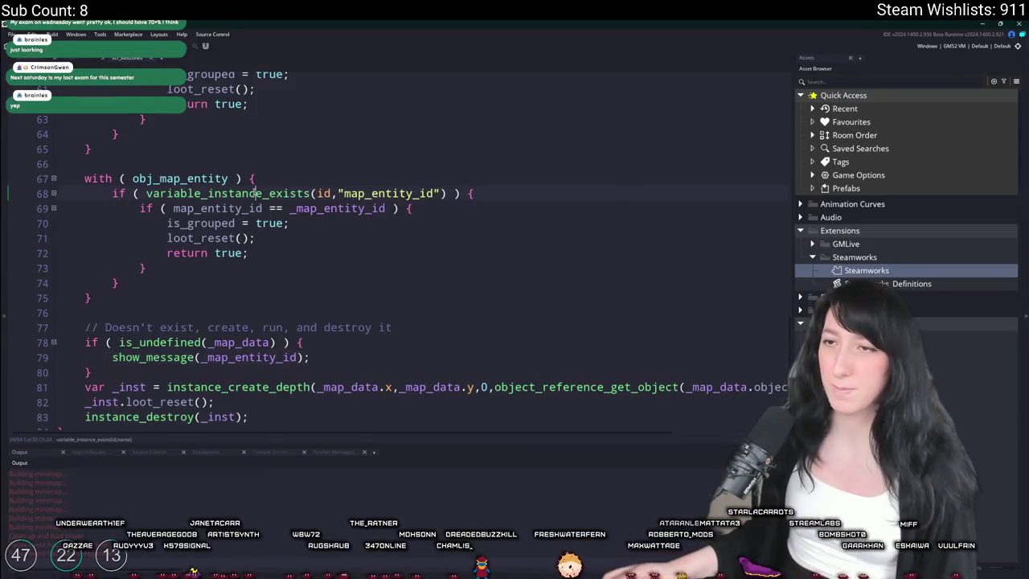
- Open the rm_playarea room and briefly hide then reshow the Foliage layer
{"action": "key", "text": "ctrl+t"}
{"action": "type", "text": "rm_pl"}
{"action": "key", "text": "Return"}
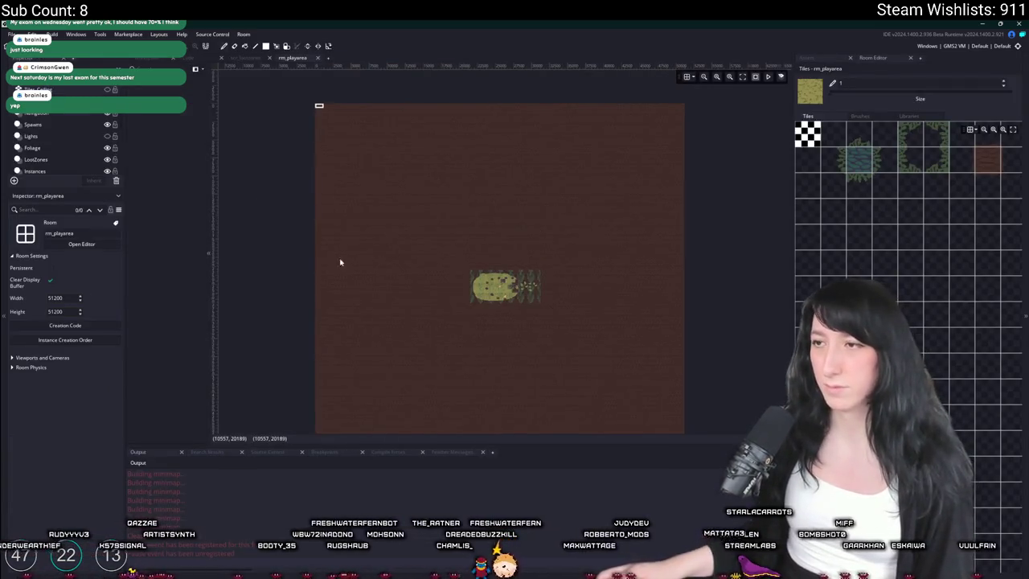
{"action": "scroll", "coordinate": [49, 142], "scroll_direction": "down", "scroll_amount": 1}
{"action": "left_click", "coordinate": [32, 131]}
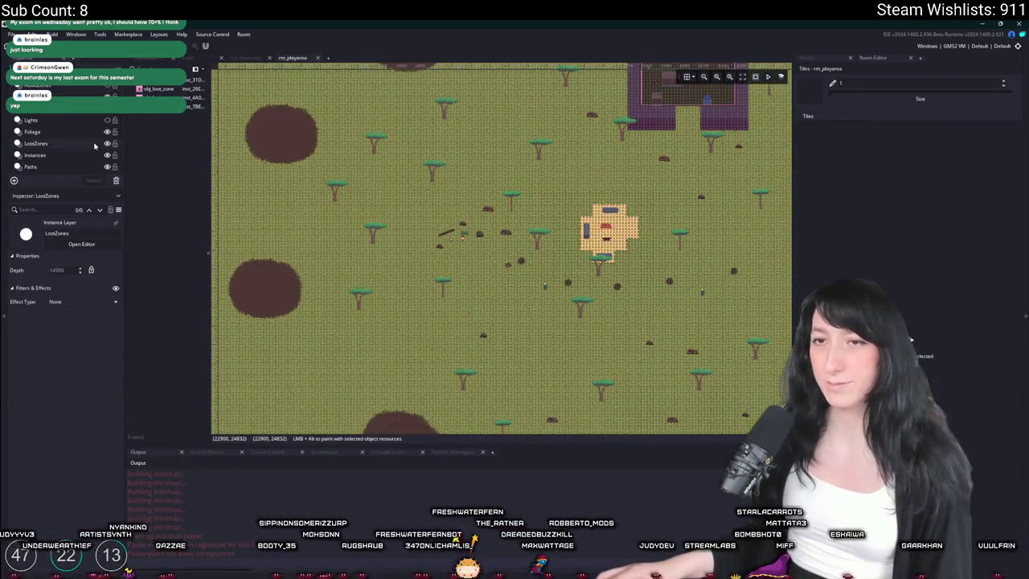
{"action": "left_click", "coordinate": [107, 131]}
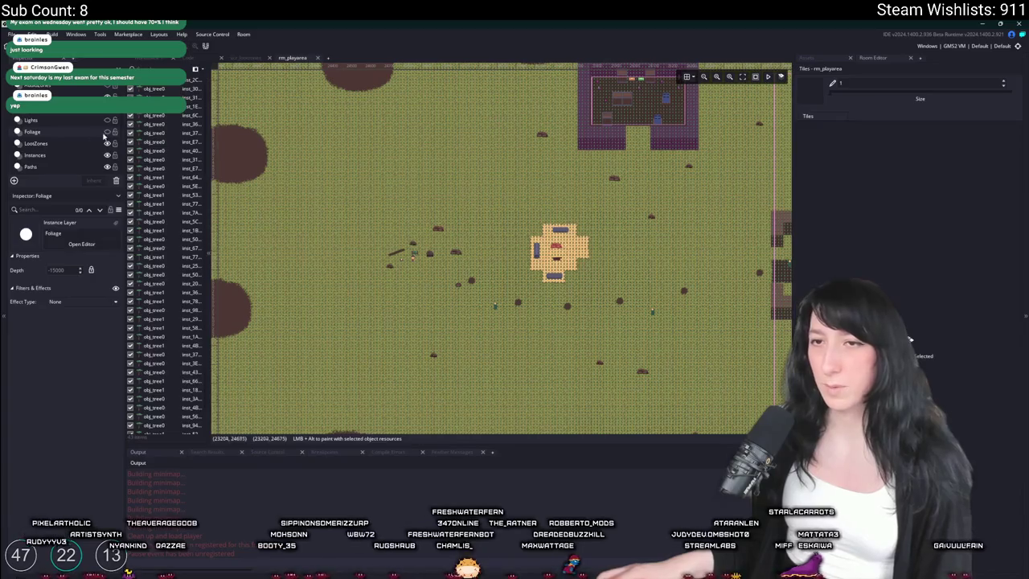
{"action": "left_click", "coordinate": [107, 131]}
- Select the Grass layer, pan across the room, and list the Instances layer contents
{"action": "scroll", "coordinate": [102, 153], "scroll_direction": "down", "scroll_amount": 3}
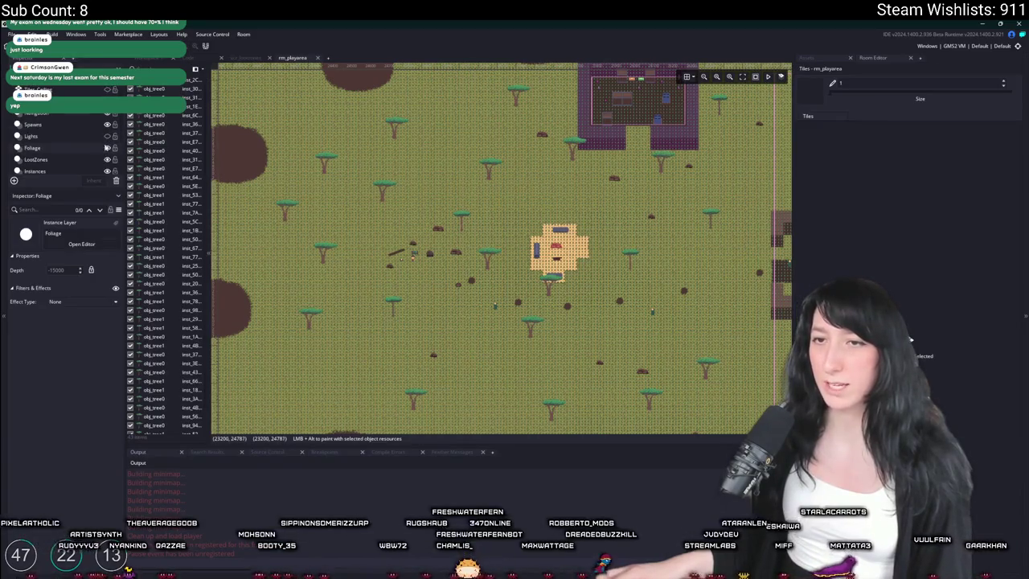
{"action": "left_click", "coordinate": [80, 129]}
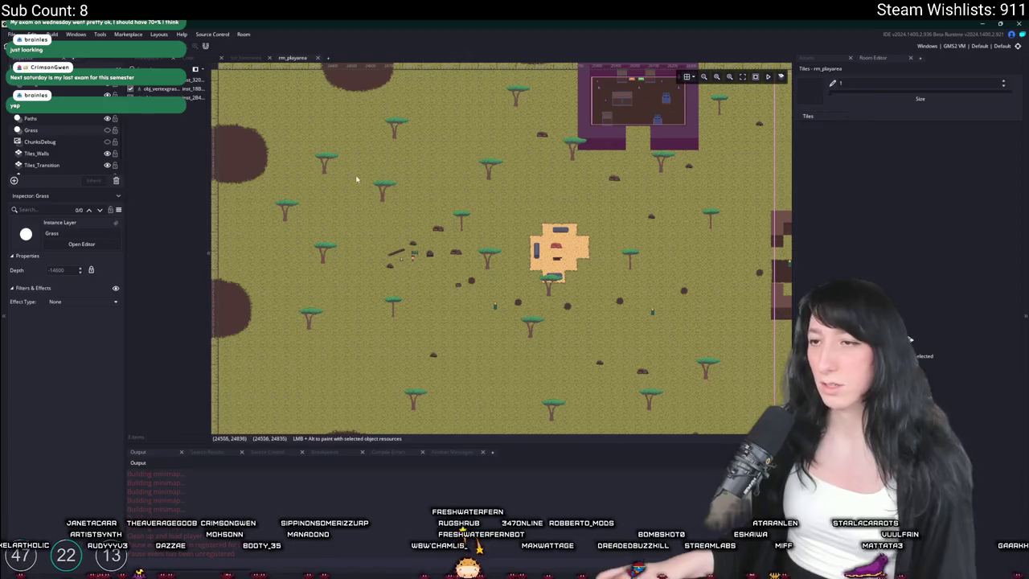
{"action": "scroll", "coordinate": [391, 151], "scroll_direction": "right", "scroll_amount": 5}
{"action": "scroll", "coordinate": [478, 190], "scroll_direction": "right", "scroll_amount": 4}
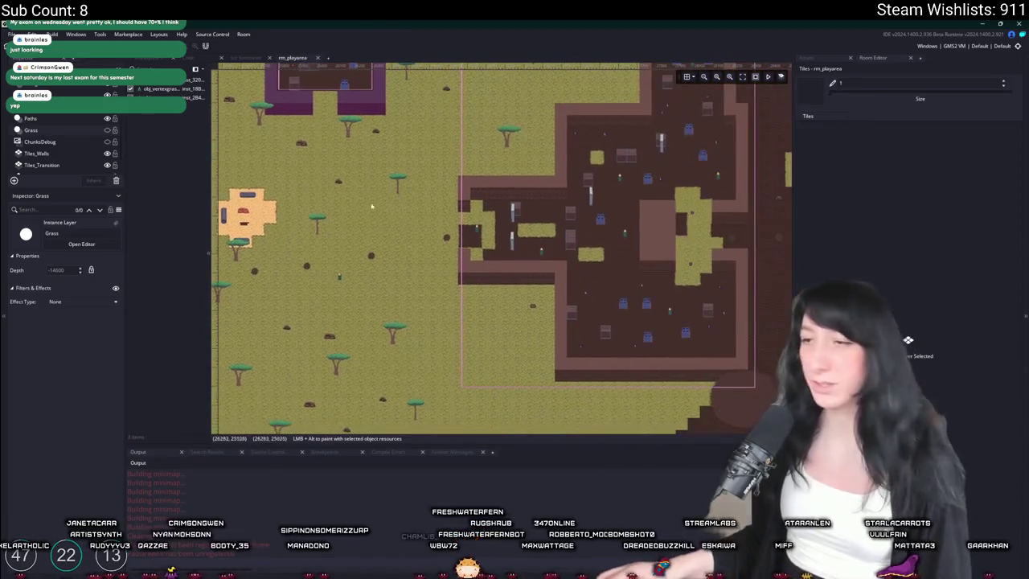
{"action": "scroll", "coordinate": [616, 225], "scroll_direction": "right", "scroll_amount": 8}
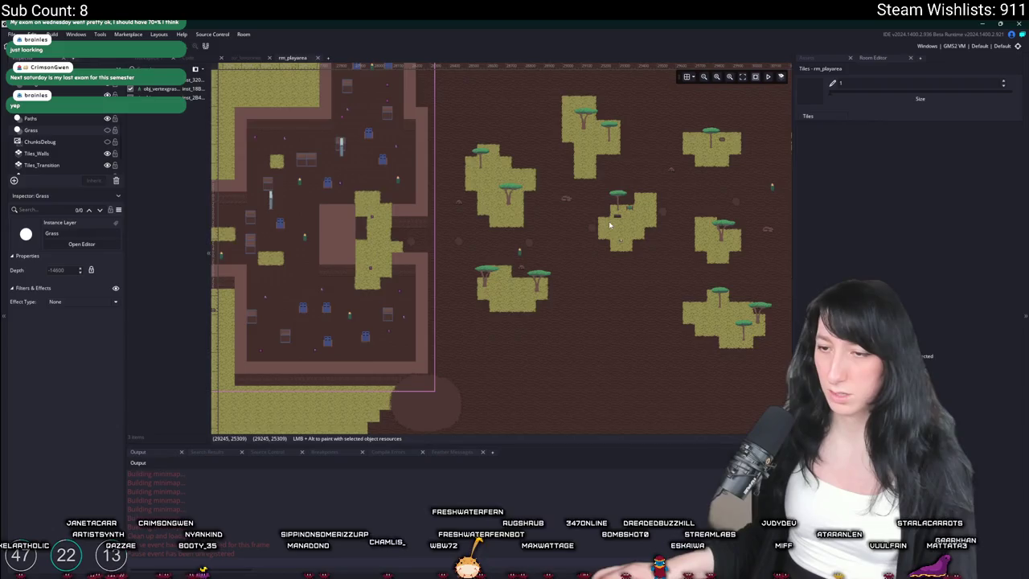
{"action": "scroll", "coordinate": [609, 225], "scroll_direction": "right", "scroll_amount": 8}
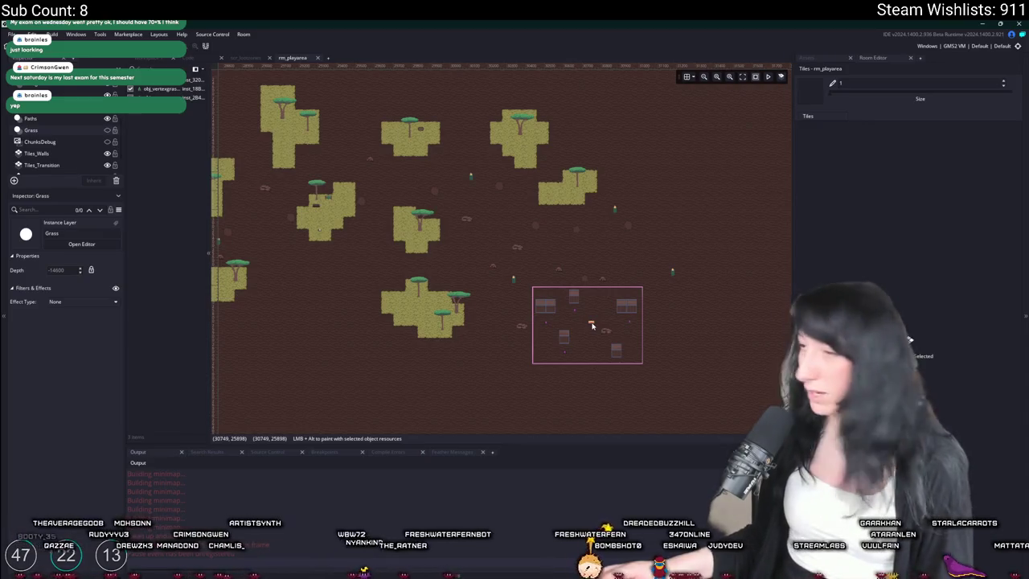
{"action": "scroll", "coordinate": [592, 325], "scroll_direction": "up", "scroll_amount": 5}
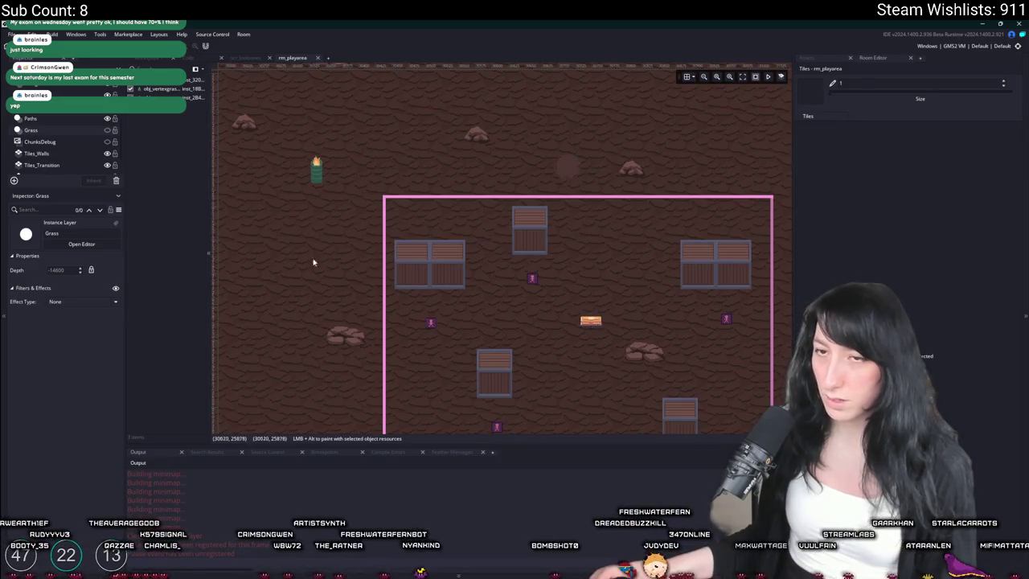
{"action": "left_click", "coordinate": [40, 106]}
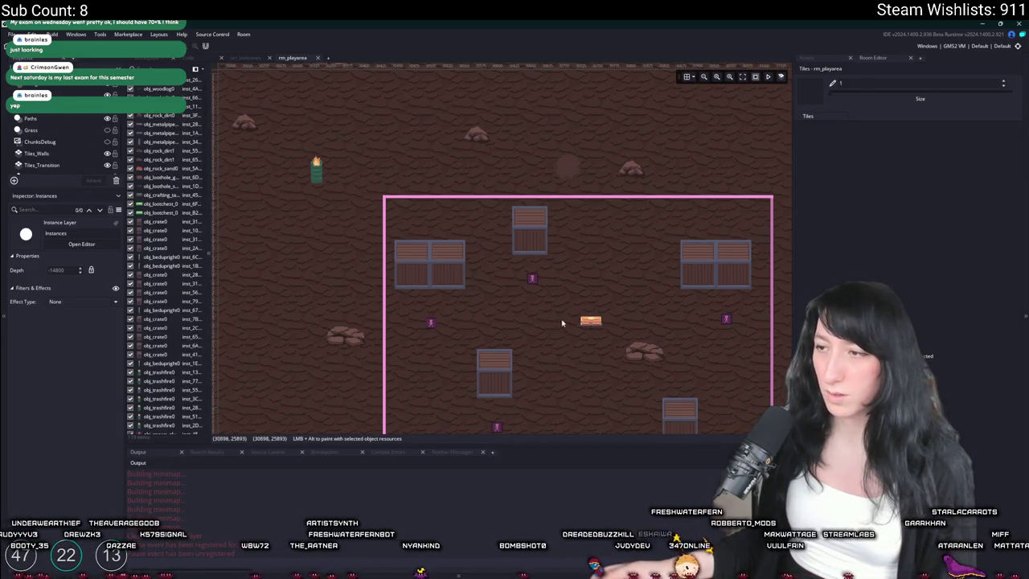
- Find obj_lootchest_1 via asset search, open its Create event, and scroll to loot_reset
{"action": "left_click", "coordinate": [589, 320]}
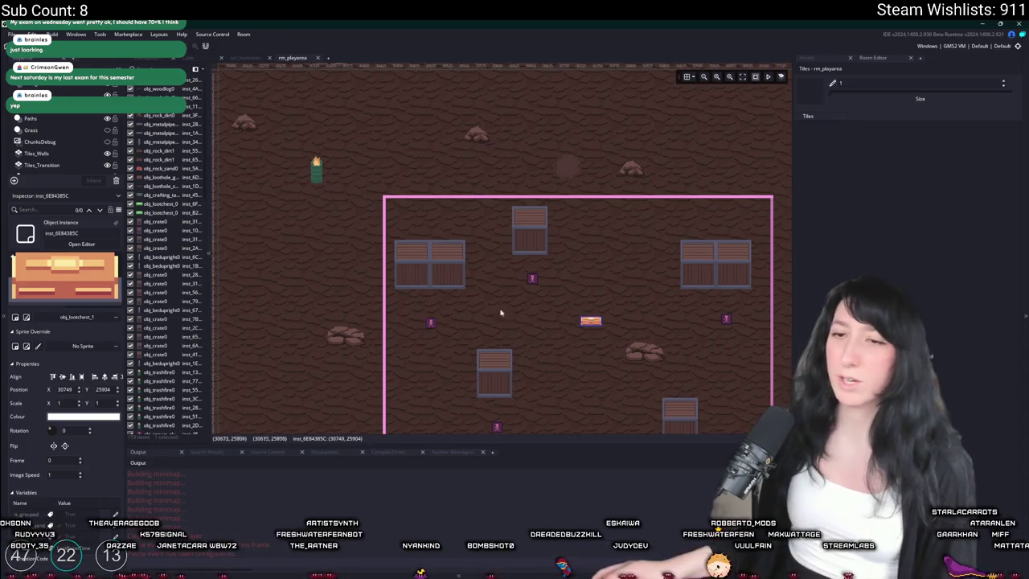
{"action": "key", "text": "ctrl+t"}
{"action": "type", "text": "lootchest"}
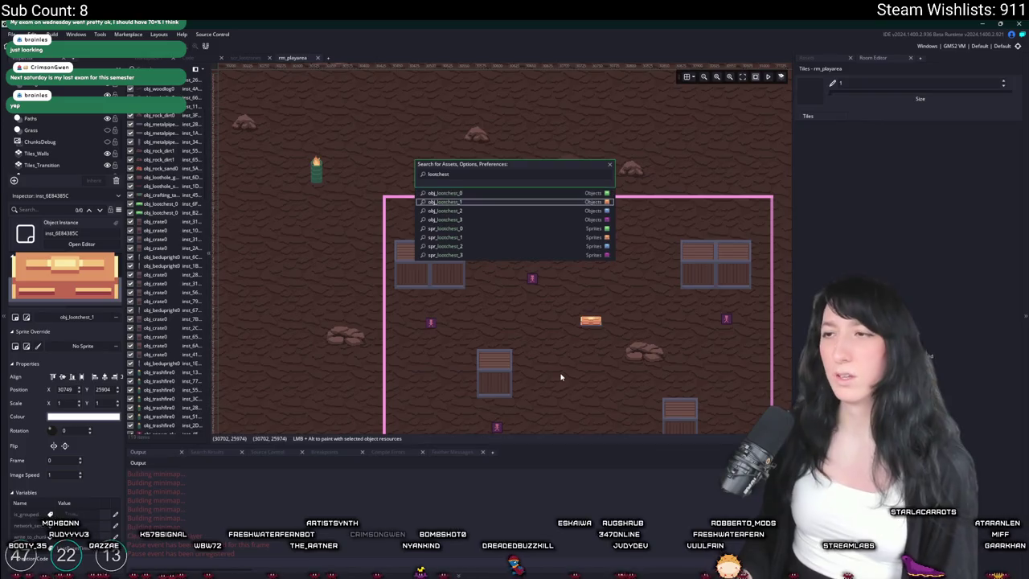
{"action": "key", "text": "Return"}
{"action": "left_click", "coordinate": [354, 317]}
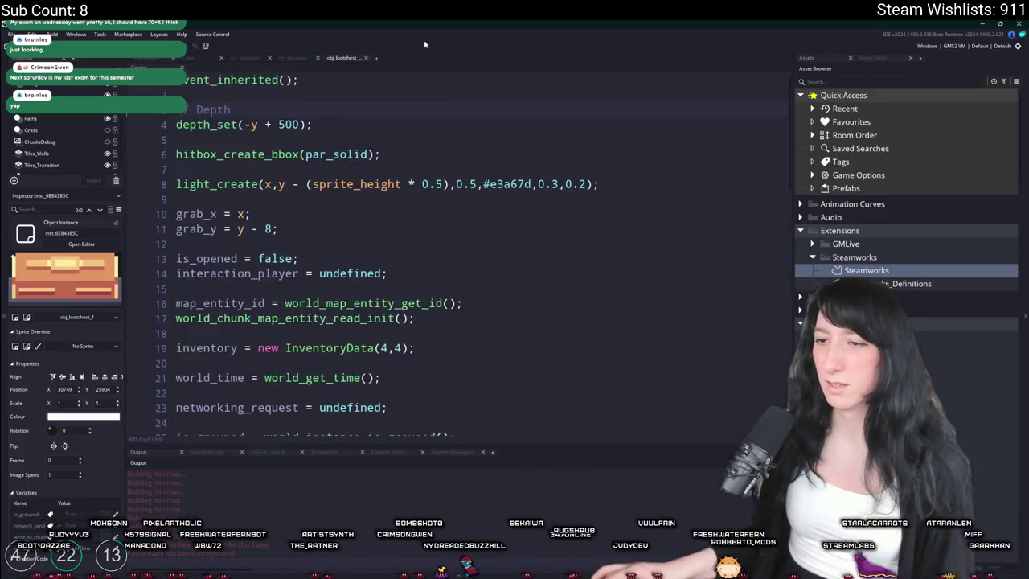
{"action": "scroll", "coordinate": [383, 134], "scroll_direction": "down", "scroll_amount": 5}
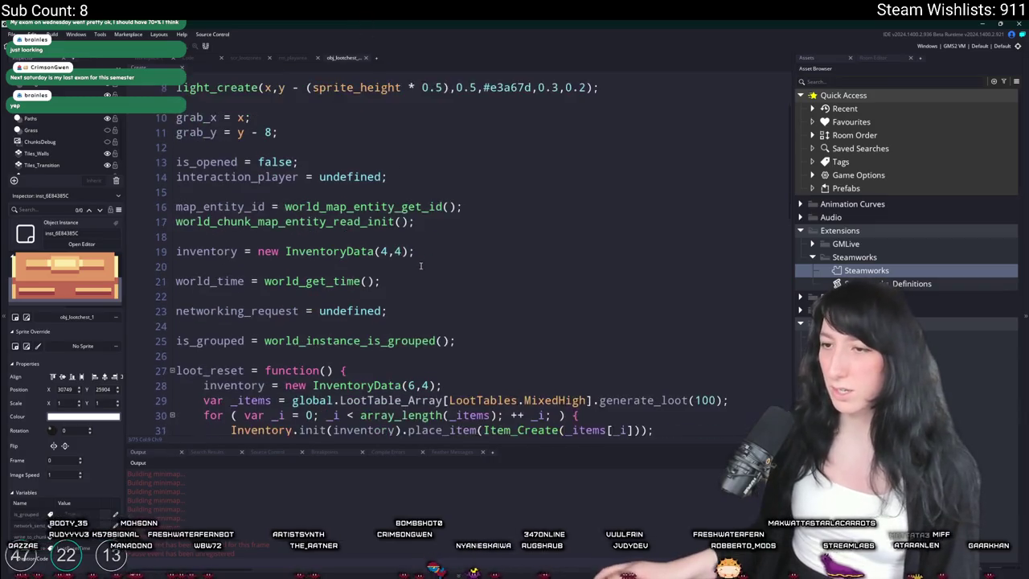
{"action": "scroll", "coordinate": [476, 345], "scroll_direction": "down", "scroll_amount": 2}
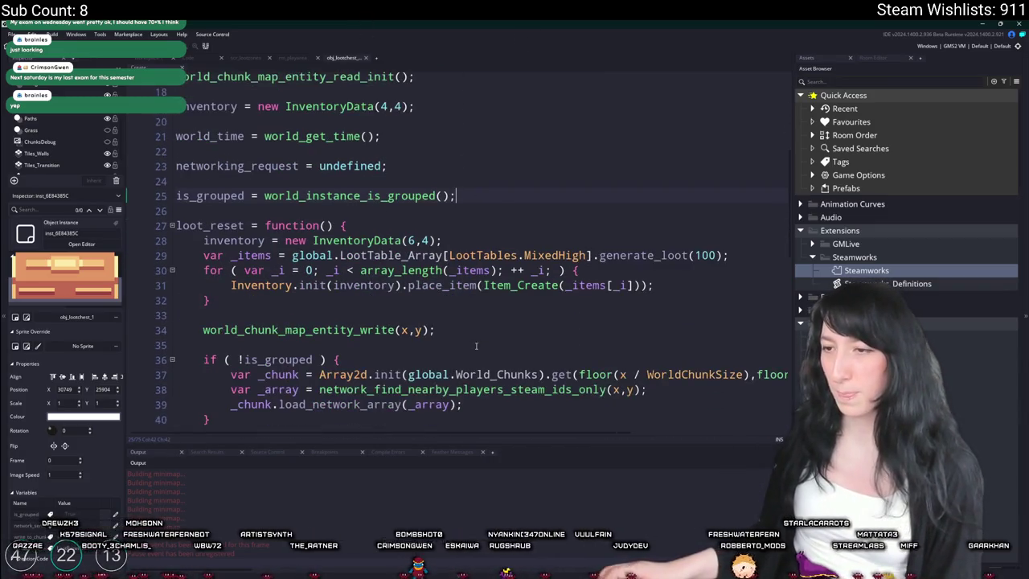
{"action": "scroll", "coordinate": [497, 334], "scroll_direction": "down", "scroll_amount": 10}
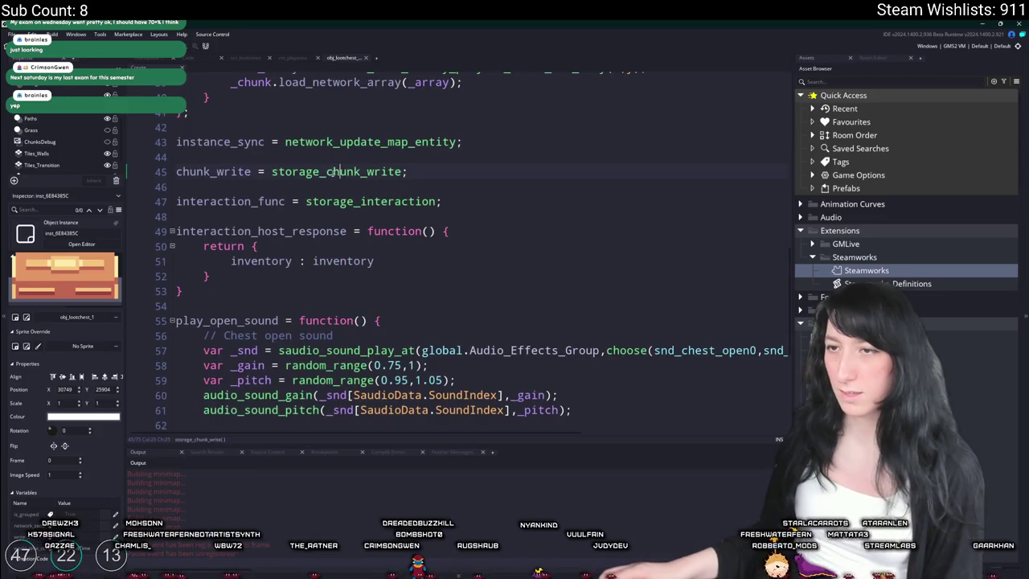
{"action": "scroll", "coordinate": [413, 266], "scroll_direction": "up", "scroll_amount": 5}
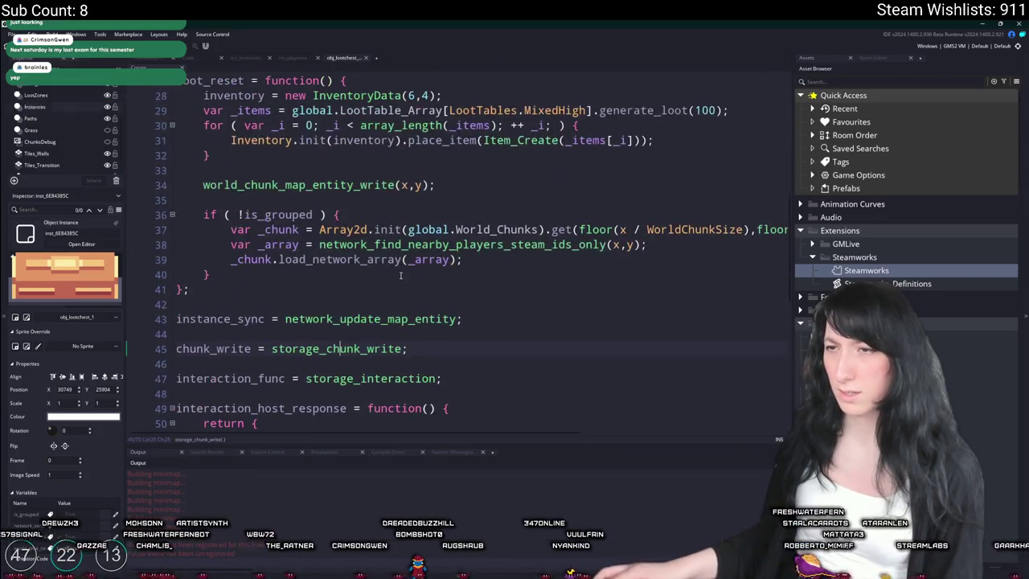
{"action": "key", "text": "ctrl+f"}
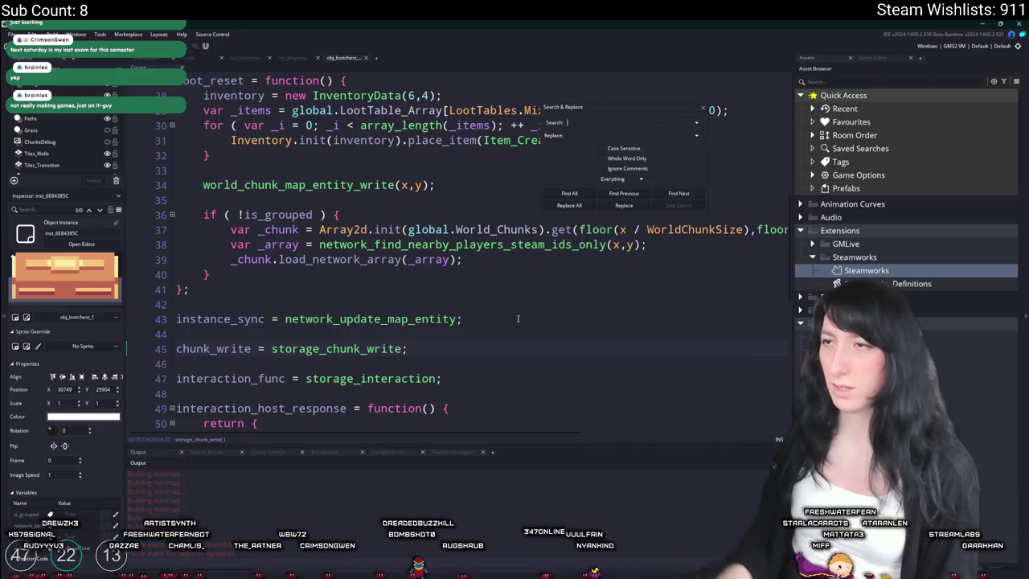
{"action": "type", "text": "lootchest_1"}
- Search the project for lootchest_1 and jump to its scr_objectlookup match
{"action": "key", "text": "Return"}
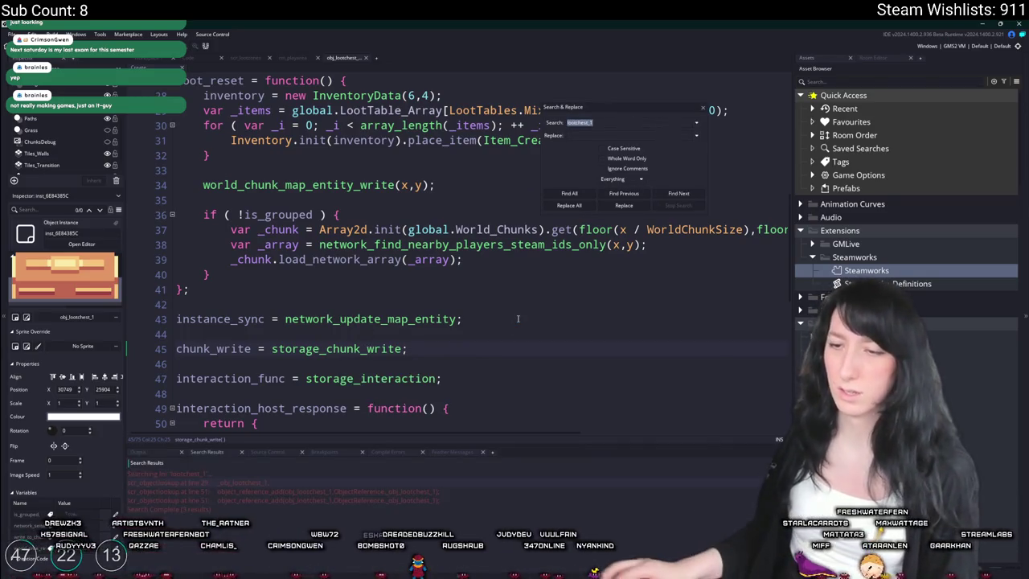
{"action": "double_click", "coordinate": [303, 482]}
{"action": "scroll", "coordinate": [418, 273], "scroll_direction": "up", "scroll_amount": 2}
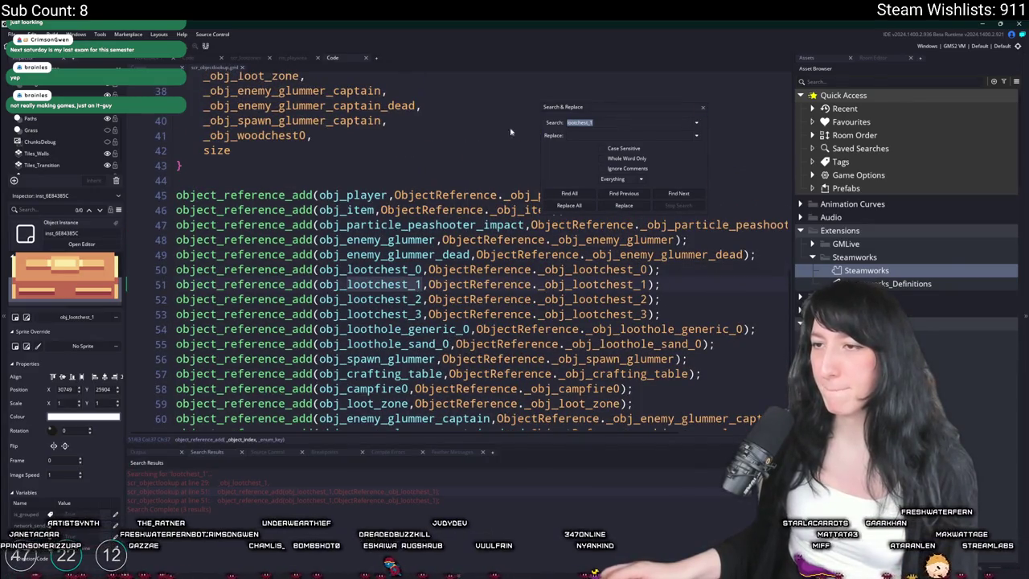
{"action": "key", "text": "Escape"}
{"action": "mouse_move", "coordinate": [354, 254]}
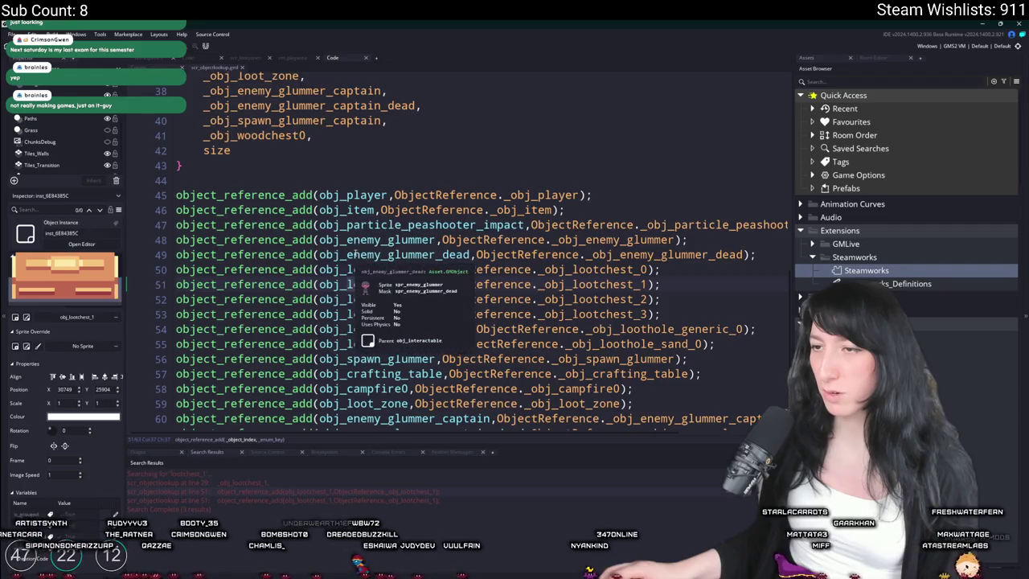
{"action": "mouse_move", "coordinate": [471, 284]}
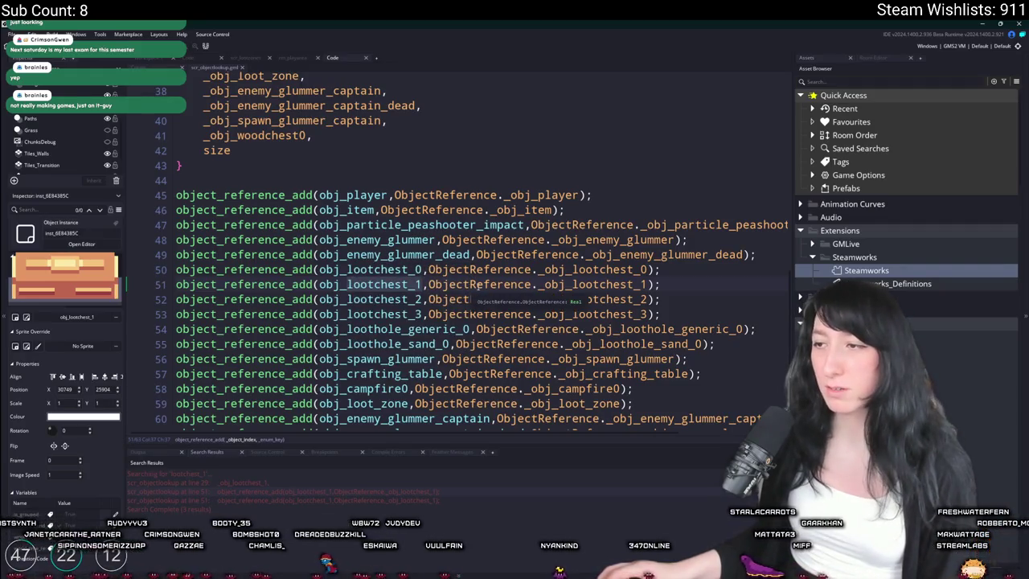
{"action": "mouse_move", "coordinate": [566, 284]}
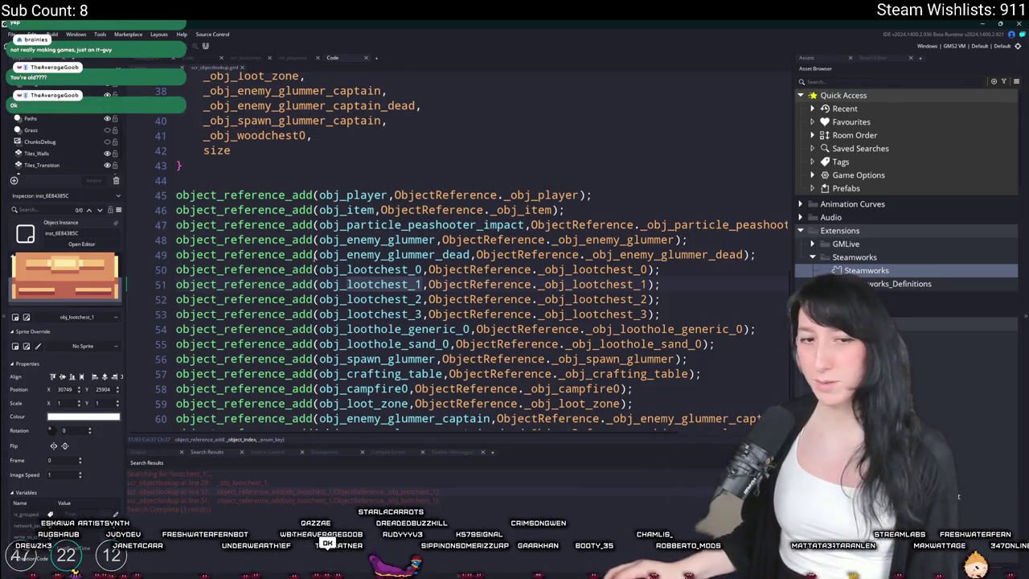
- Place the caret at the end of line 52, then return to the loot chest's loot_reset code
{"action": "left_click", "coordinate": [680, 299]}
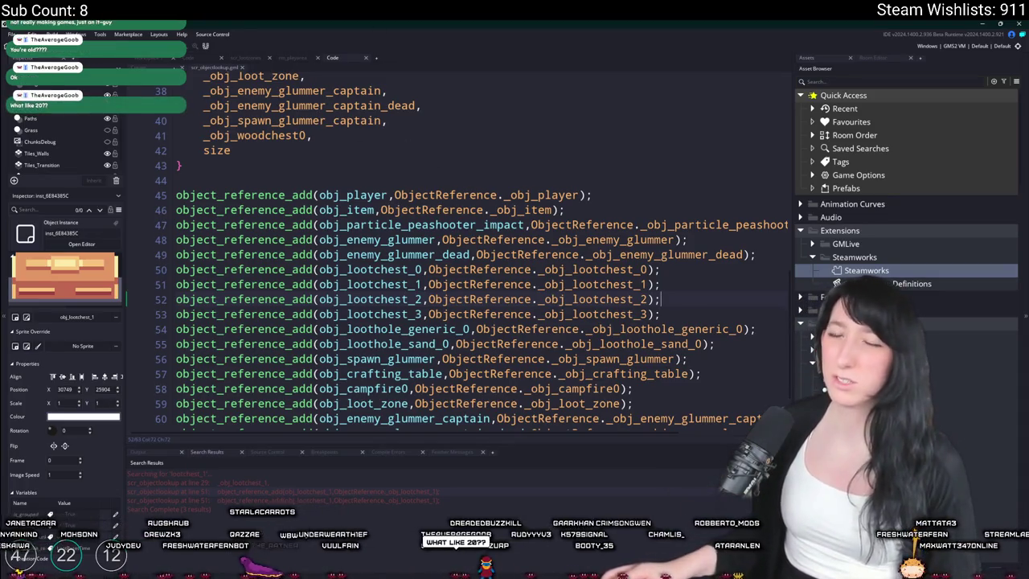
{"action": "left_click", "coordinate": [159, 68]}
{"action": "left_click", "coordinate": [397, 185]}
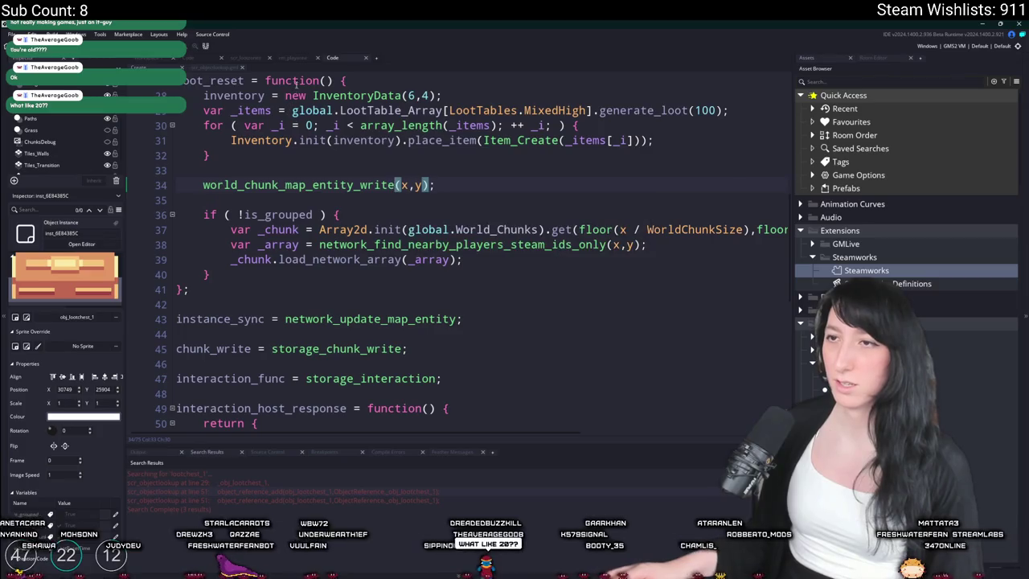
- In scr_lootzones, delete the if (is_undefined(_map_data)) block with its show_message call
{"action": "left_click", "coordinate": [248, 57]}
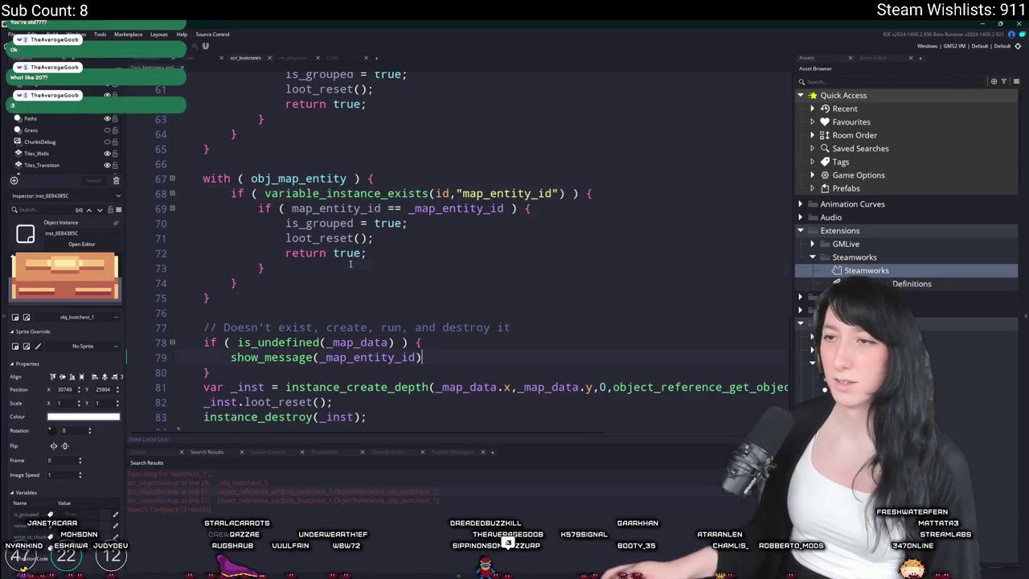
{"action": "type", "text": ";"}
{"action": "scroll", "coordinate": [354, 273], "scroll_direction": "down", "scroll_amount": 1}
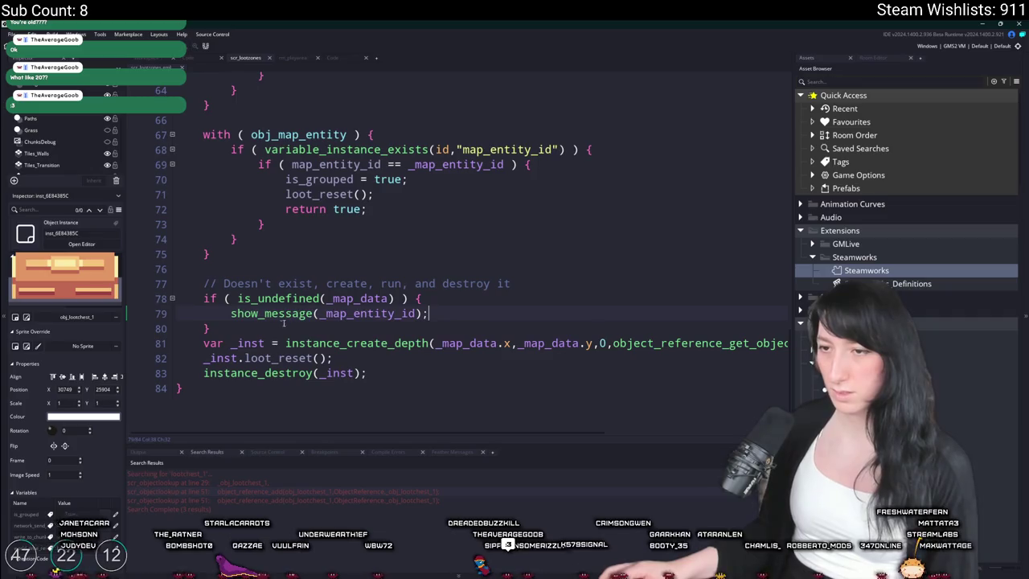
{"action": "left_click", "coordinate": [192, 313]}
{"action": "left_click_drag", "start_coordinate": [192, 314], "coordinate": [161, 287]}
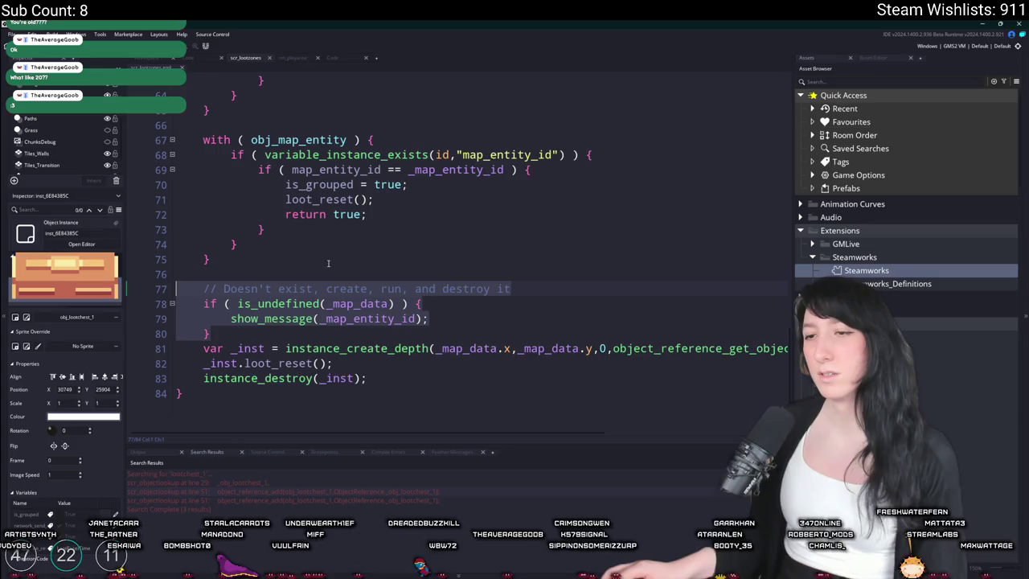
{"action": "left_click", "coordinate": [346, 304]}
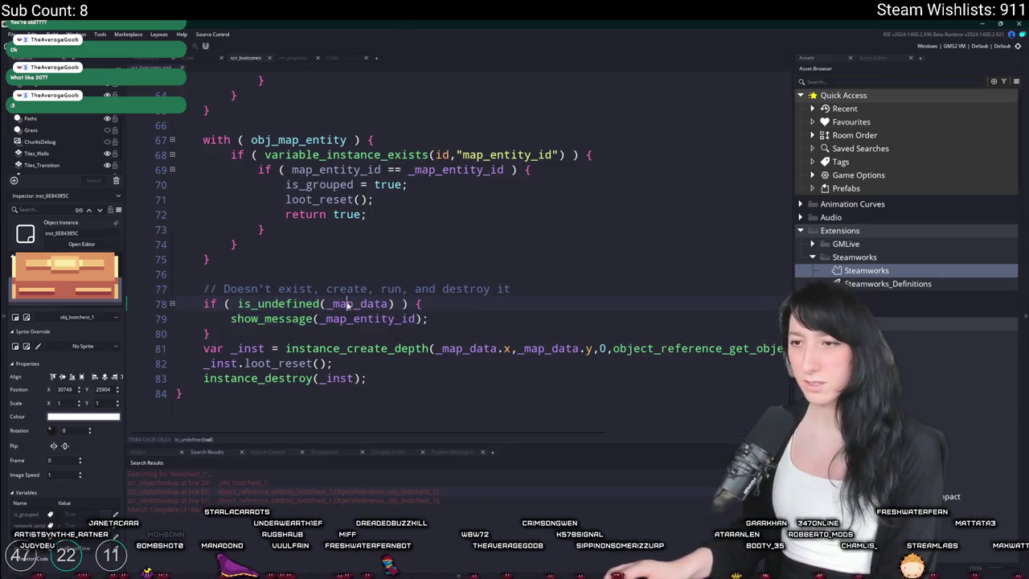
{"action": "left_click", "coordinate": [338, 319]}
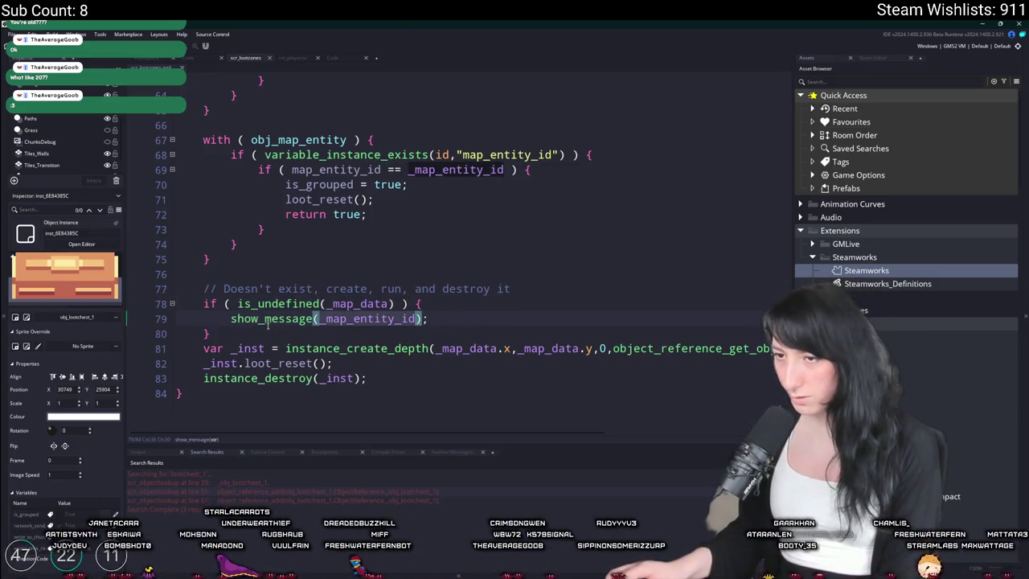
{"action": "scroll", "coordinate": [249, 328], "scroll_direction": "up", "scroll_amount": 1}
{"action": "mouse_move", "coordinate": [212, 350]}
{"action": "left_mouse_down"}
{"action": "mouse_move", "coordinate": [225, 341]}
{"action": "mouse_move", "coordinate": [161, 306]}
{"action": "mouse_move", "coordinate": [160, 321]}
{"action": "mouse_move", "coordinate": [143, 299]}
{"action": "mouse_move", "coordinate": [209, 350]}
{"action": "mouse_move", "coordinate": [175, 320]}
{"action": "left_mouse_up"}
{"action": "key", "text": "BackSpace"}
{"action": "key", "text": "BackSpace"}
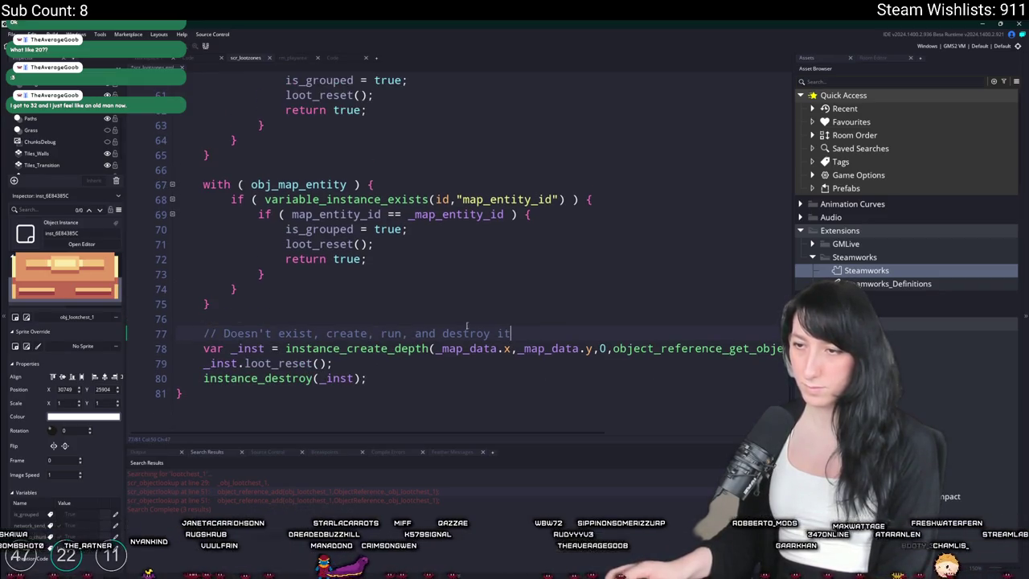
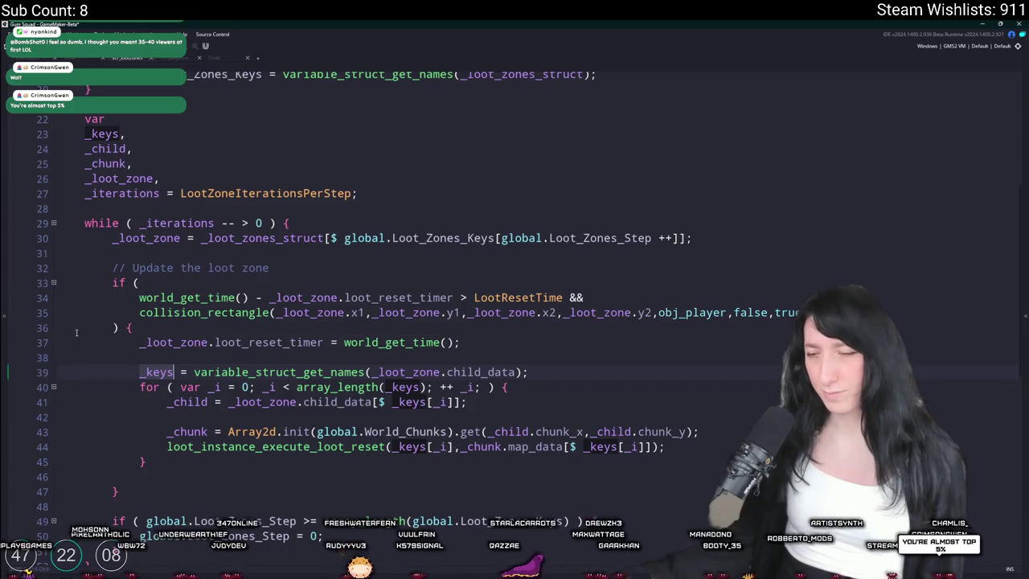
- Select _child.chunk_x on line 43 of the loot-zone script, then open the rm_playarea room
{"action": "mouse_move", "coordinate": [362, 443]}
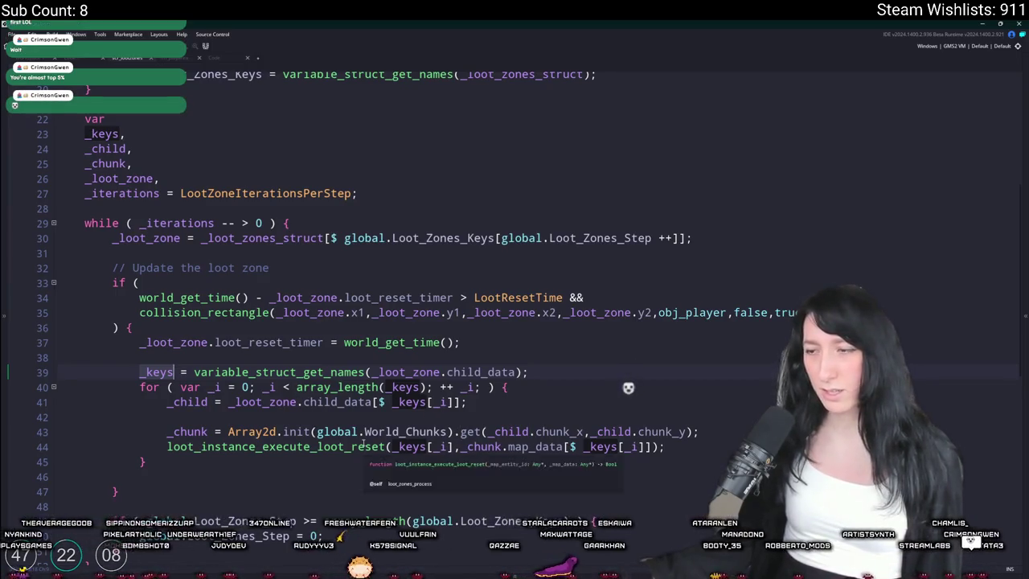
{"action": "mouse_move", "coordinate": [570, 434]}
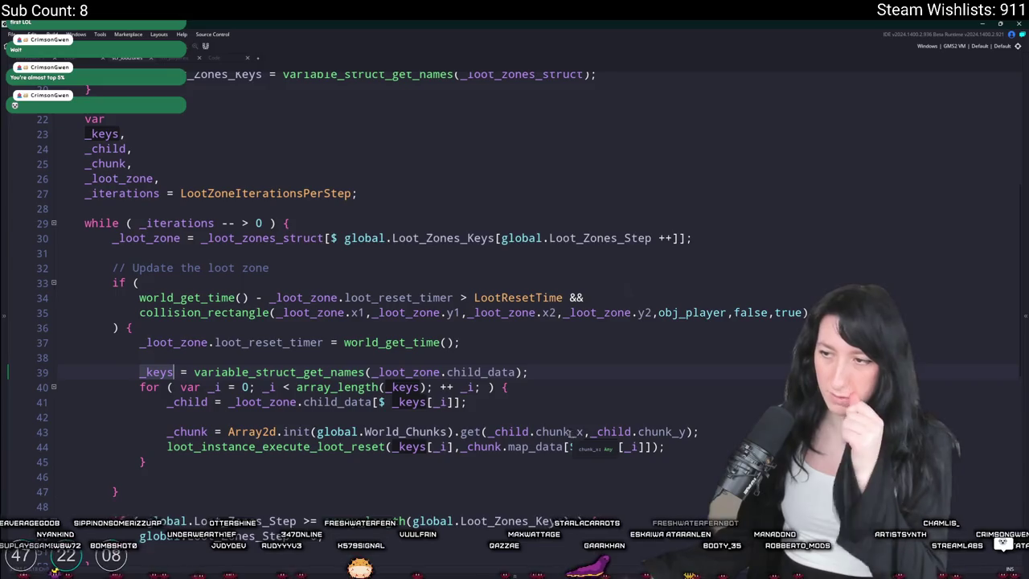
{"action": "left_click", "coordinate": [744, 433]}
{"action": "left_click_drag", "start_coordinate": [584, 433], "coordinate": [488, 433]}
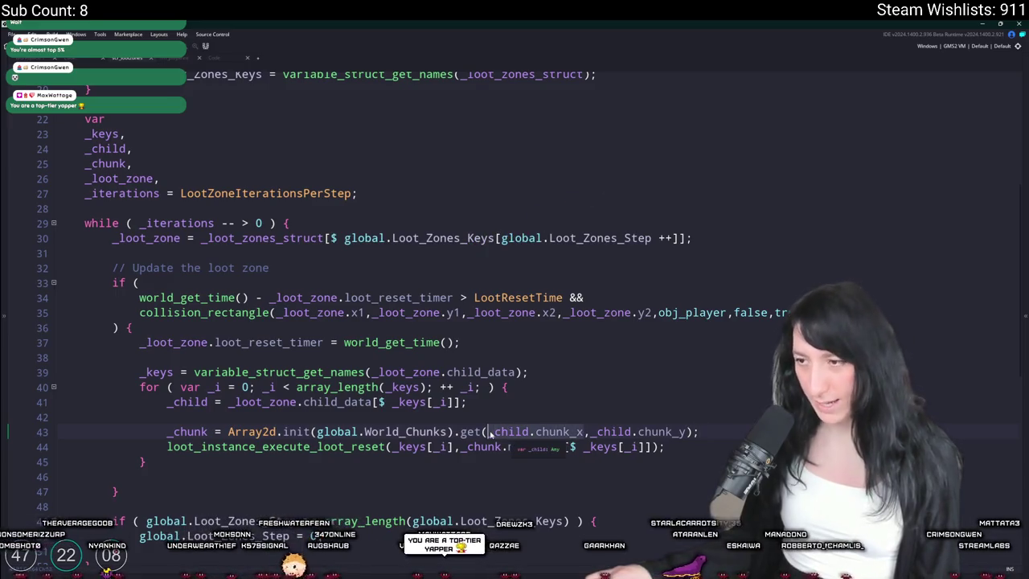
{"action": "left_click", "coordinate": [178, 61]}
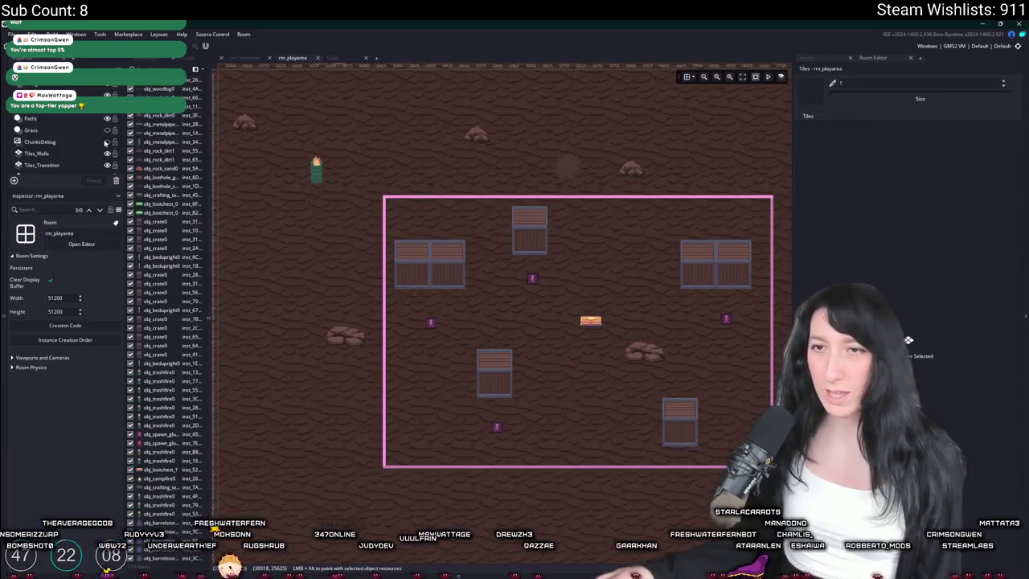
- Show and then hide the ChunksDebug layer's chunk grid, then return to scr_lootzones
{"action": "left_click", "coordinate": [108, 142]}
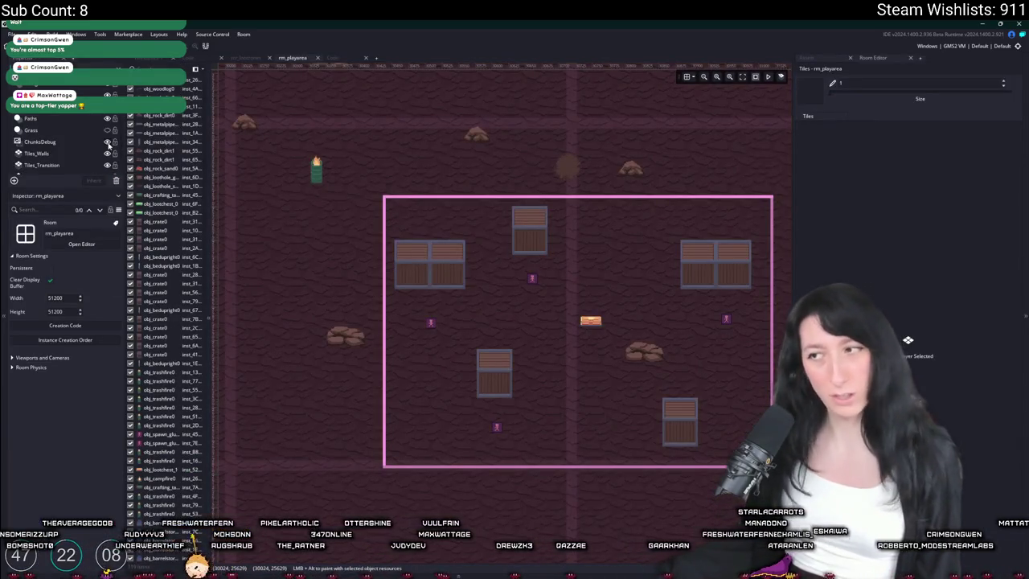
{"action": "left_click", "coordinate": [108, 143]}
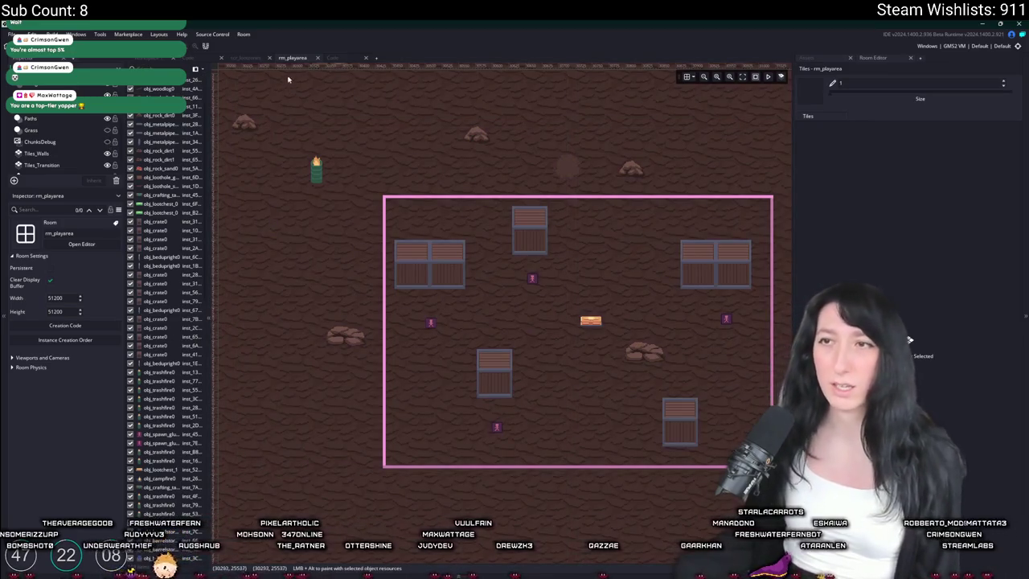
{"action": "left_click", "coordinate": [241, 60]}
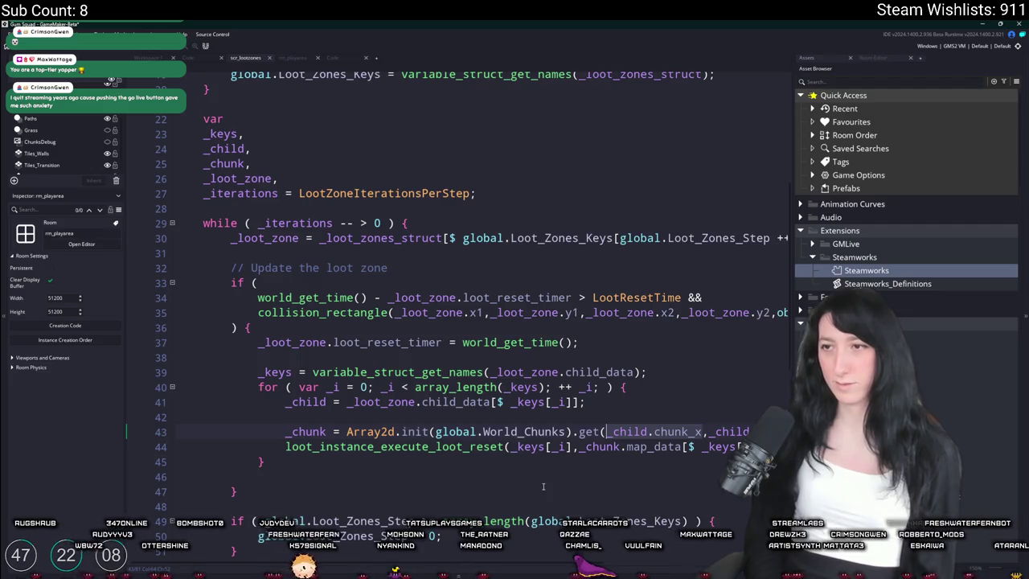
- Search the whole project for uses of loot_zones_process
{"action": "scroll", "coordinate": [537, 472], "scroll_direction": "up", "scroll_amount": 4}
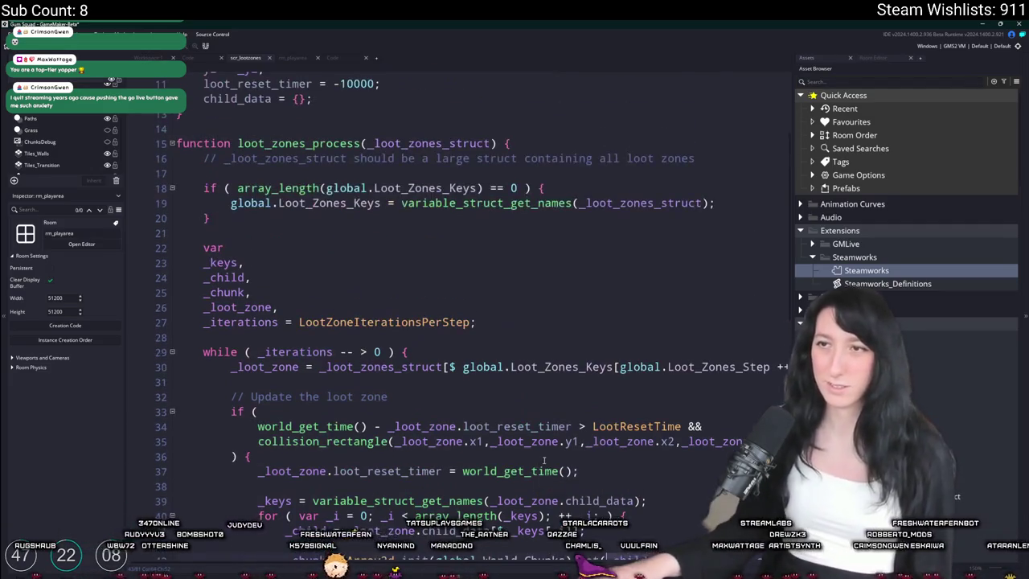
{"action": "double_click", "coordinate": [322, 207]}
{"action": "key", "text": "ctrl+shift+f"}
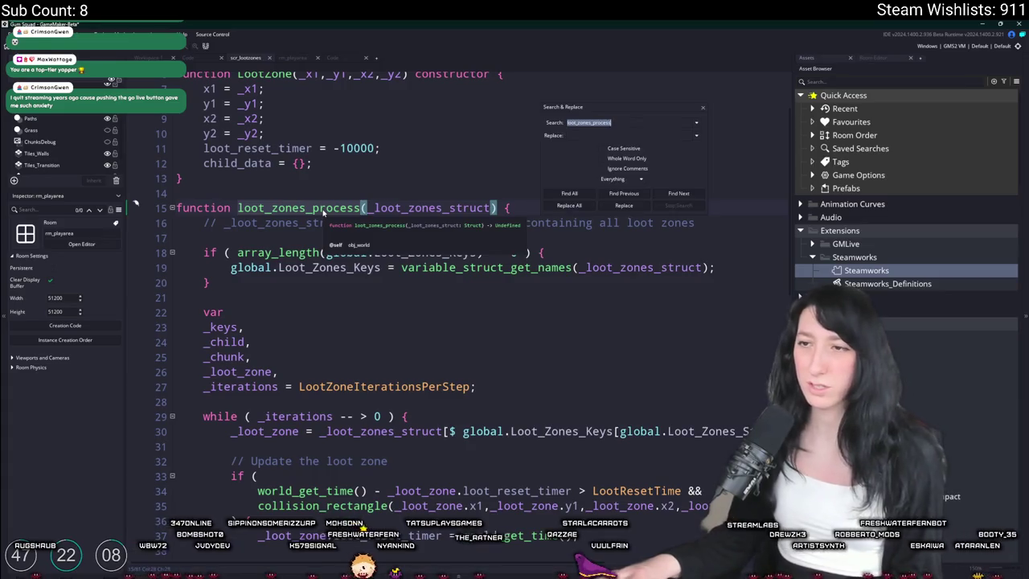
{"action": "key", "text": "Return"}
- Jump to the loot_zones_process call in obj_world's Step event and close Search & Replace
{"action": "double_click", "coordinate": [294, 490]}
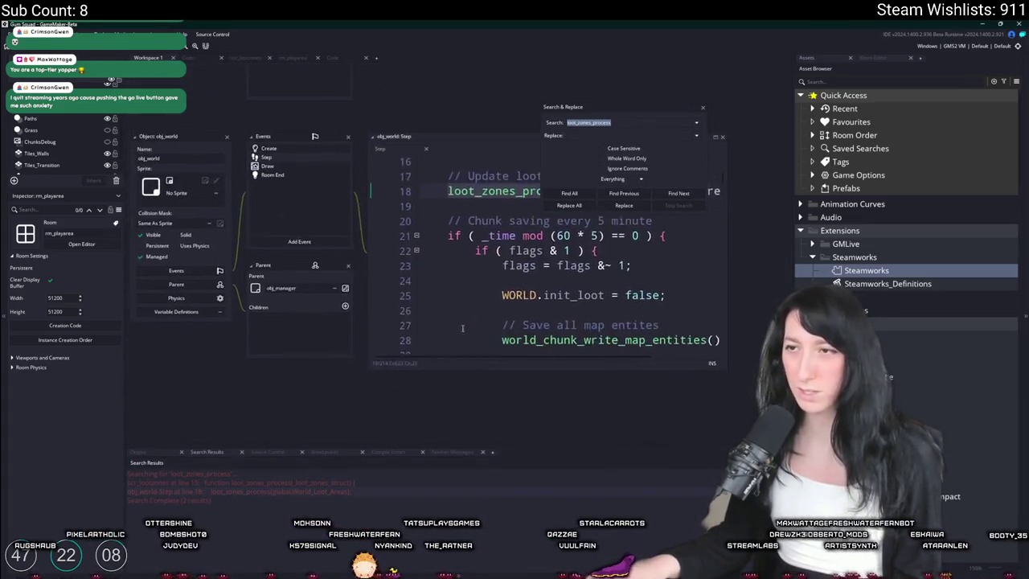
{"action": "scroll", "coordinate": [525, 305], "scroll_direction": "up", "scroll_amount": 1}
{"action": "scroll", "coordinate": [563, 313], "scroll_direction": "down", "scroll_amount": 3}
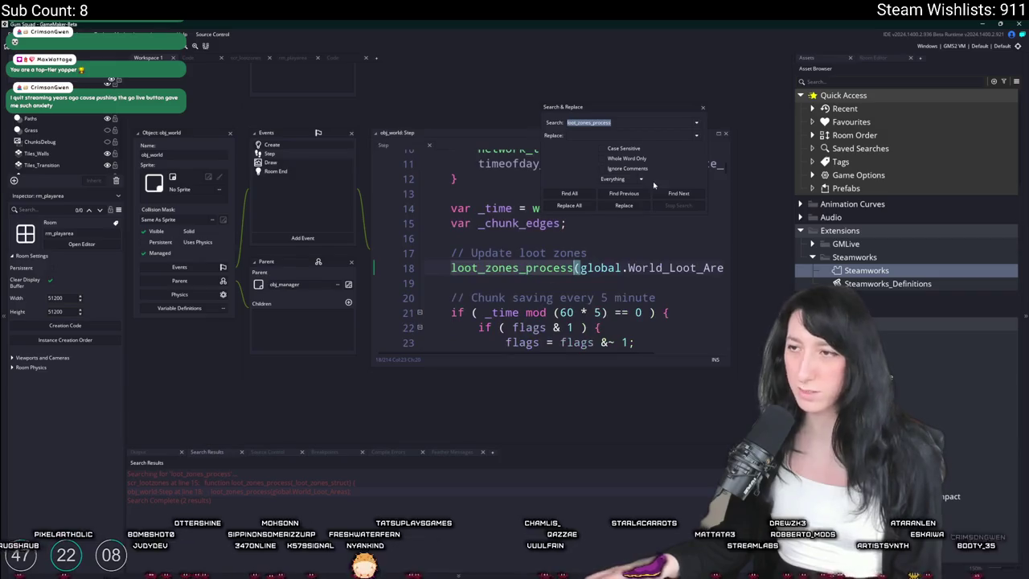
{"action": "scroll", "coordinate": [611, 325], "scroll_direction": "up", "scroll_amount": 2}
{"action": "scroll", "coordinate": [653, 339], "scroll_direction": "down", "scroll_amount": 1}
{"action": "scroll", "coordinate": [652, 339], "scroll_direction": "down", "scroll_amount": 1}
{"action": "key", "text": "End"}
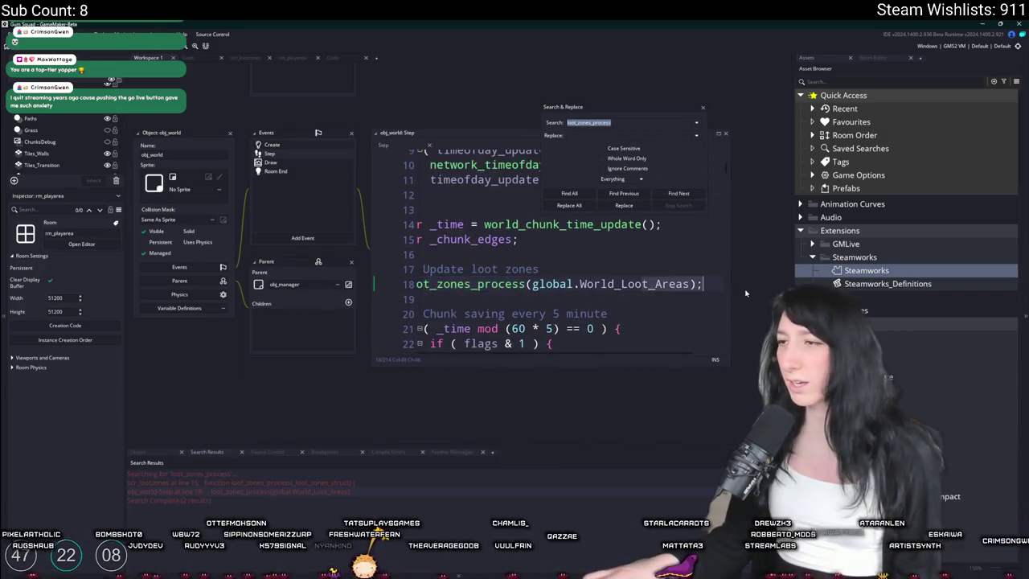
{"action": "left_click", "coordinate": [702, 110]}
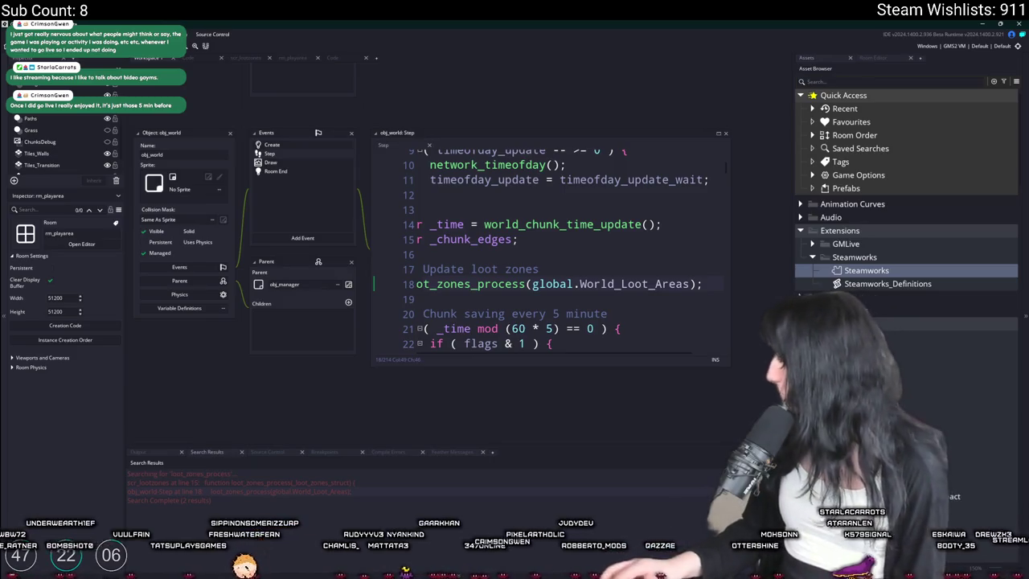
- Relaunch the game, add '-Connecting timeout kick back to menu' as ToDo item 12, and rebuild
{"action": "key", "text": "F5"}
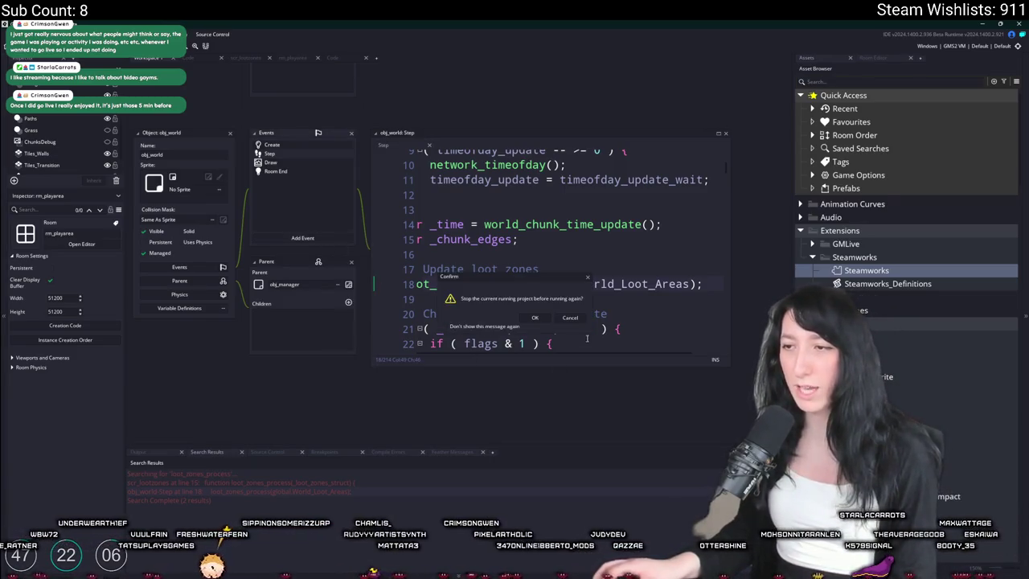
{"action": "left_click", "coordinate": [534, 317]}
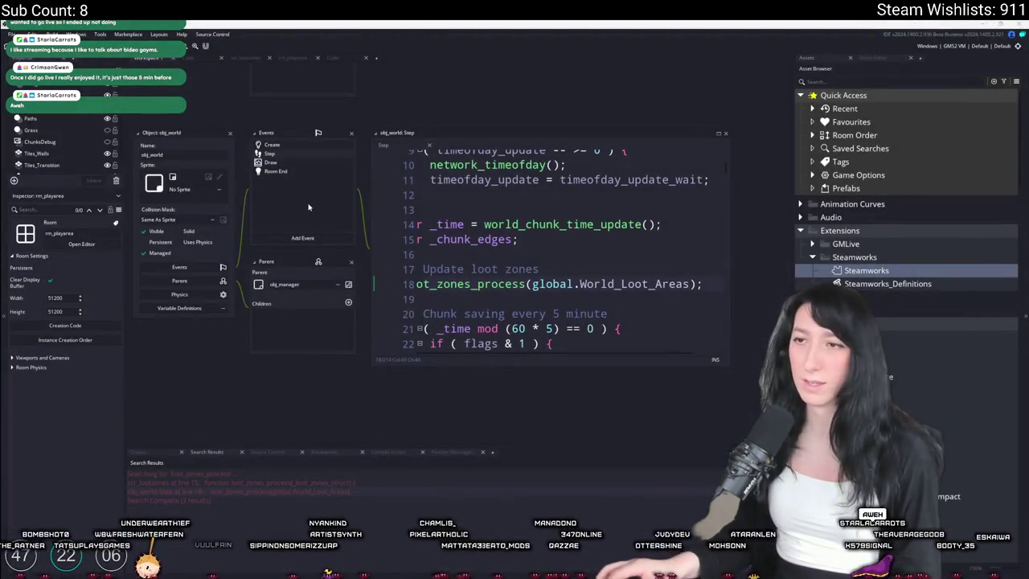
{"action": "key", "text": "ctrl+t"}
{"action": "key", "text": "Return"}
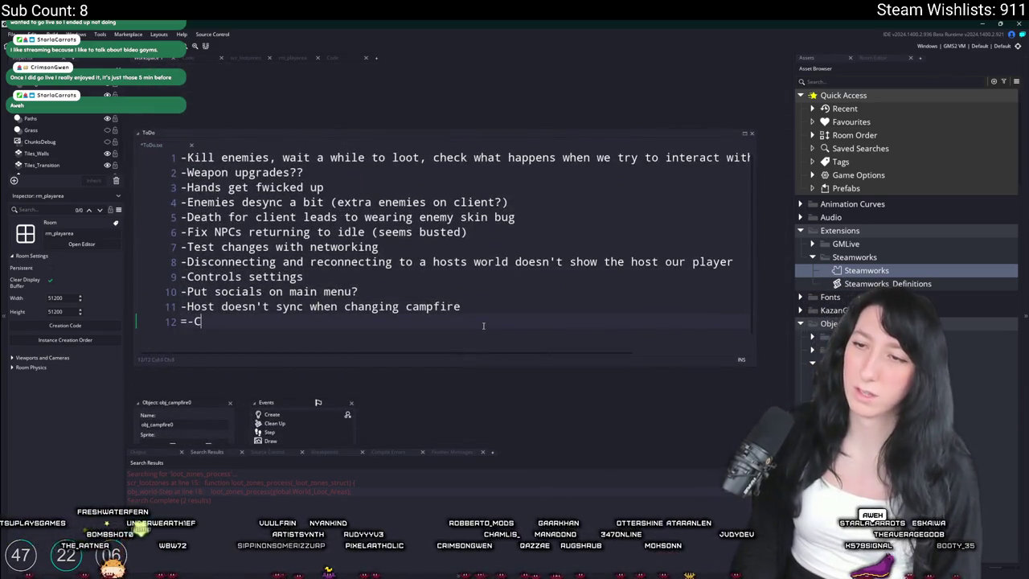
{"action": "type", "text": "-Connectingk timeout k"}
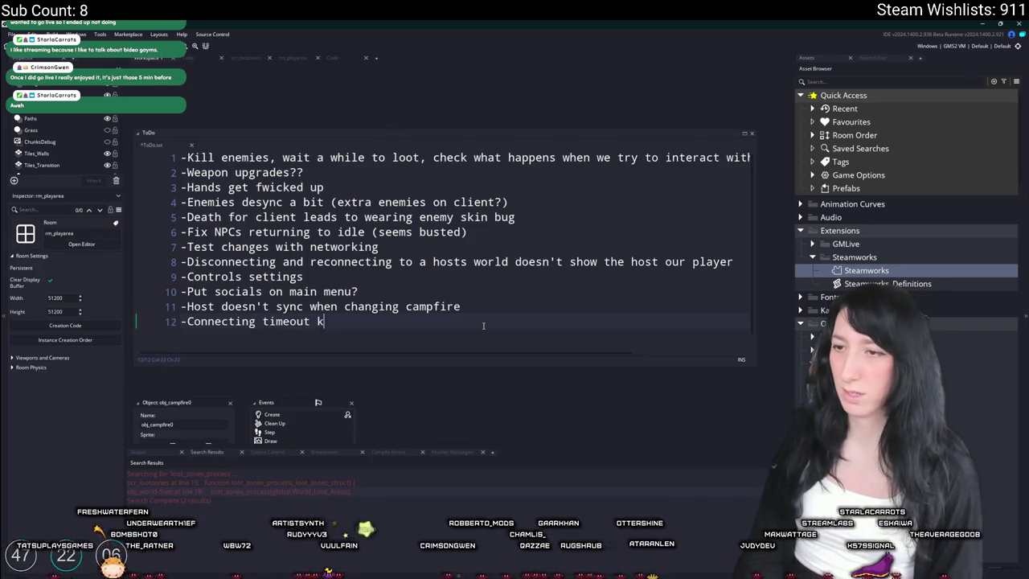
{"action": "type", "text": "ick back to menu"}
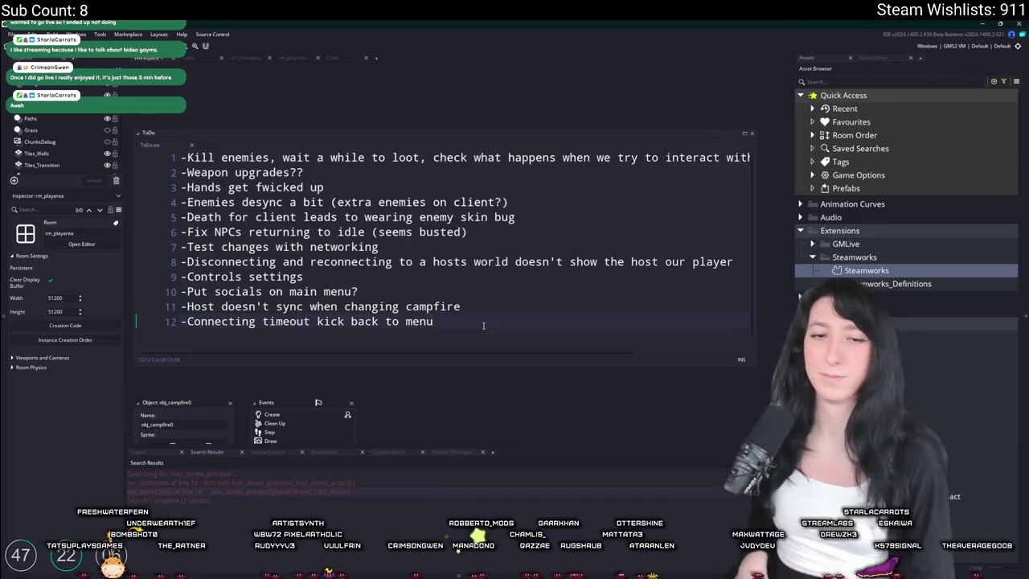
{"action": "key", "text": "F5"}
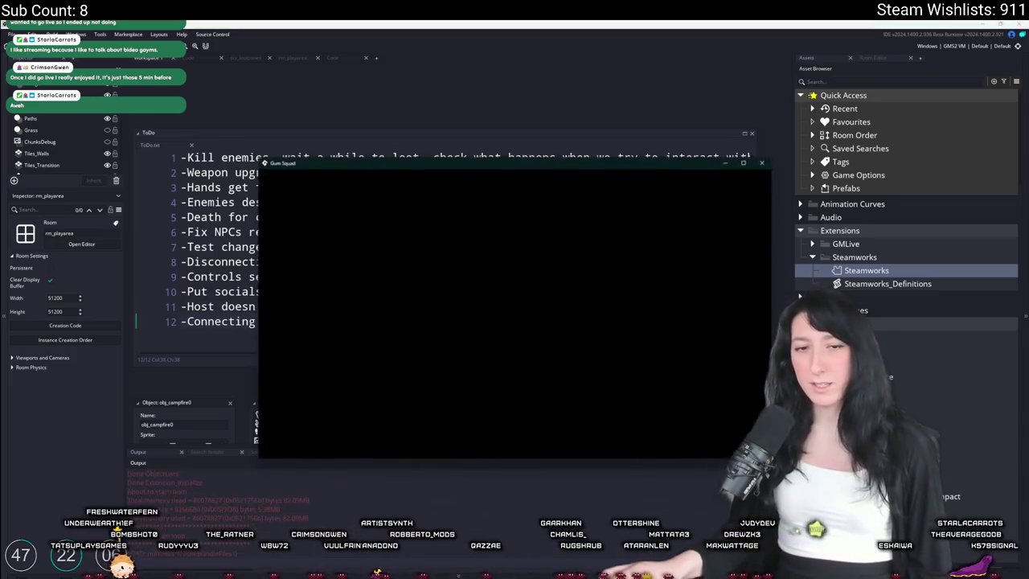
- Join a friend's lobby in the maximized game, abort the code error, and return to the ToDo notes
{"action": "double_click", "coordinate": [348, 171]}
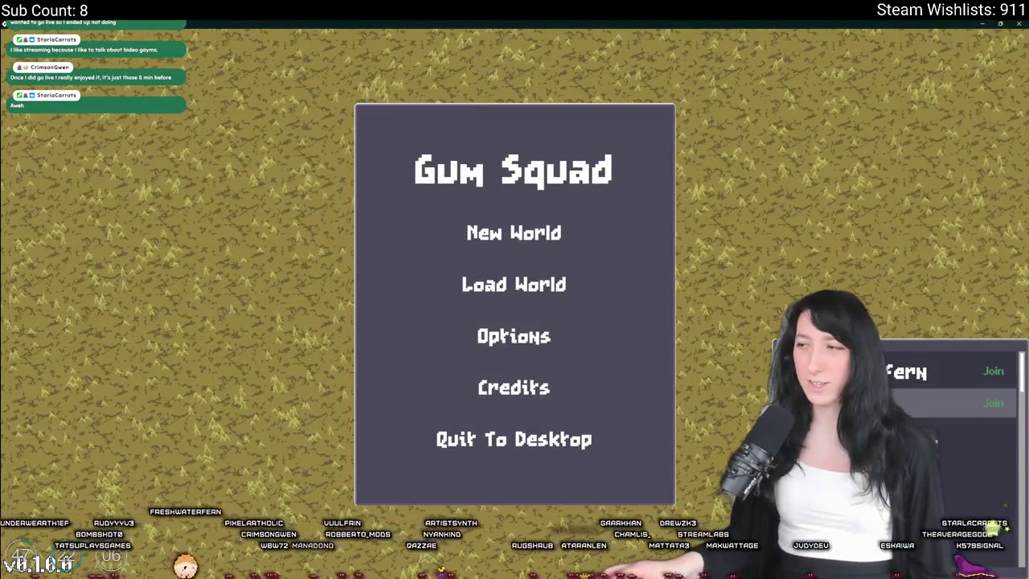
{"action": "left_click", "coordinate": [993, 402]}
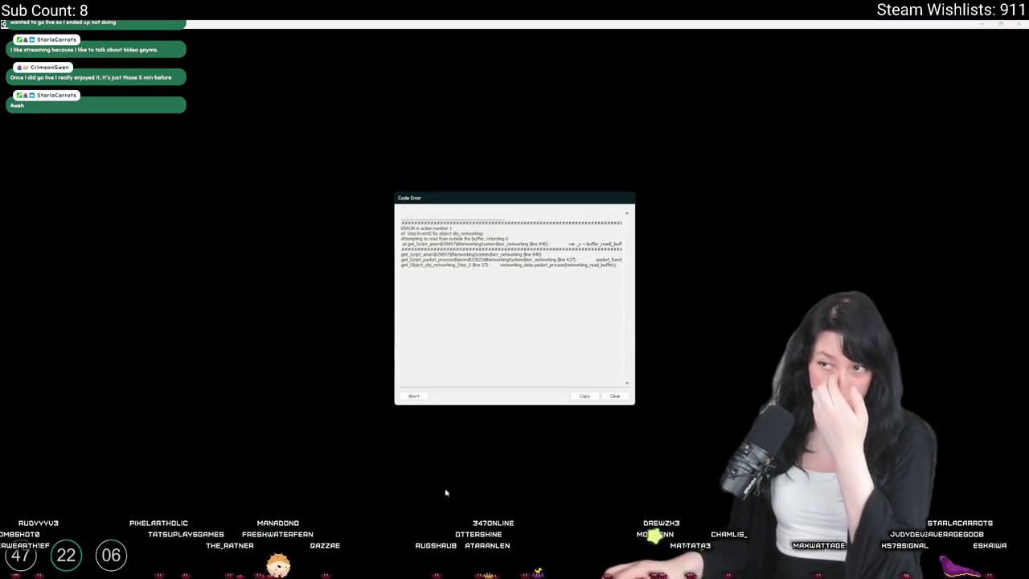
{"action": "left_click", "coordinate": [426, 396]}
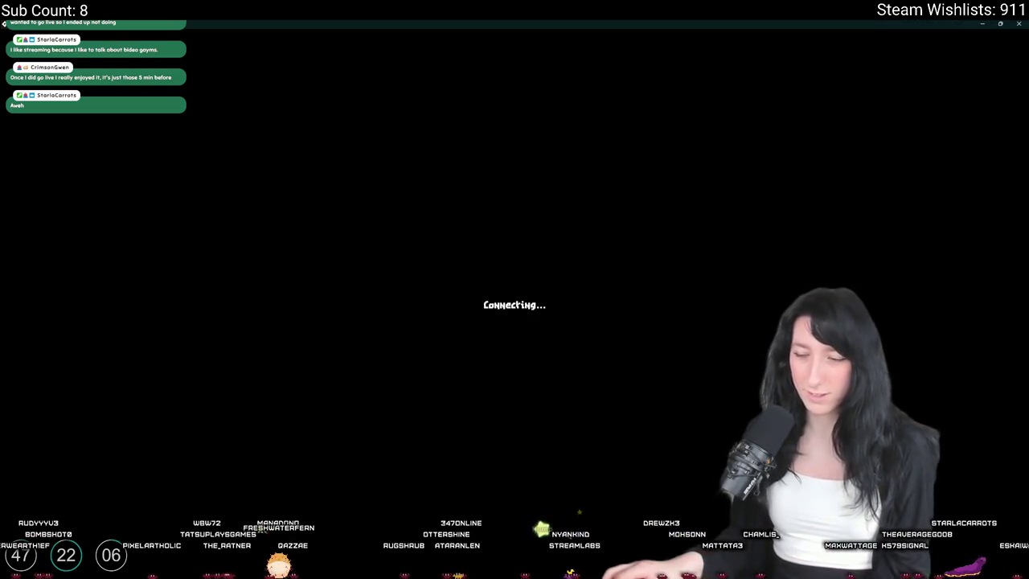
{"action": "key", "text": "super"}
{"action": "key", "text": "super"}
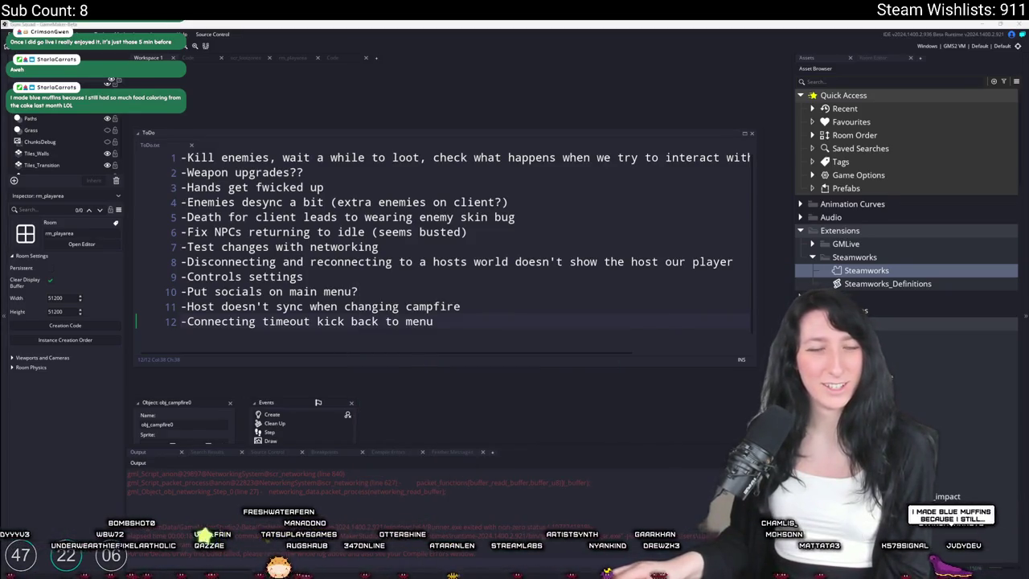
{"action": "left_click", "coordinate": [350, 306]}
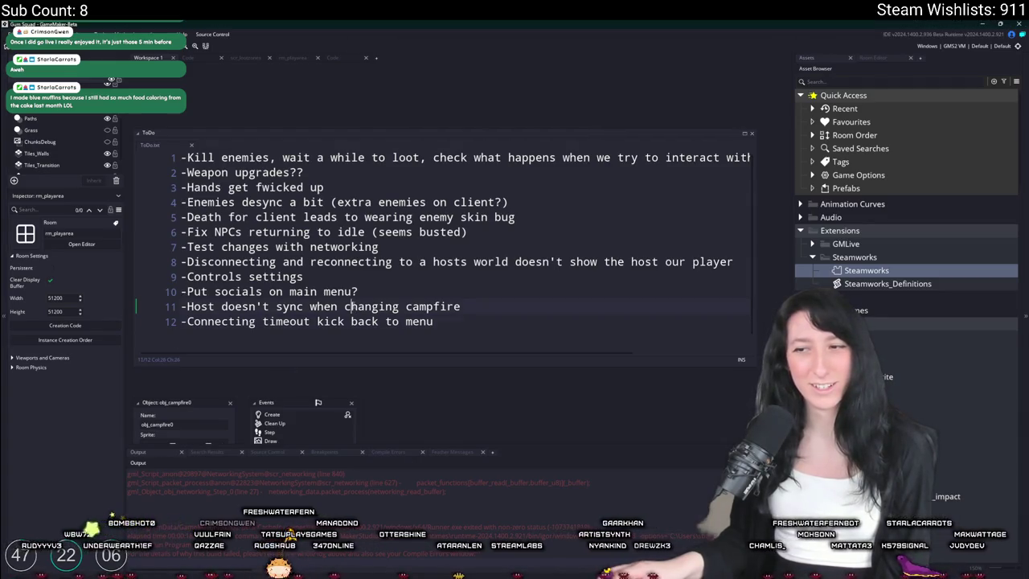
- Rerun the game, visit Load World, then join a friend's lobby and dismiss the message box
{"action": "key", "text": "F5"}
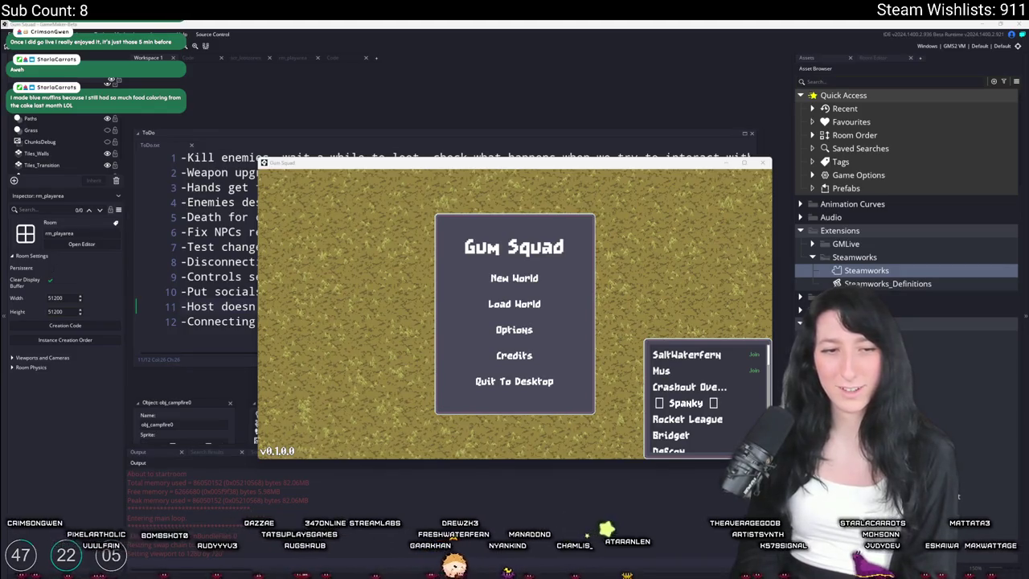
{"action": "left_click", "coordinate": [493, 311]}
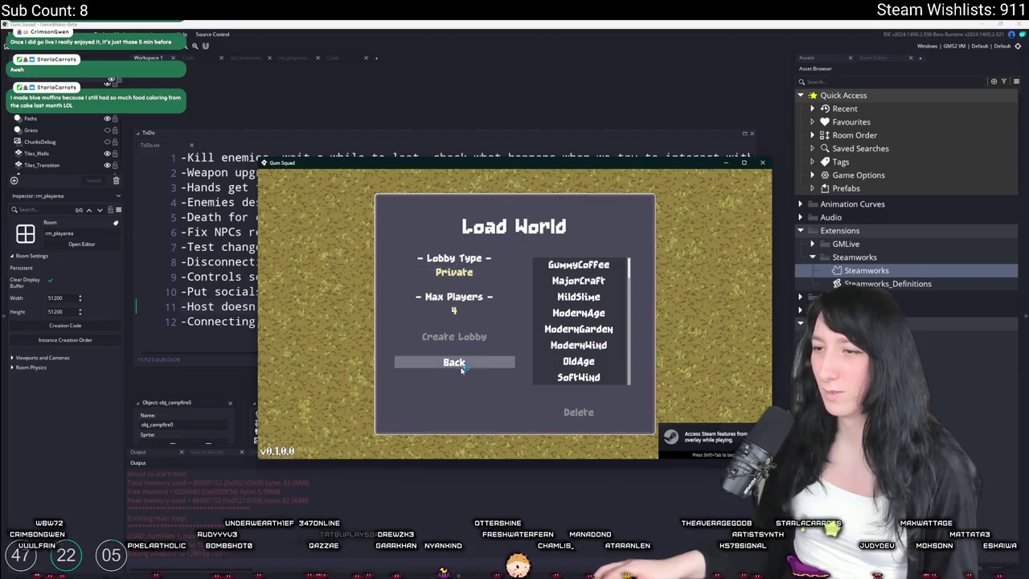
{"action": "left_click", "coordinate": [455, 363]}
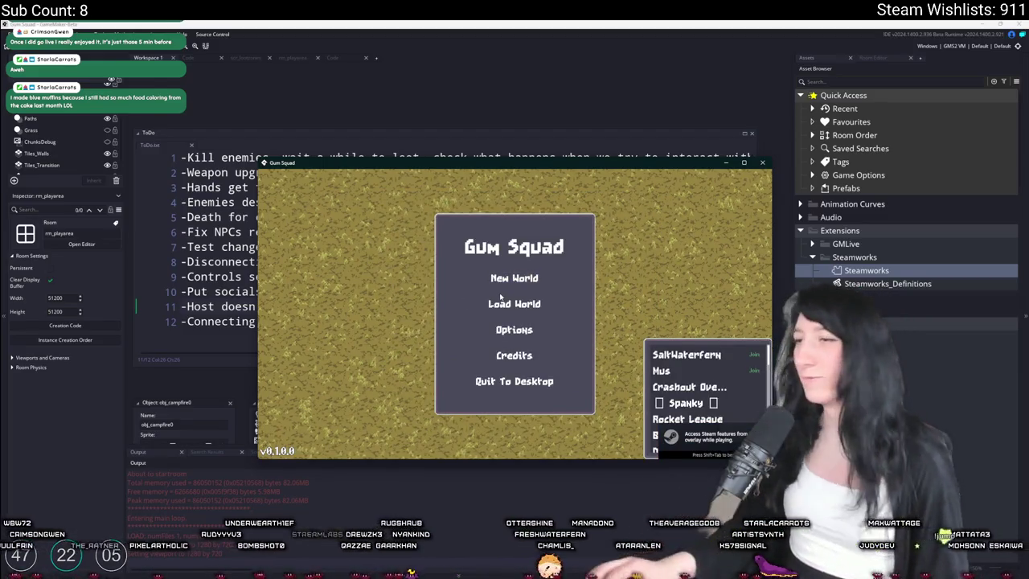
{"action": "left_click", "coordinate": [728, 354]}
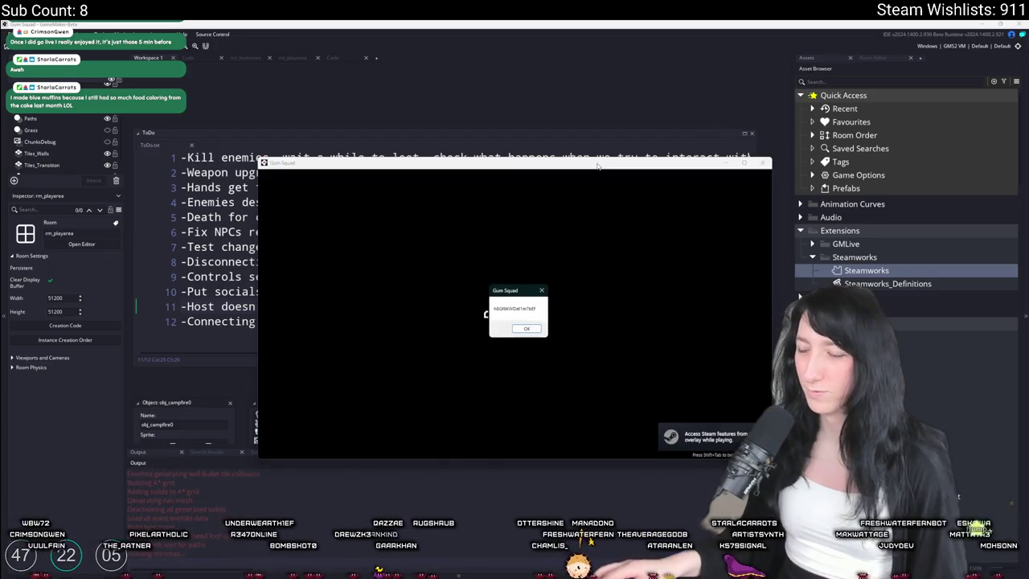
{"action": "left_click", "coordinate": [527, 328]}
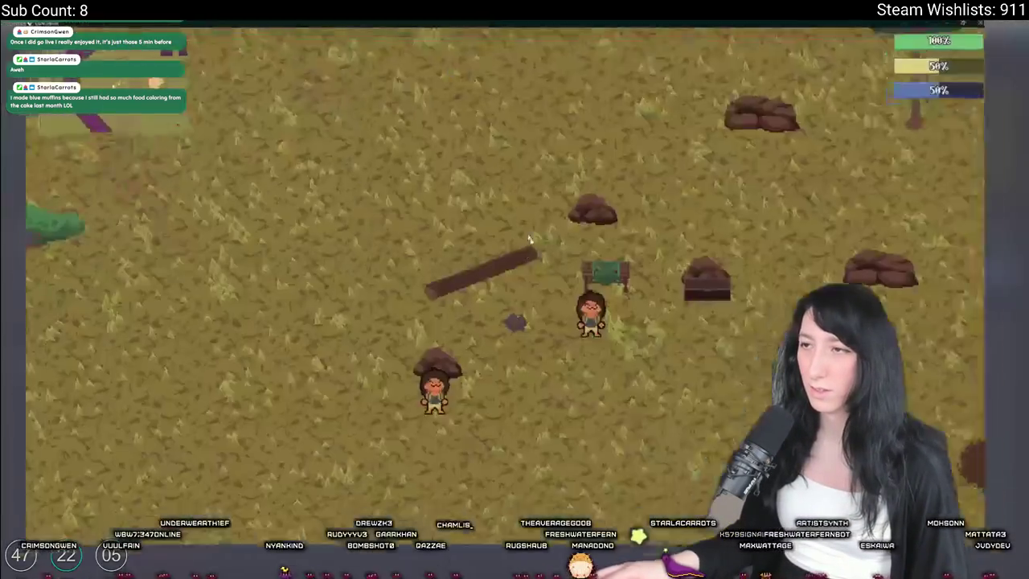
- Quit to the main menu, rejoin a lobby, dismiss the debug and host-disconnected messages, and exit the game
{"action": "key", "text": "Escape"}
{"action": "key", "text": "Escape"}
{"action": "key", "text": "Escape"}
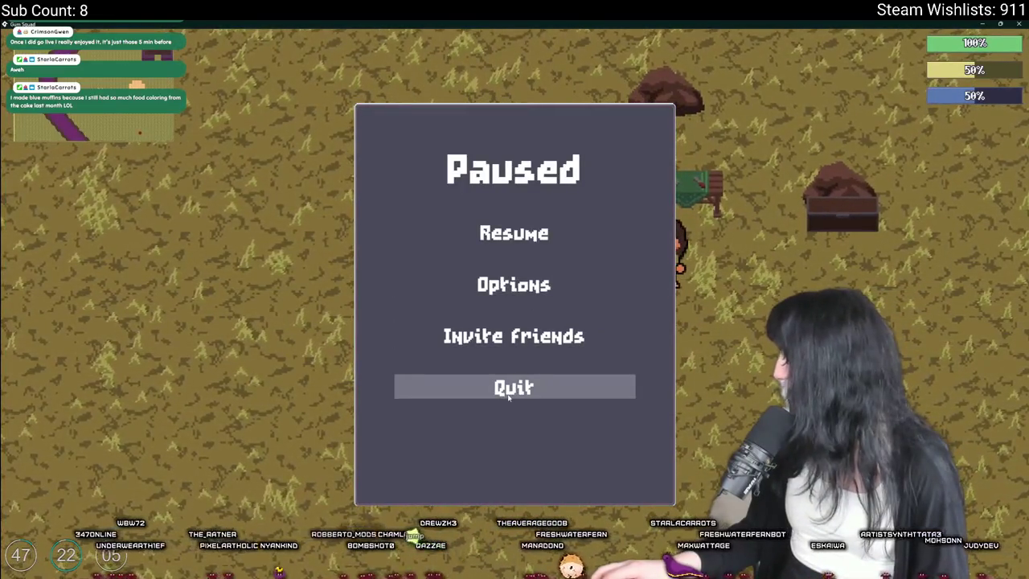
{"action": "left_click", "coordinate": [527, 243]}
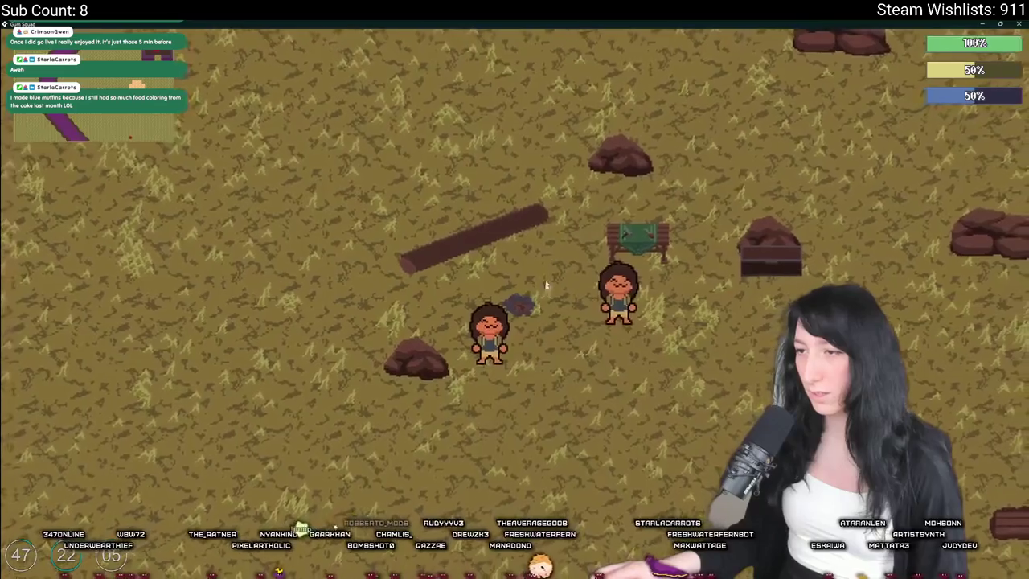
{"action": "key", "text": "Escape"}
{"action": "left_click", "coordinate": [527, 386]}
{"action": "left_click", "coordinate": [528, 292]}
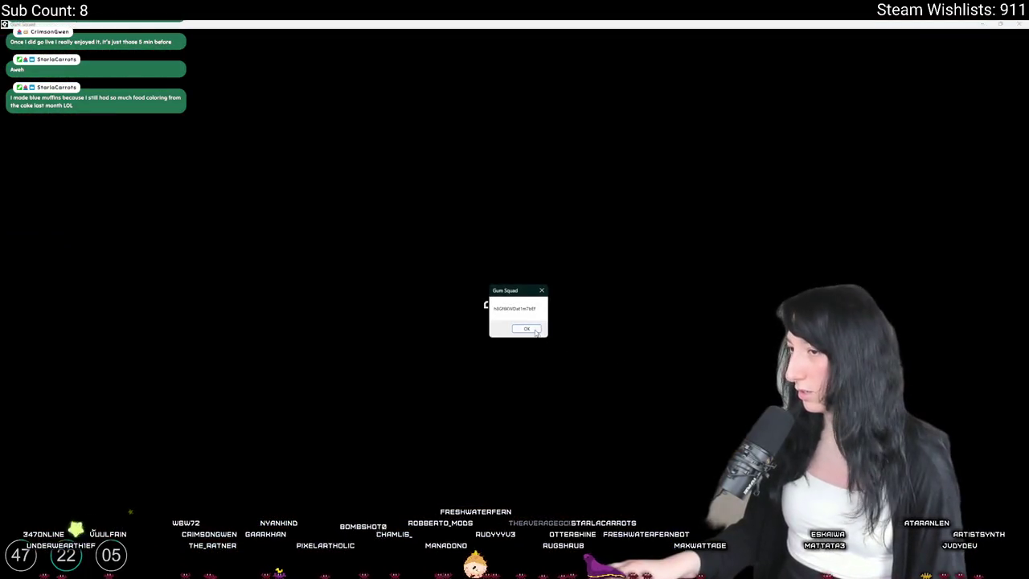
{"action": "left_click", "coordinate": [534, 329]}
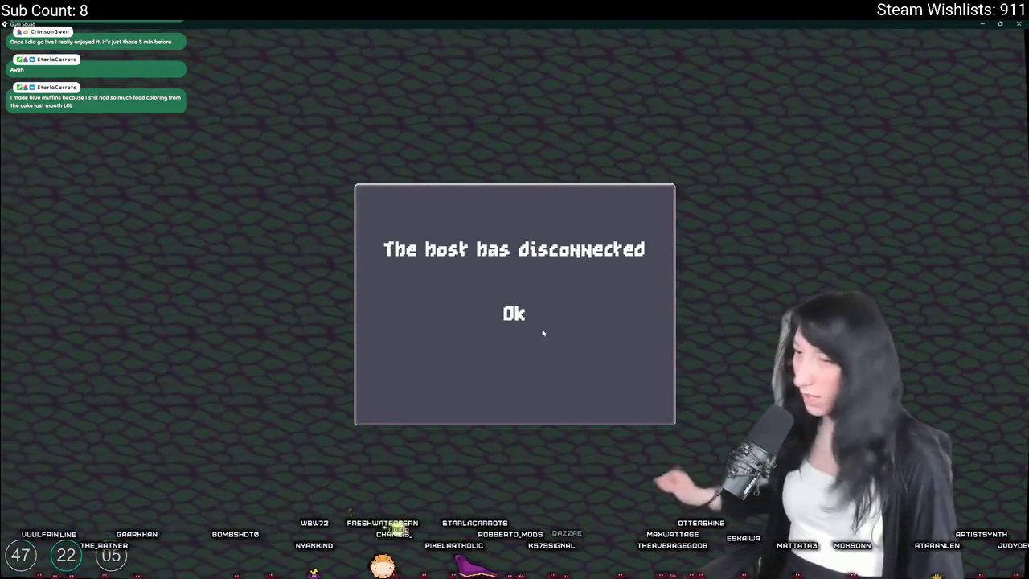
{"action": "left_click", "coordinate": [534, 325]}
{"action": "left_click", "coordinate": [486, 437]}
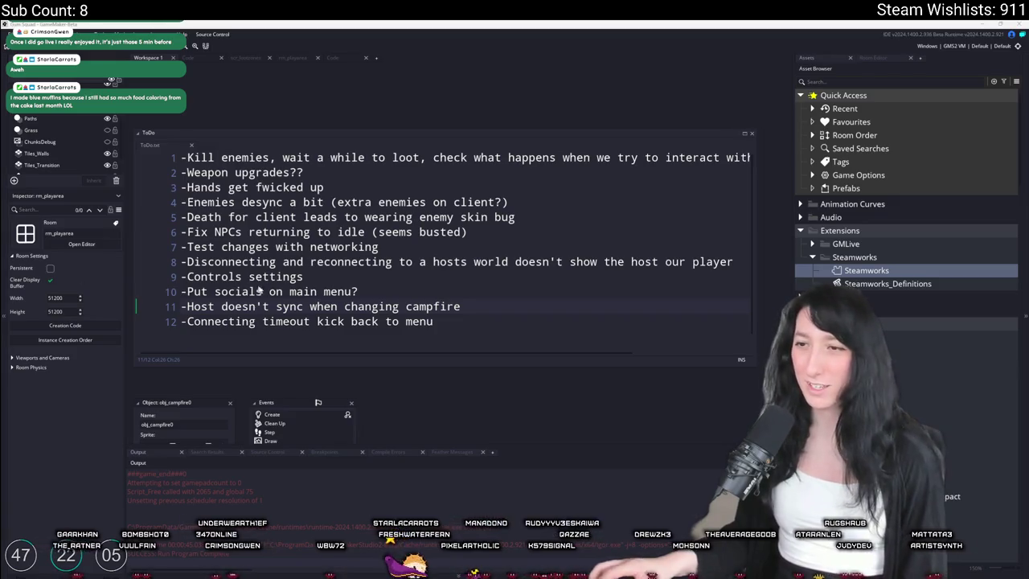
- Search the project for every show_message call
{"action": "left_click", "coordinate": [473, 303]}
{"action": "left_click_drag", "start_coordinate": [480, 298], "coordinate": [524, 284]}
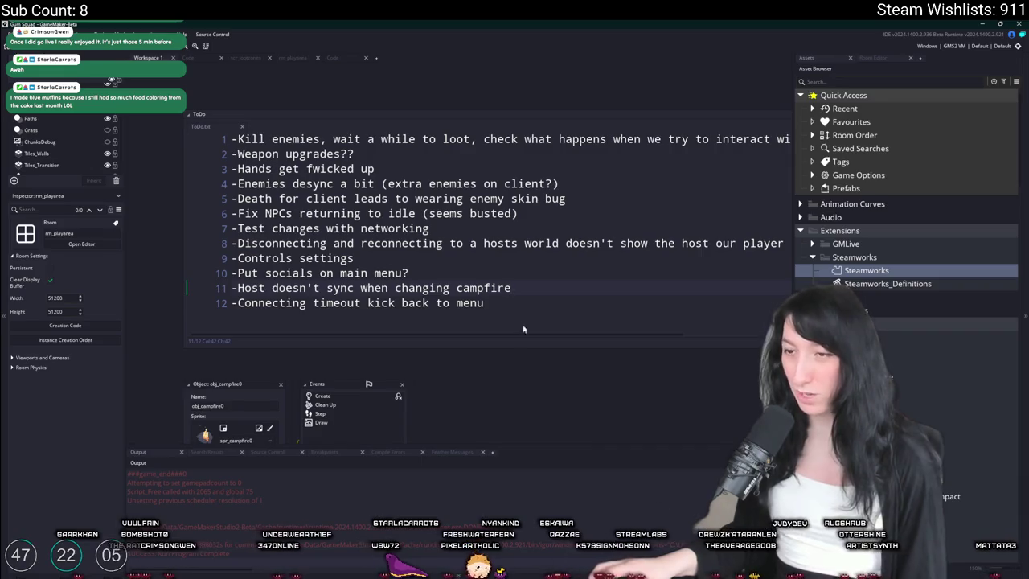
{"action": "key", "text": "ctrl+f"}
{"action": "type", "text": "show_mess"}
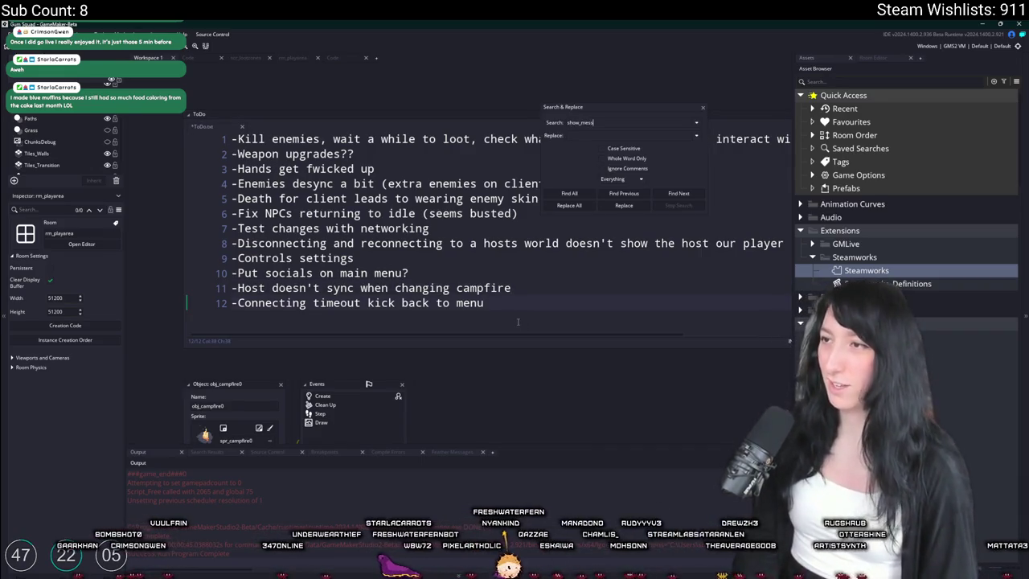
{"action": "type", "text": "age"}
{"action": "key", "text": "Return"}
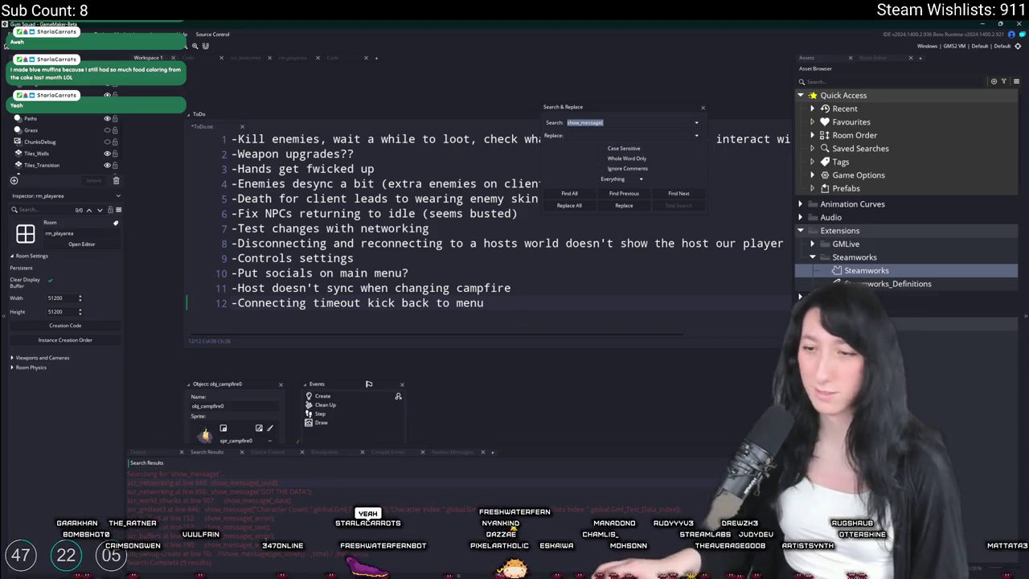
- Delete the show_message(_uuid) and 'GOT THE DATA' debug lines in scr_networking
{"action": "double_click", "coordinate": [255, 483]}
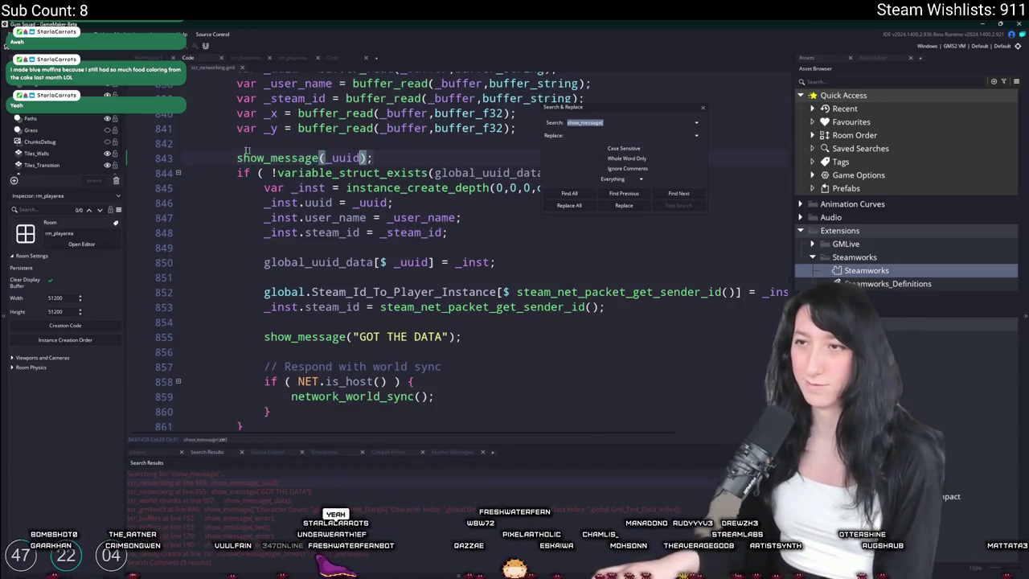
{"action": "key", "text": "BackSpace"}
{"action": "left_click_drag", "start_coordinate": [477, 337], "coordinate": [184, 322]}
{"action": "key", "text": "BackSpace"}
{"action": "key", "text": "BackSpace"}
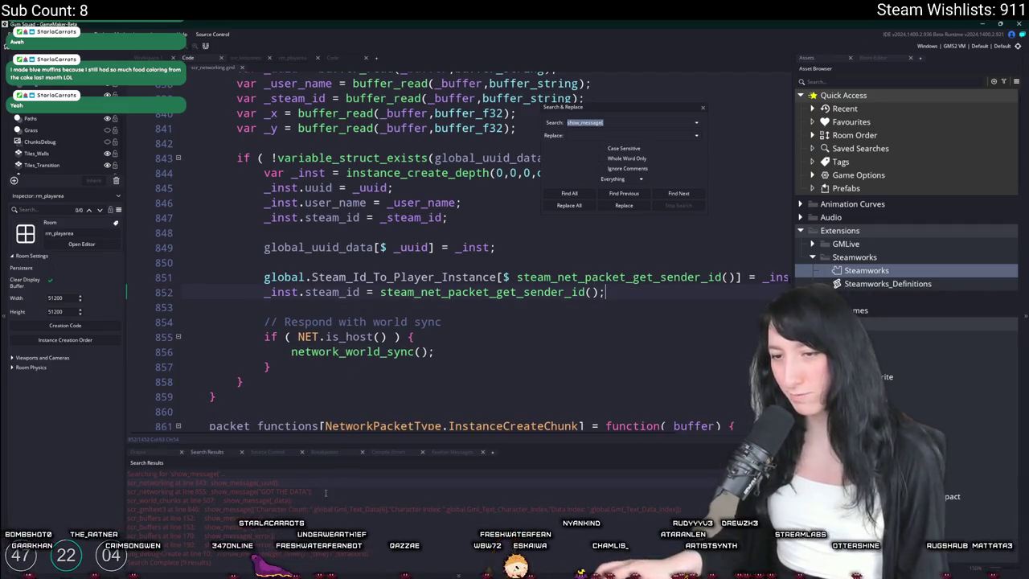
- Delete the obj_campfire0 show_message debug block in scr_world_chunks and return to the ToDo workspace
{"action": "double_click", "coordinate": [321, 501]}
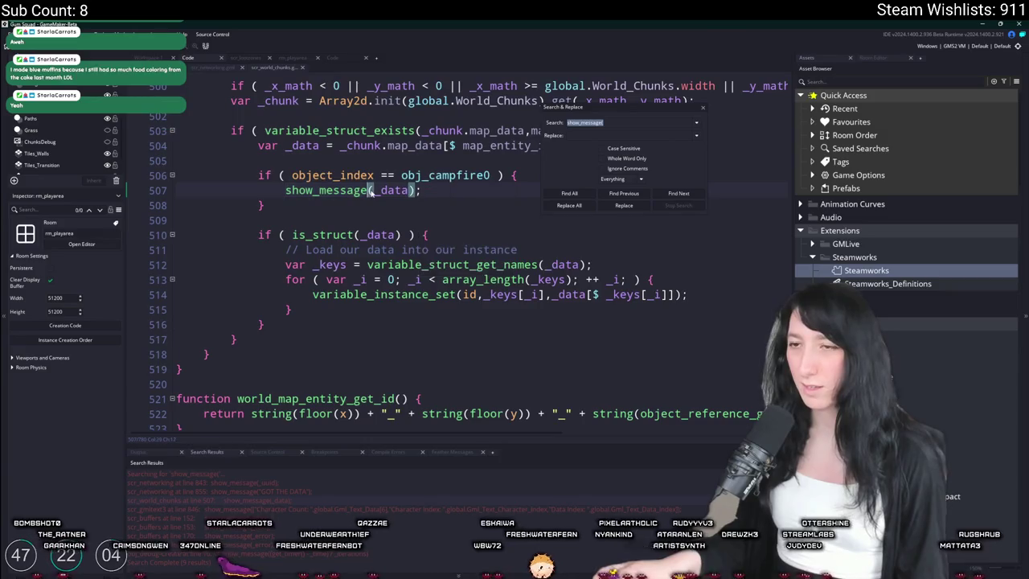
{"action": "left_click", "coordinate": [351, 203]}
{"action": "left_click_drag", "start_coordinate": [351, 204], "coordinate": [351, 160]}
{"action": "key", "text": "BackSpace"}
{"action": "scroll", "coordinate": [352, 201], "scroll_direction": "up", "scroll_amount": 2}
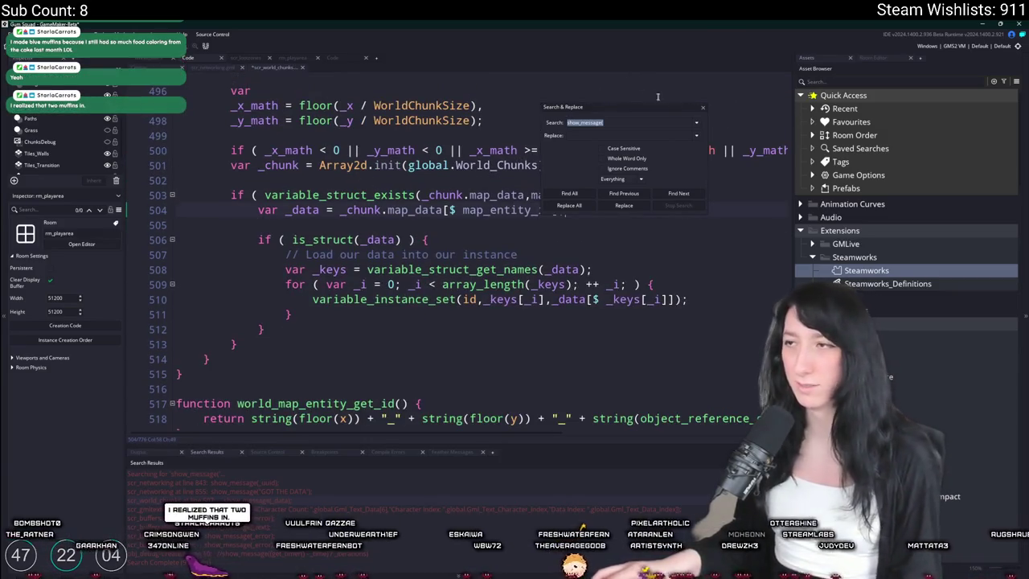
{"action": "left_click", "coordinate": [703, 107]}
{"action": "scroll", "coordinate": [242, 226], "scroll_direction": "up", "scroll_amount": 3}
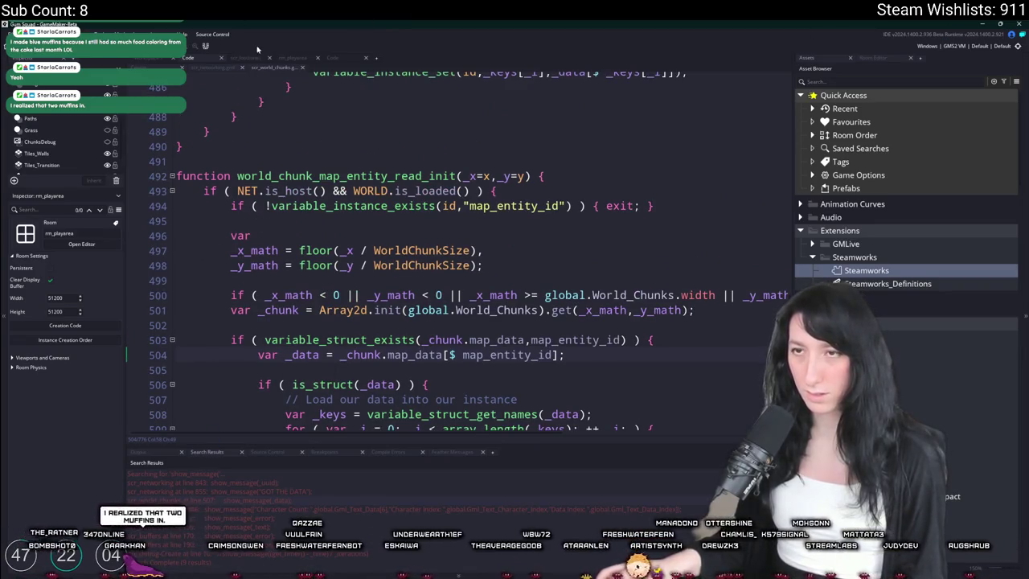
{"action": "left_click", "coordinate": [138, 59]}
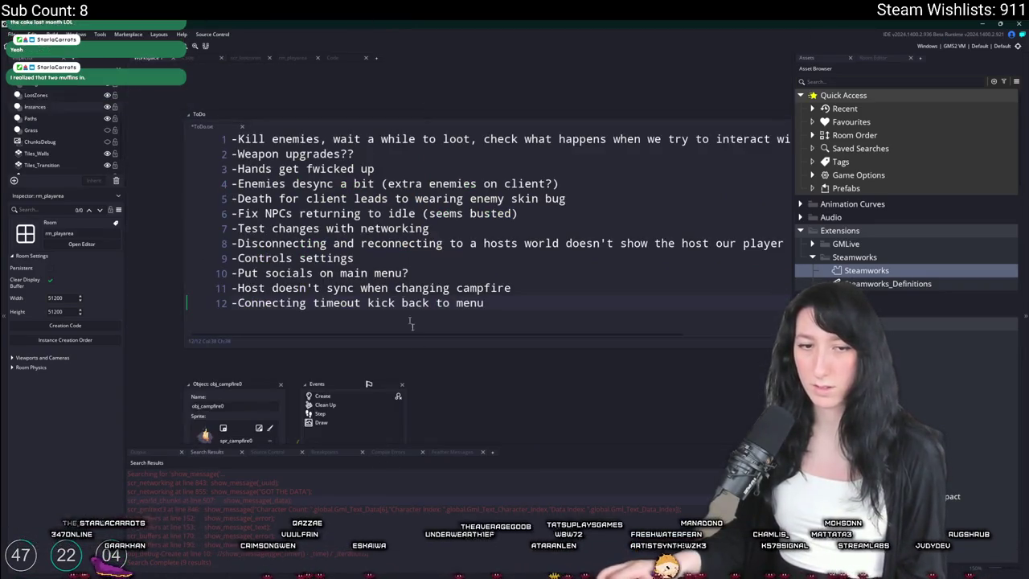
- Review the diffs for scr_lootzones, rm_playarea, scr_world_chunks and scr_networking in GitHub Desktop
{"action": "key", "text": "alt+Tab"}
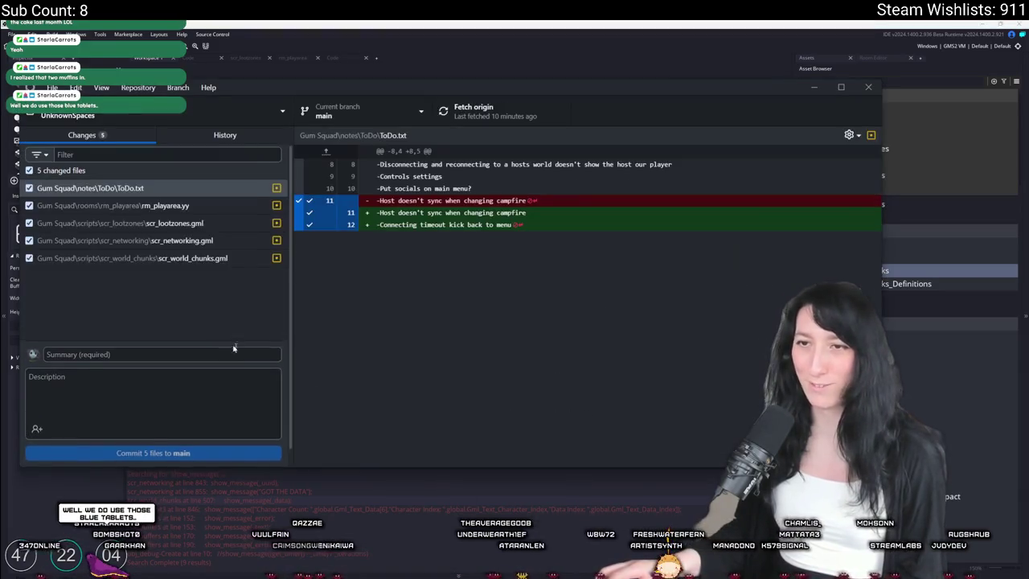
{"action": "left_click", "coordinate": [161, 222]}
{"action": "left_click", "coordinate": [161, 206]}
{"action": "left_click", "coordinate": [177, 258]}
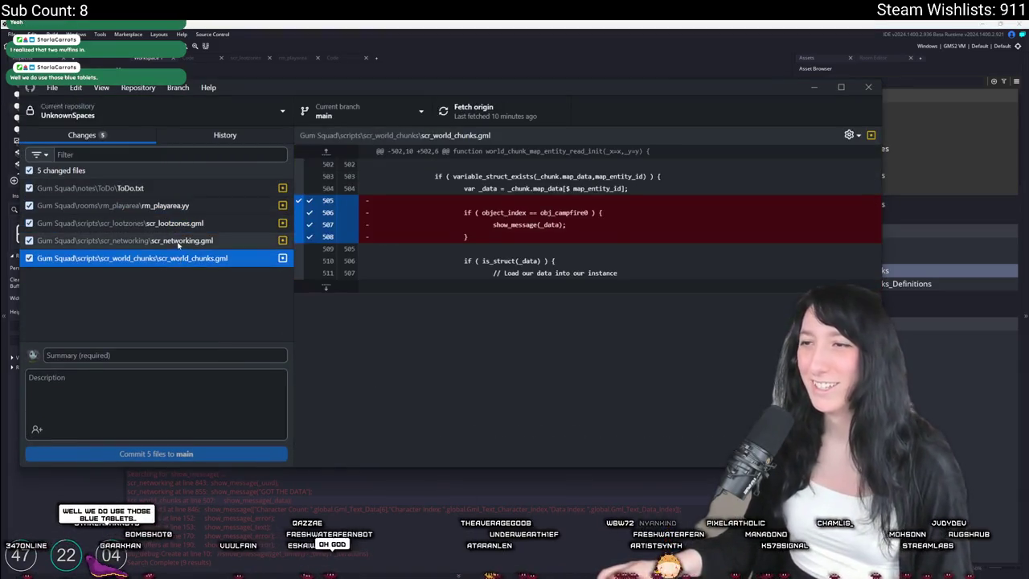
{"action": "left_click", "coordinate": [179, 241]}
{"action": "left_click", "coordinate": [403, 22]}
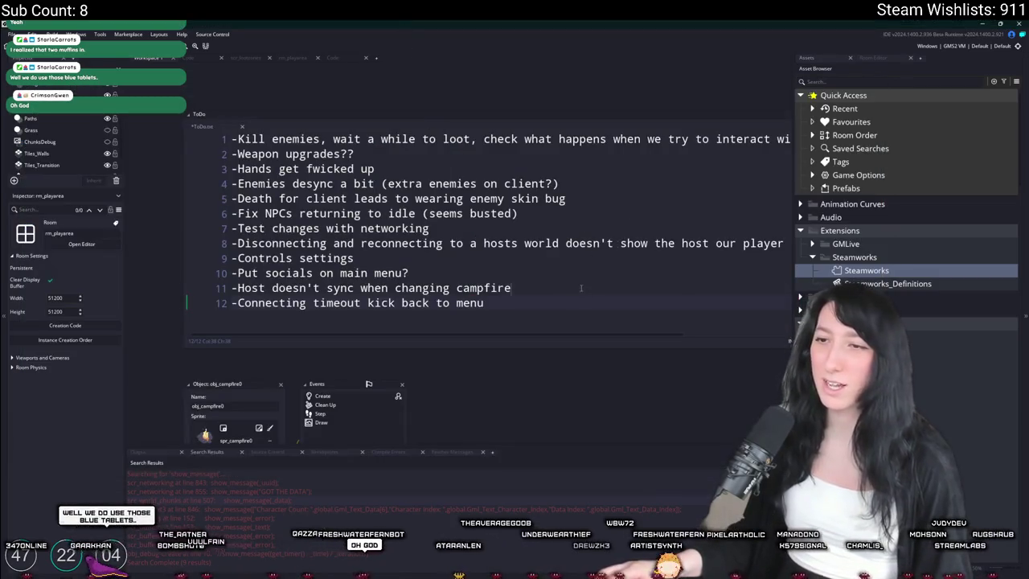
- Open obj_ui_menu_connecting and add a Create event
{"action": "key", "text": "ctrl+t"}
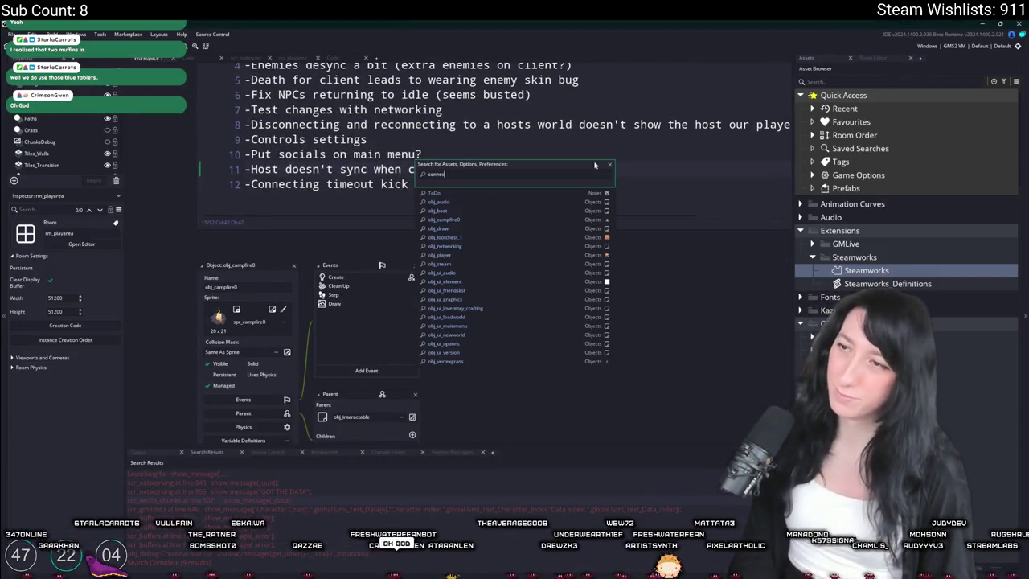
{"action": "type", "text": "ting"}
{"action": "key", "text": "Return"}
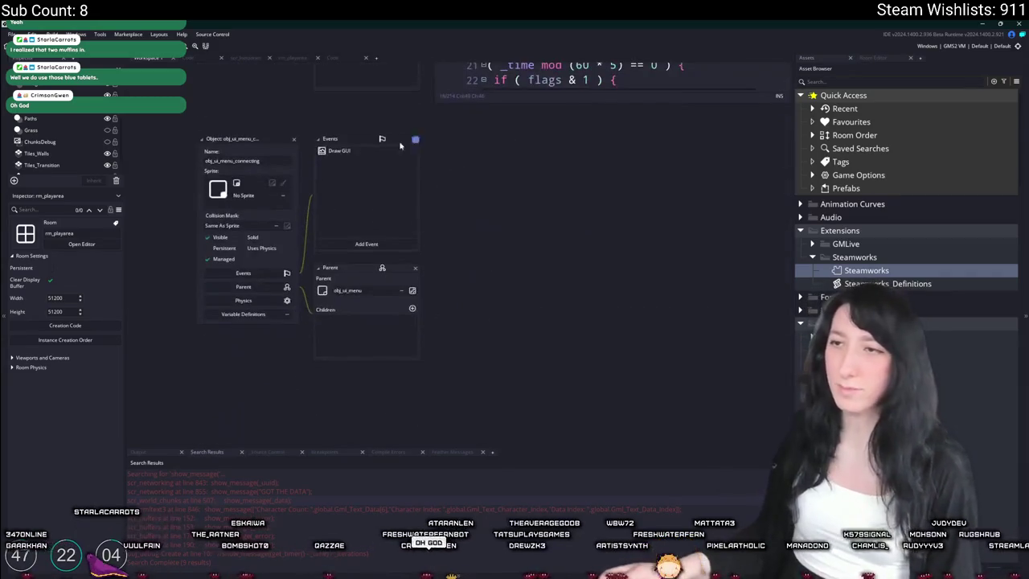
{"action": "left_click", "coordinate": [367, 245]}
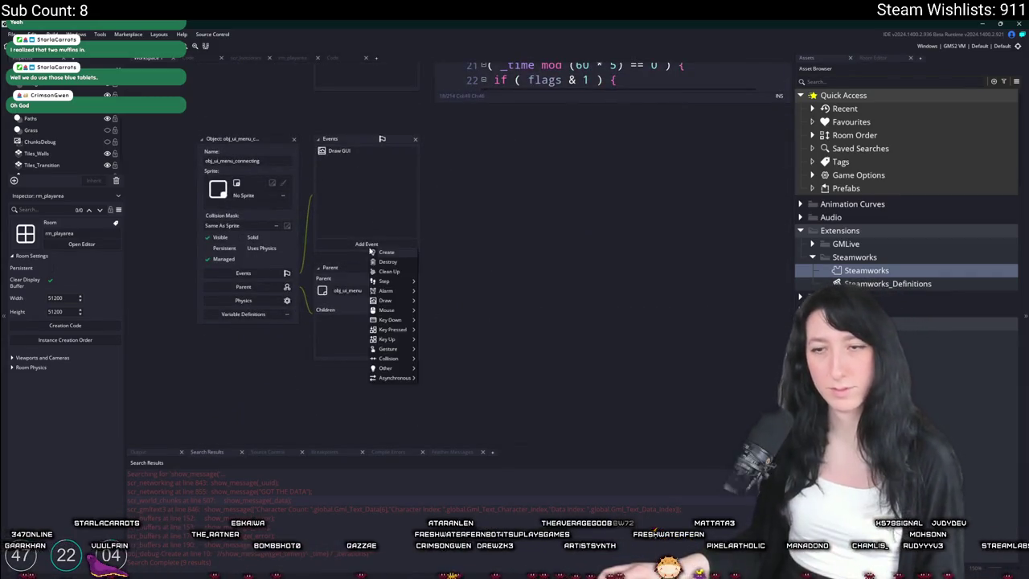
{"action": "left_click", "coordinate": [388, 252]}
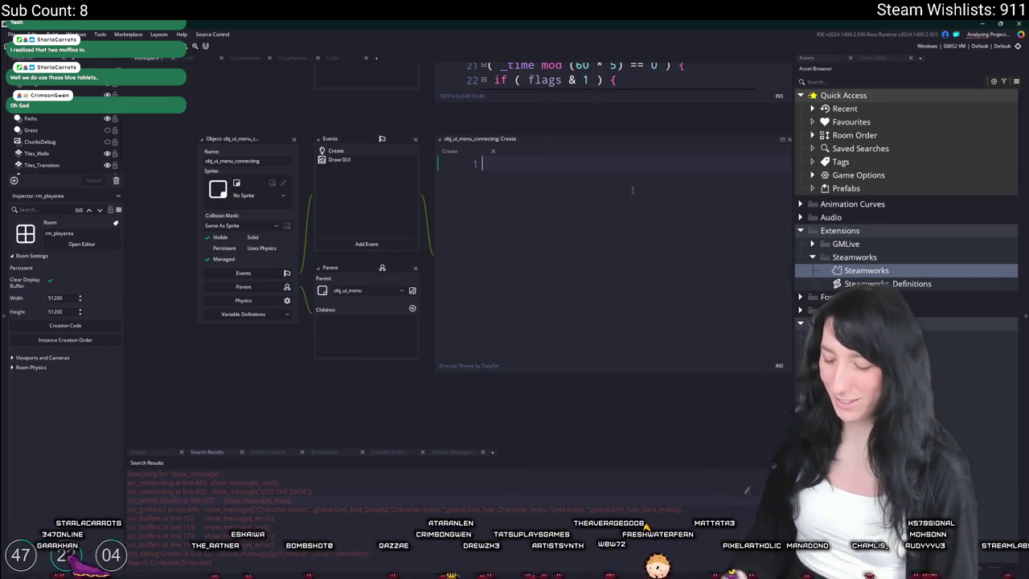
- Write connection_timeout_start = current_time in the Create event
{"action": "type", "text": "connection_timeout"}
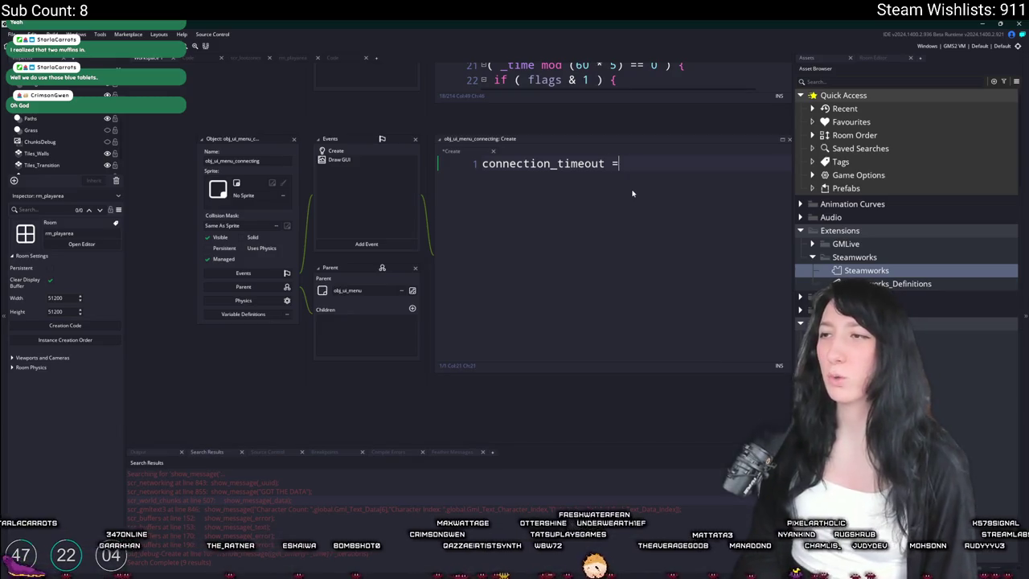
{"action": "type", "text": " = "}
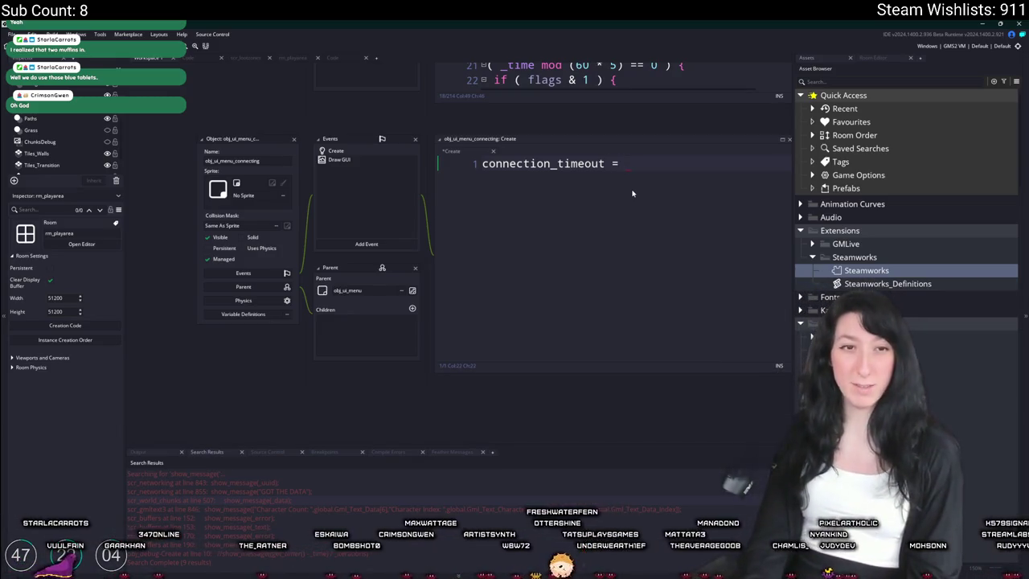
{"action": "type", "text": "curre"}
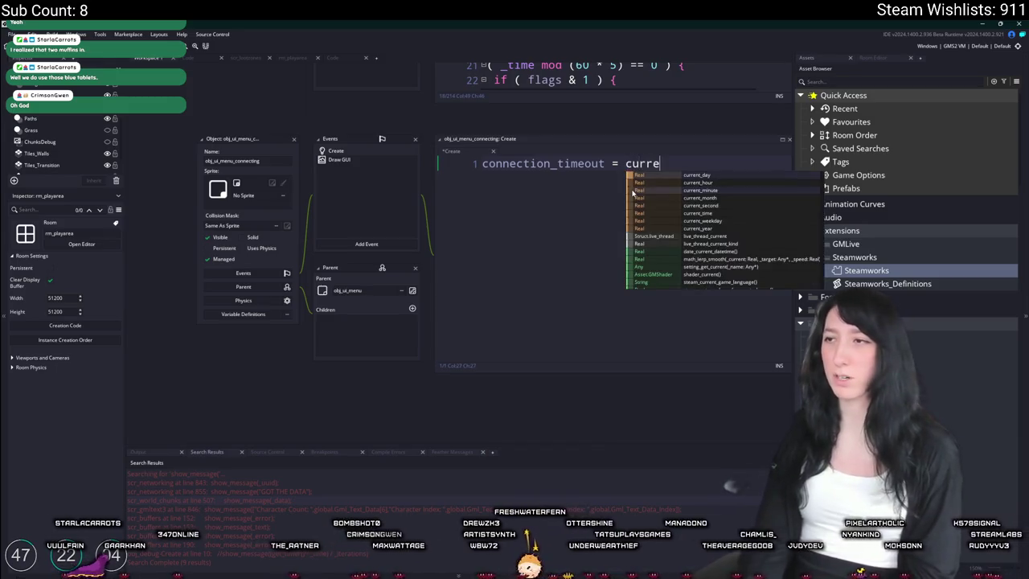
{"action": "type", "text": "nt_time;"}
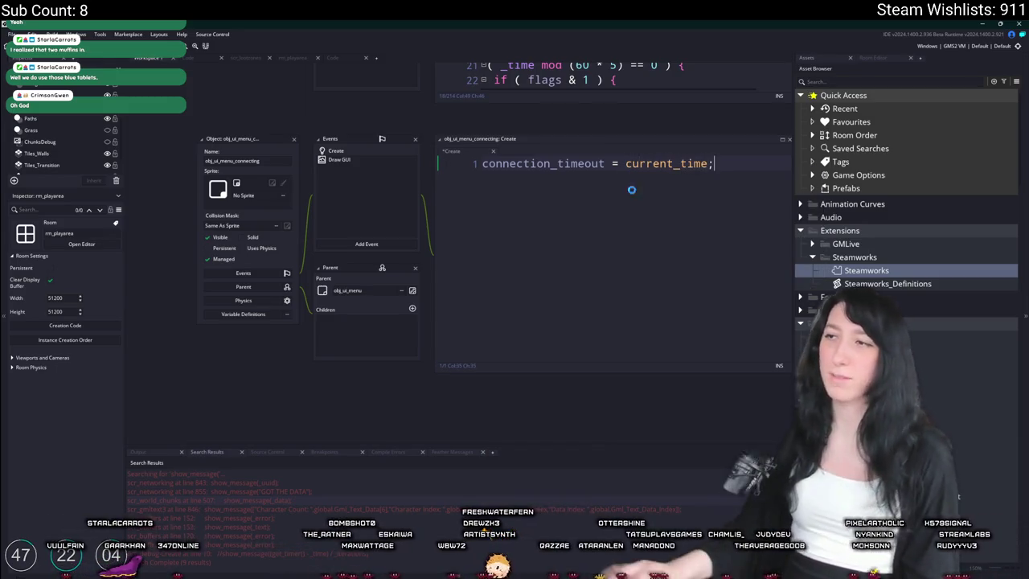
{"action": "mouse_move", "coordinate": [635, 161]}
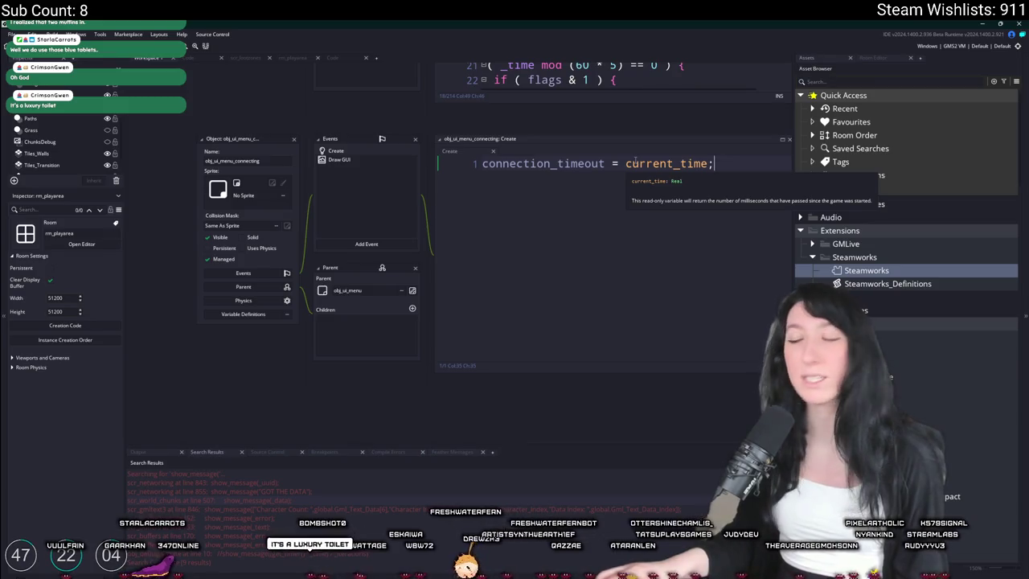
{"action": "key", "text": "Left"}
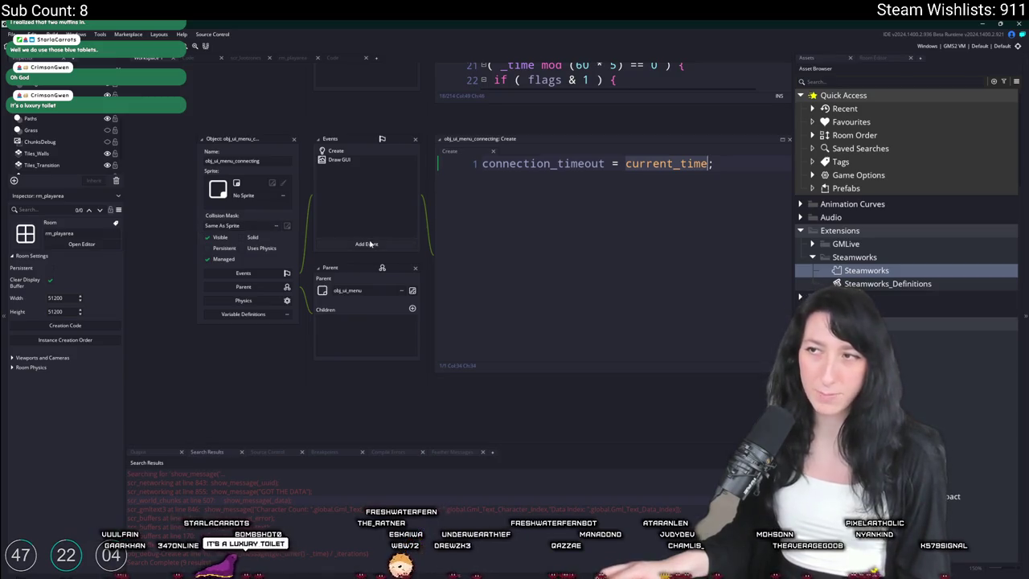
{"action": "left_click", "coordinate": [722, 171]}
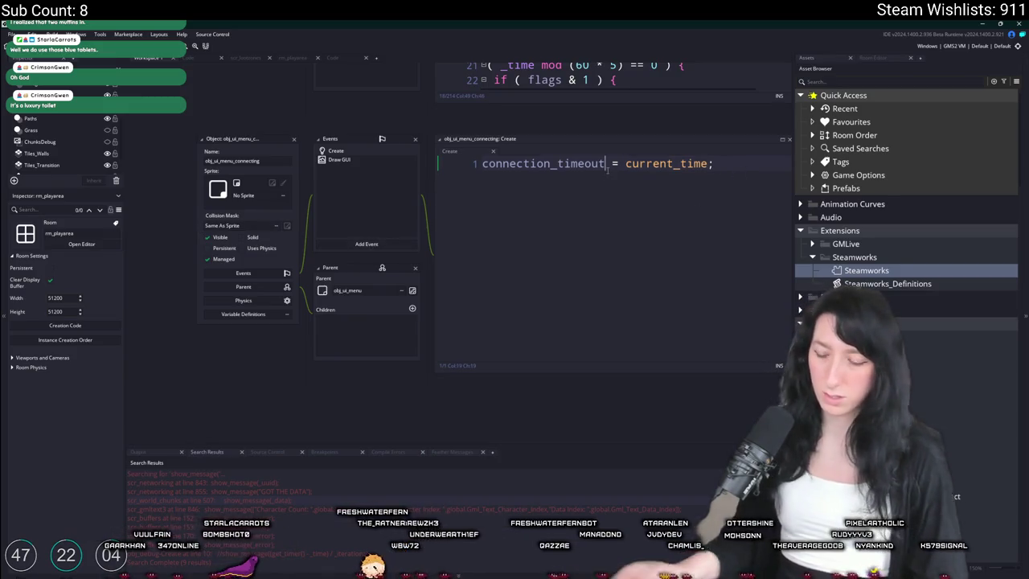
{"action": "type", "text": "_start"}
- Duplicate that line as connection_timeout_max = 1000 * 7
{"action": "key", "text": "ctrl+d"}
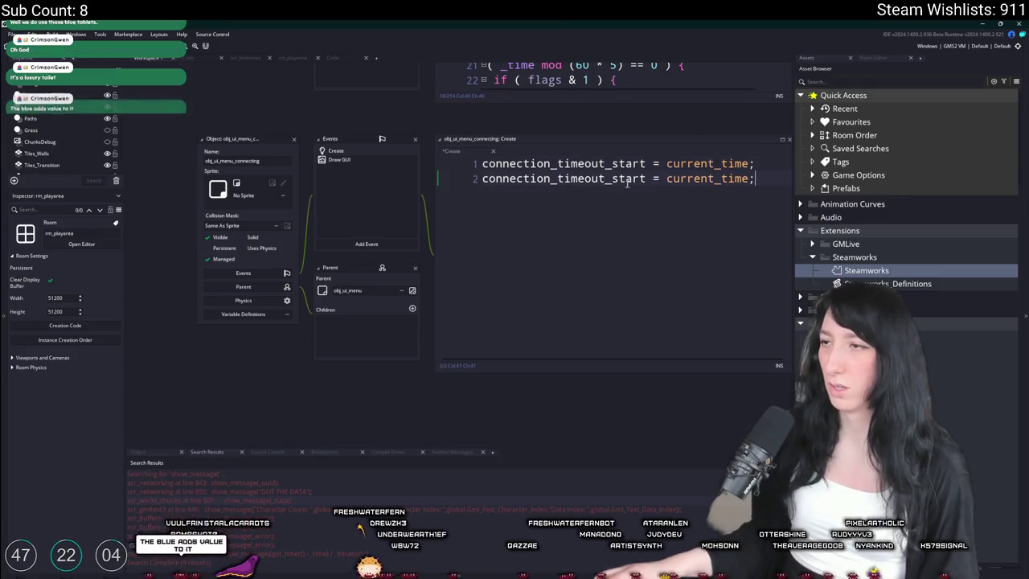
{"action": "double_click", "coordinate": [635, 178]}
{"action": "type", "text": "max"}
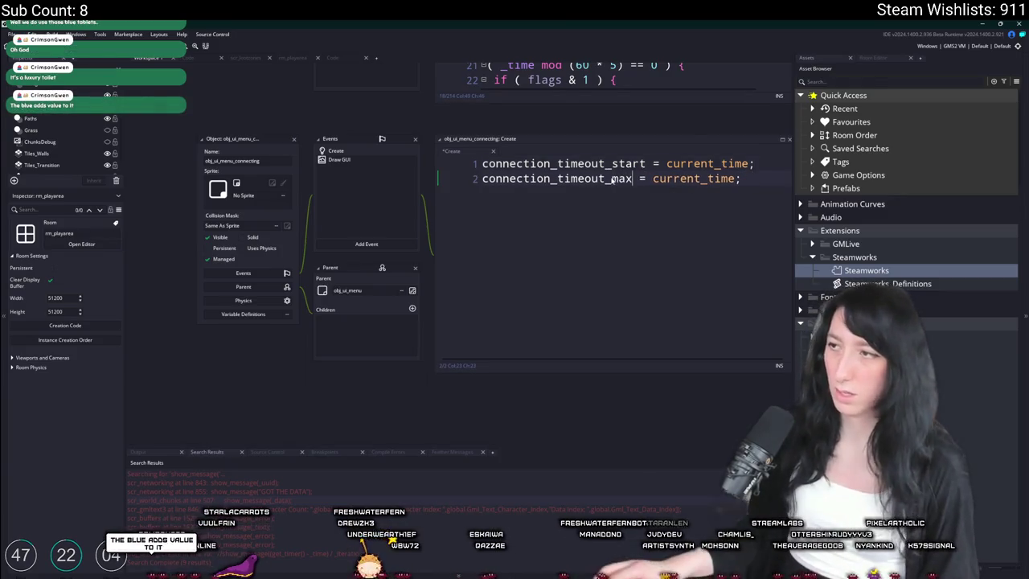
{"action": "double_click", "coordinate": [695, 179]}
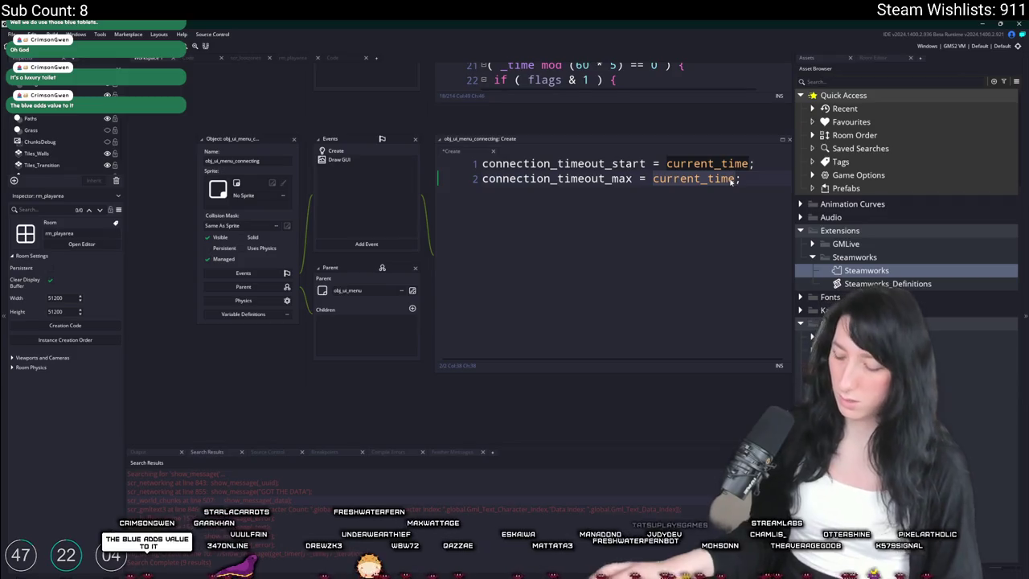
{"action": "type", "text": "1000 * 7"}
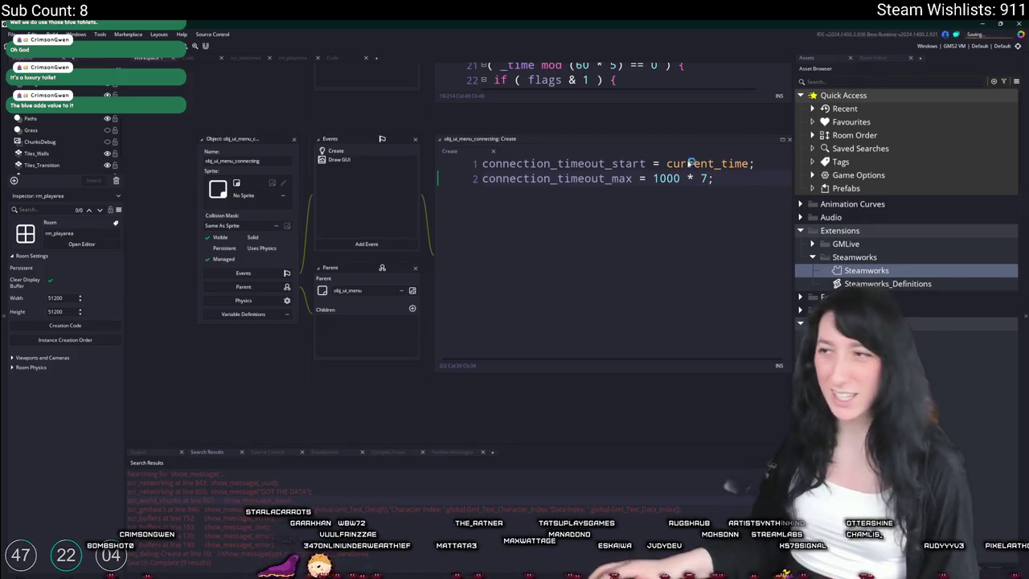
{"action": "left_click_drag", "start_coordinate": [718, 174], "coordinate": [657, 183]}
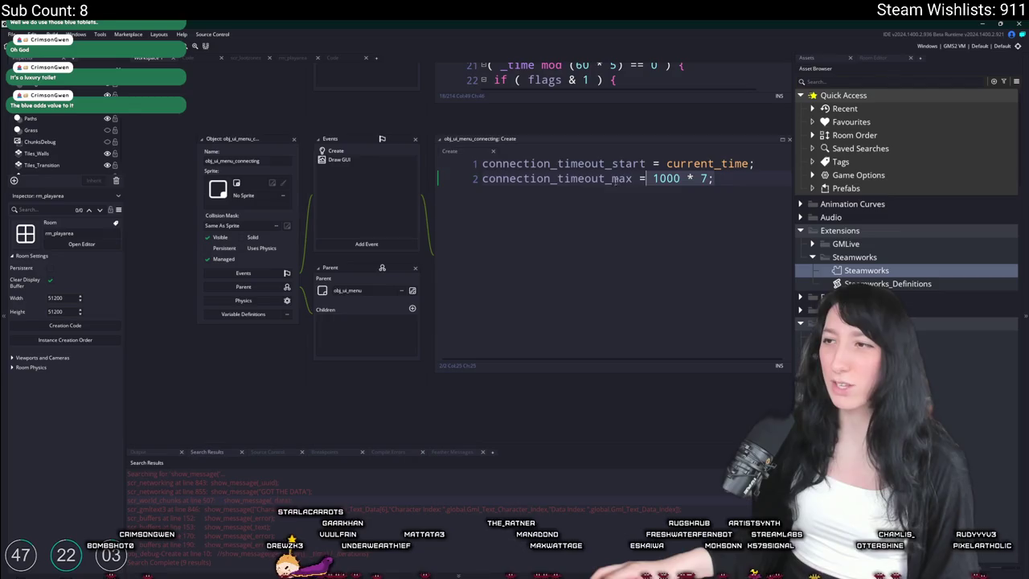
{"action": "left_click", "coordinate": [701, 178]}
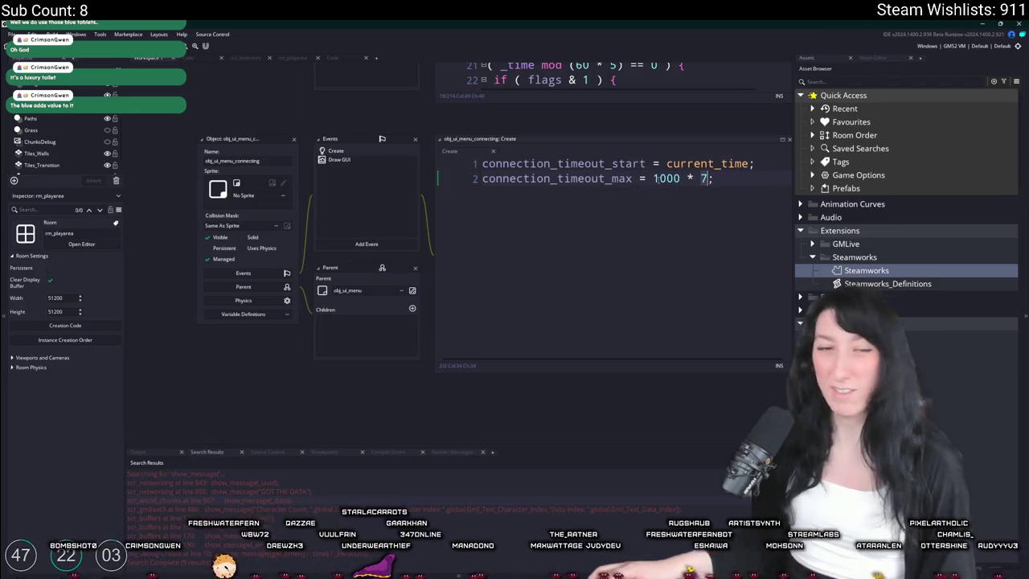
{"action": "double_click", "coordinate": [599, 164]}
{"action": "key", "text": "ctrl+c"}
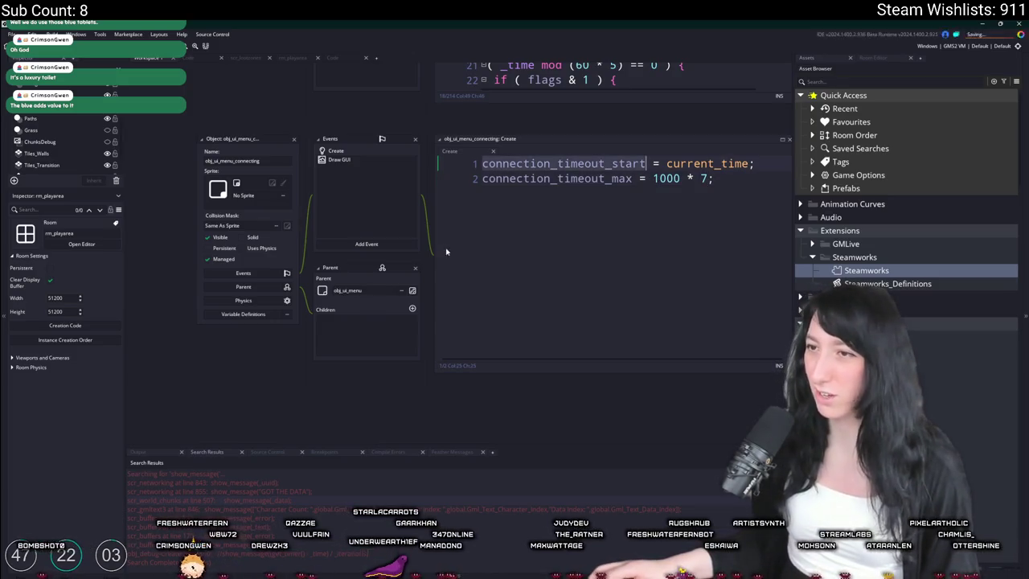
- Add a Step event to obj_ui_menu_connecting
{"action": "left_click", "coordinate": [393, 243]}
{"action": "mouse_move", "coordinate": [414, 273]}
{"action": "left_click", "coordinate": [454, 274]}
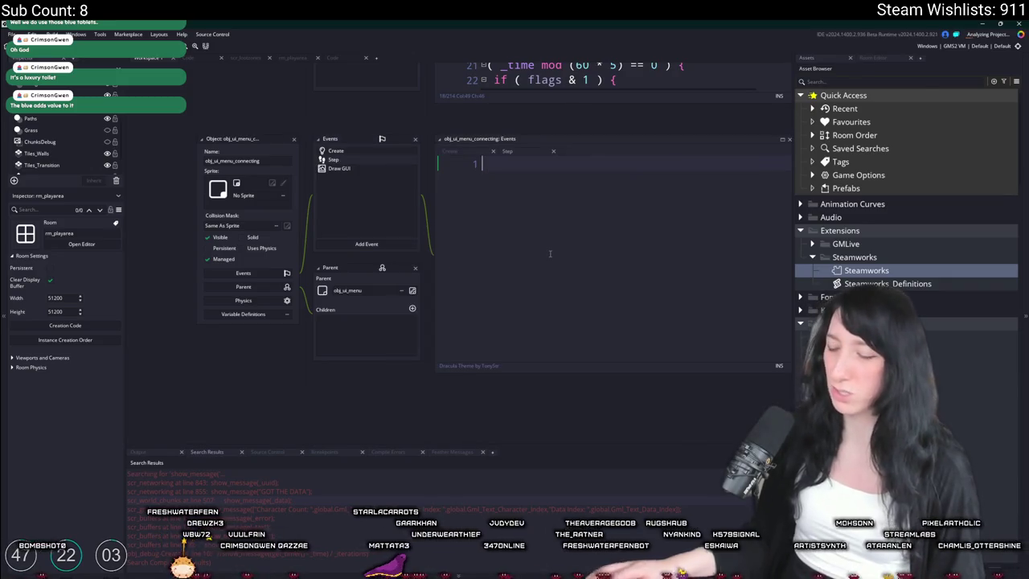
- Write the condition if (current_time - connection_timeout_start > connection_timeout_max) in the Step event
{"action": "type", "text": "if ("}
{"action": "key", "text": "ctrl+v"}
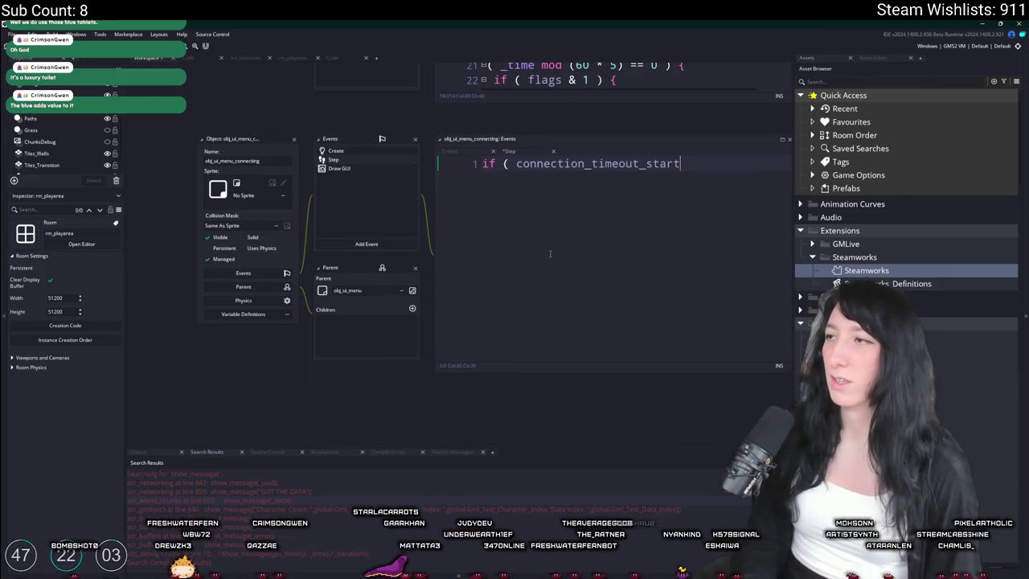
{"action": "key", "text": "ctrl+z"}
{"action": "type", "text": "current_time -"}
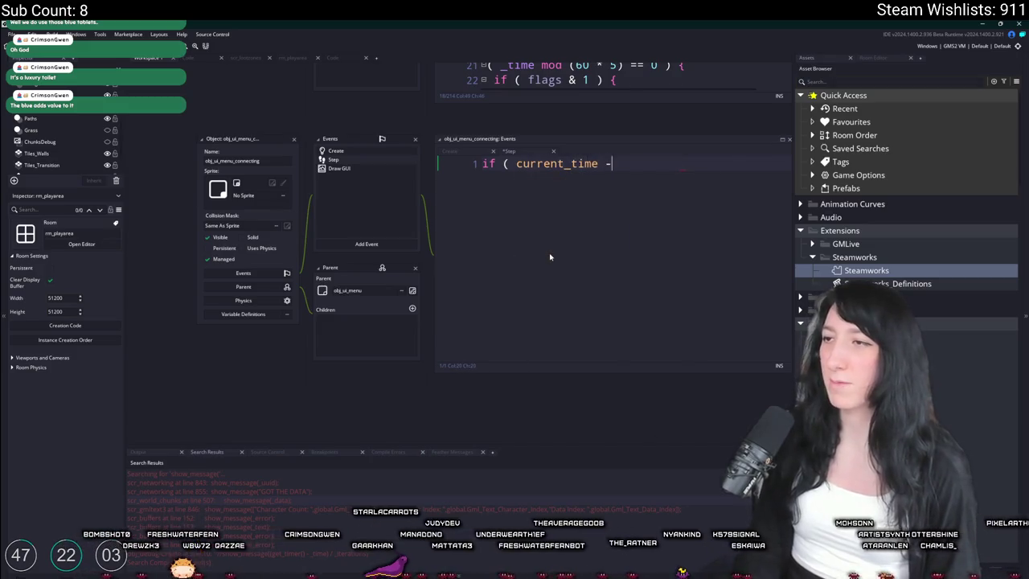
{"action": "key", "text": "ctrl+v"}
{"action": "type", "text": "> connection_timeout_star"}
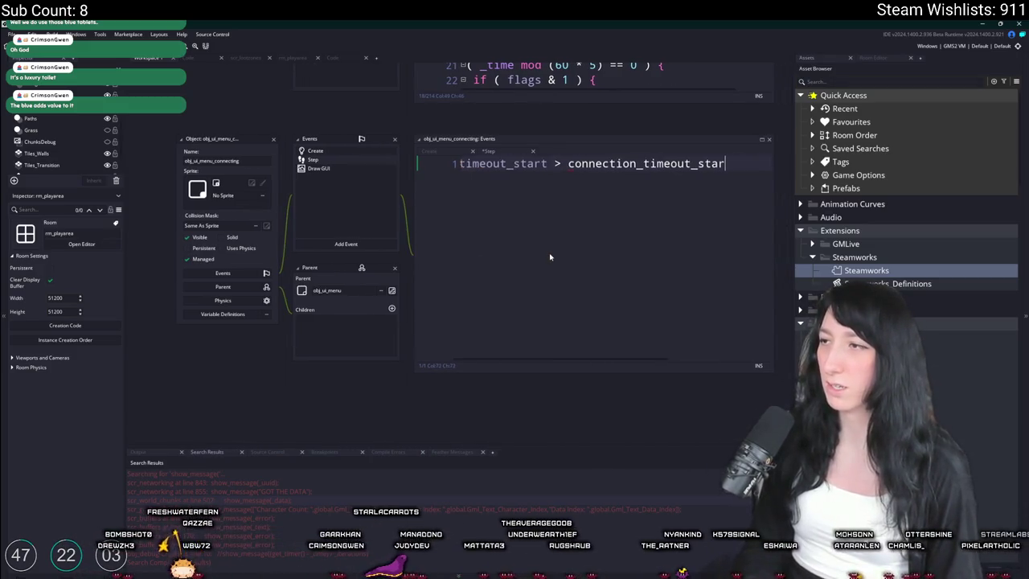
{"action": "key", "text": "BackSpace"}
{"action": "key", "text": "BackSpace"}
{"action": "key", "text": "BackSpace"}
{"action": "type", "text": "max ) {"}
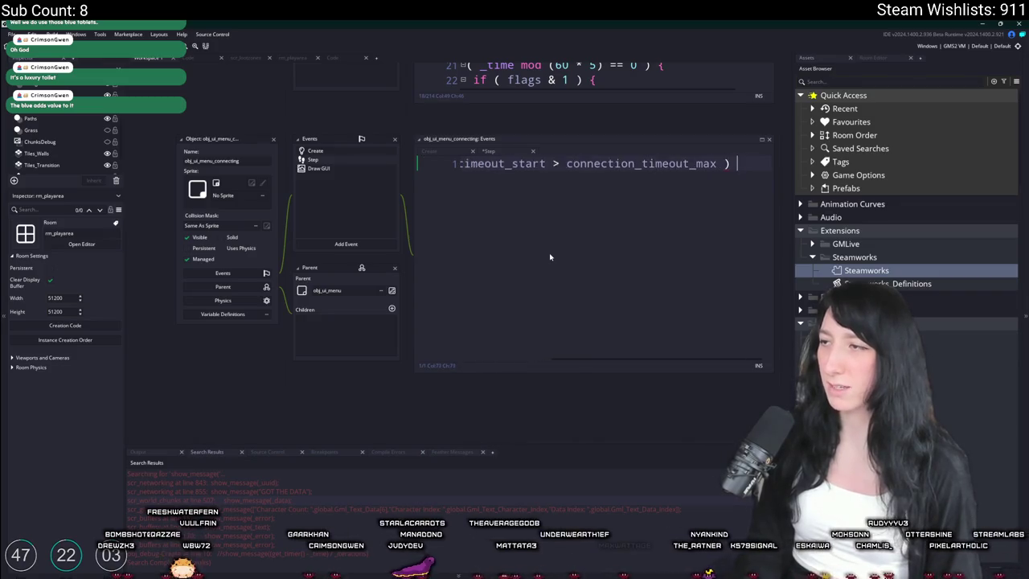
{"action": "key", "text": "Return"}
{"action": "key", "text": "Return"}
{"action": "type", "text": "instance_d"}
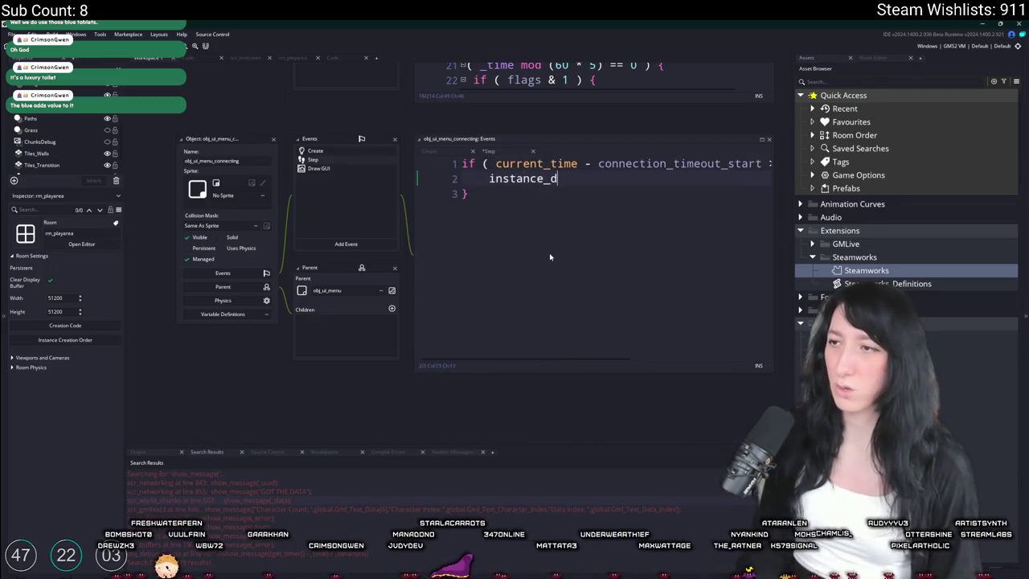
- Fill the if block with steam_lobby_leave(), room_goto(rm_mainmenu) and instance_destroy()
{"action": "type", "text": "estroy();"}
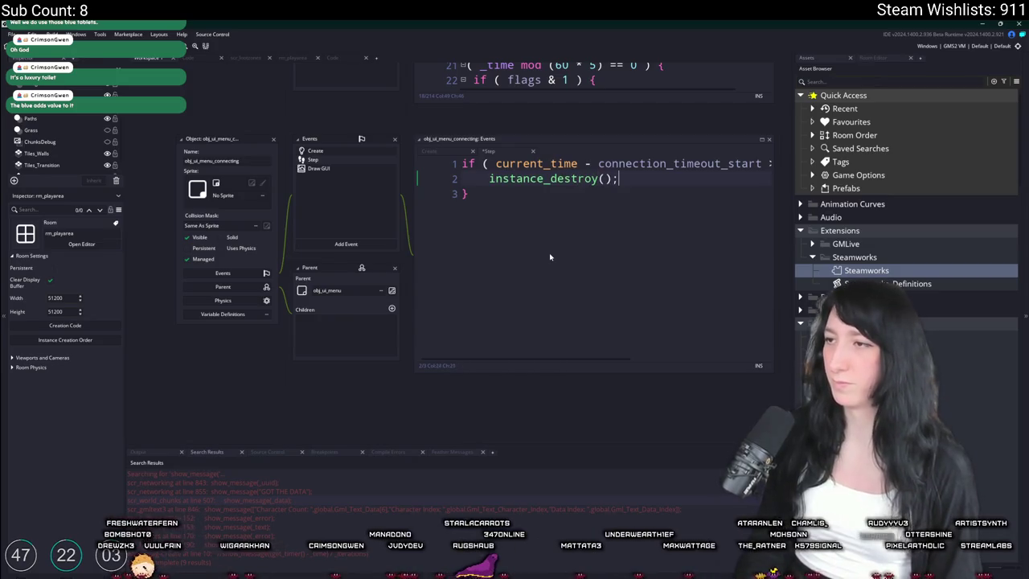
{"action": "left_click", "coordinate": [489, 178]}
{"action": "key", "text": "Return"}
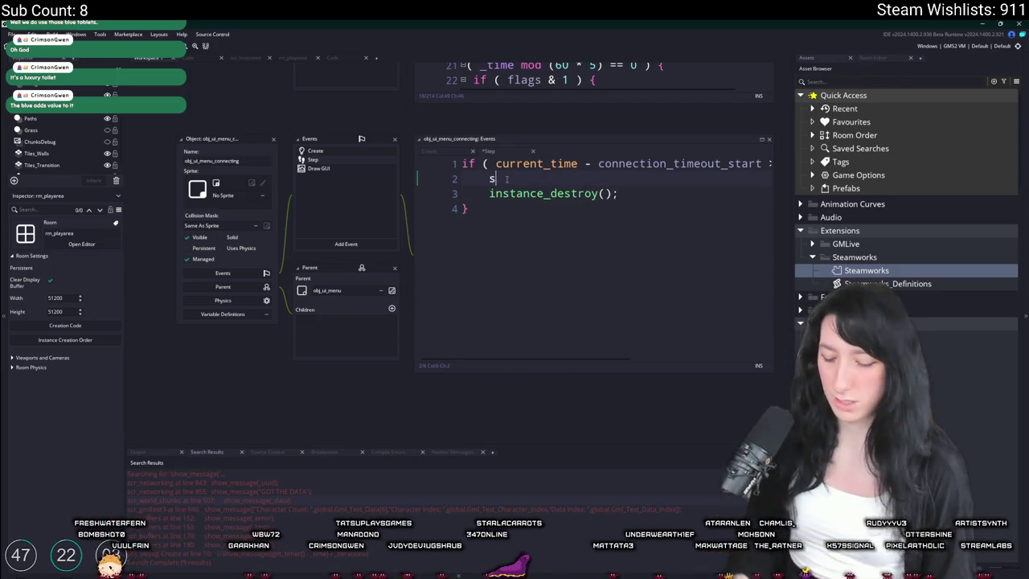
{"action": "type", "text": "team_lobby_leave()"}
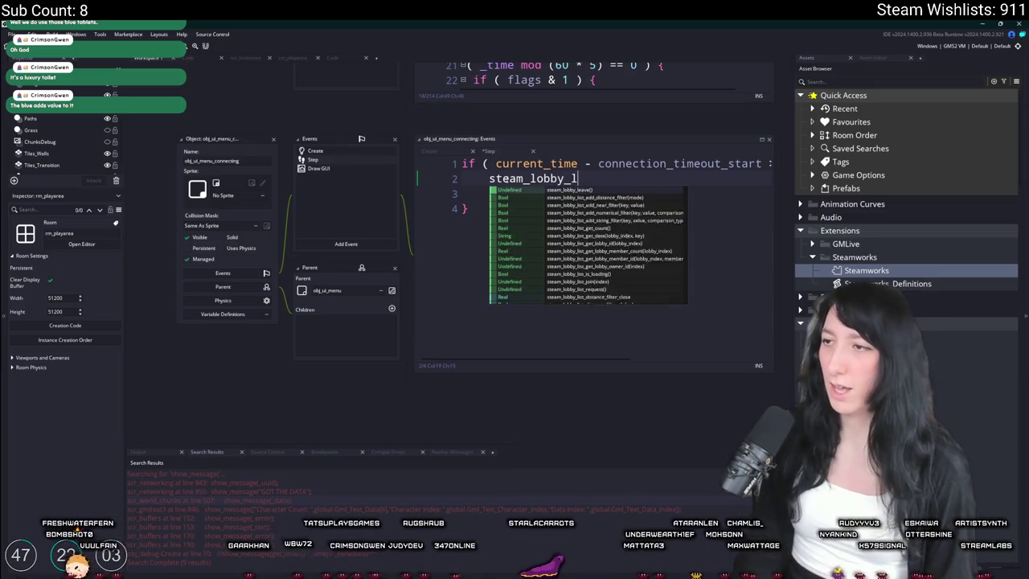
{"action": "type", "text": ";"}
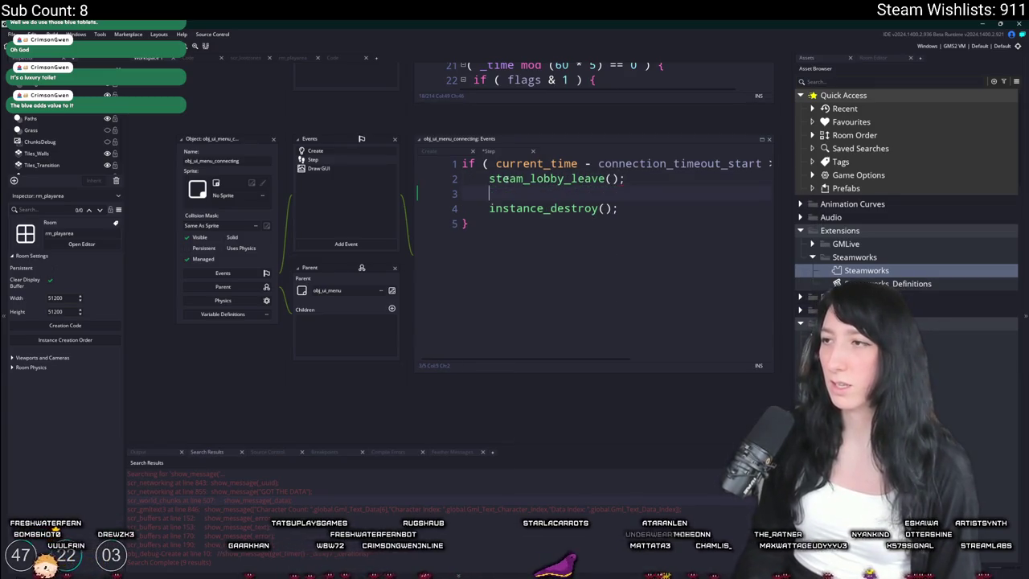
{"action": "key", "text": "Return"}
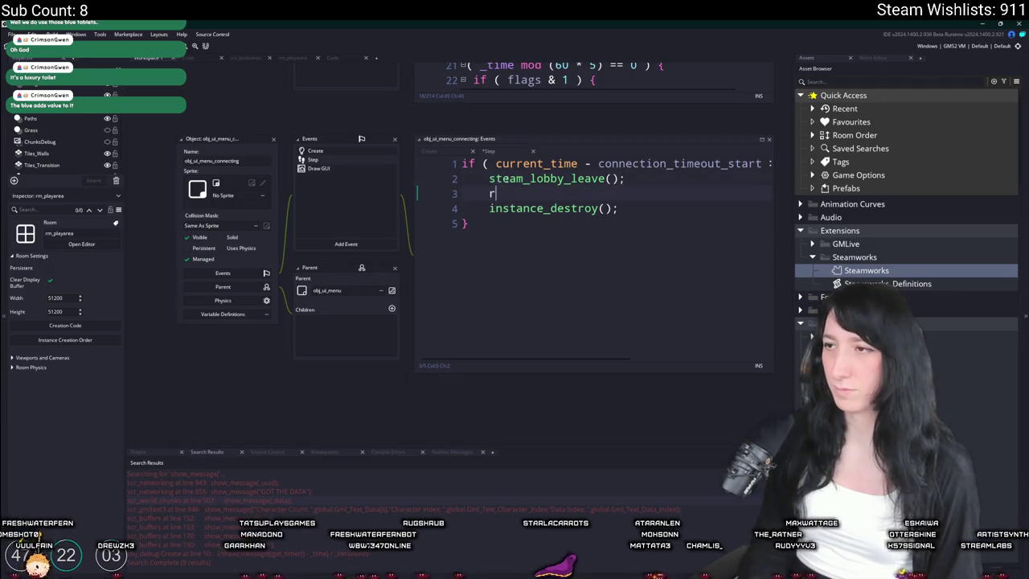
{"action": "type", "text": "room_"}
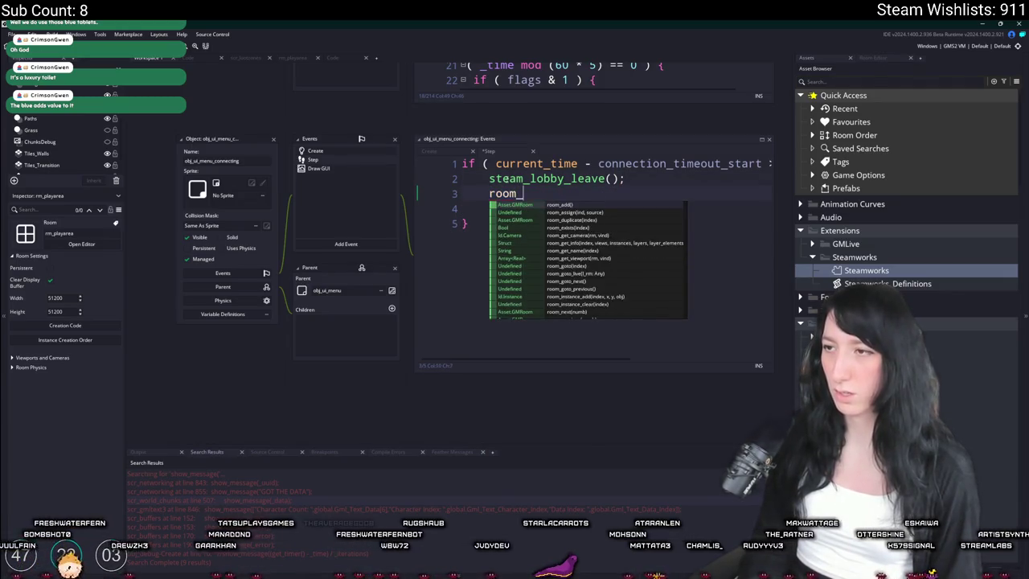
{"action": "type", "text": "og"}
{"action": "key", "text": "BackSpace"}
{"action": "key", "text": "BackSpace"}
{"action": "type", "text": "goto(rm_ma"}
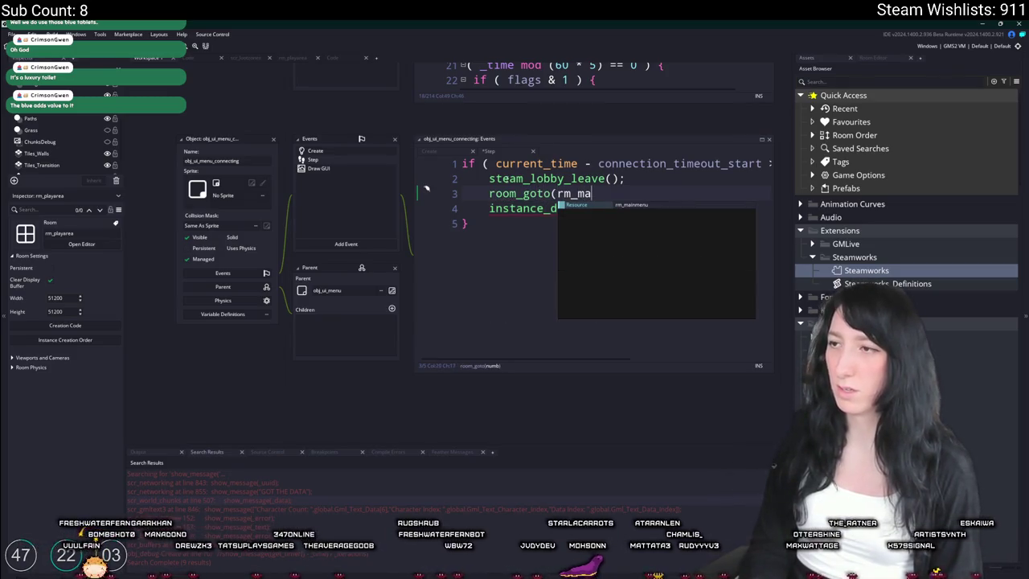
{"action": "key", "text": "Return"}
{"action": "type", "text": ");"}
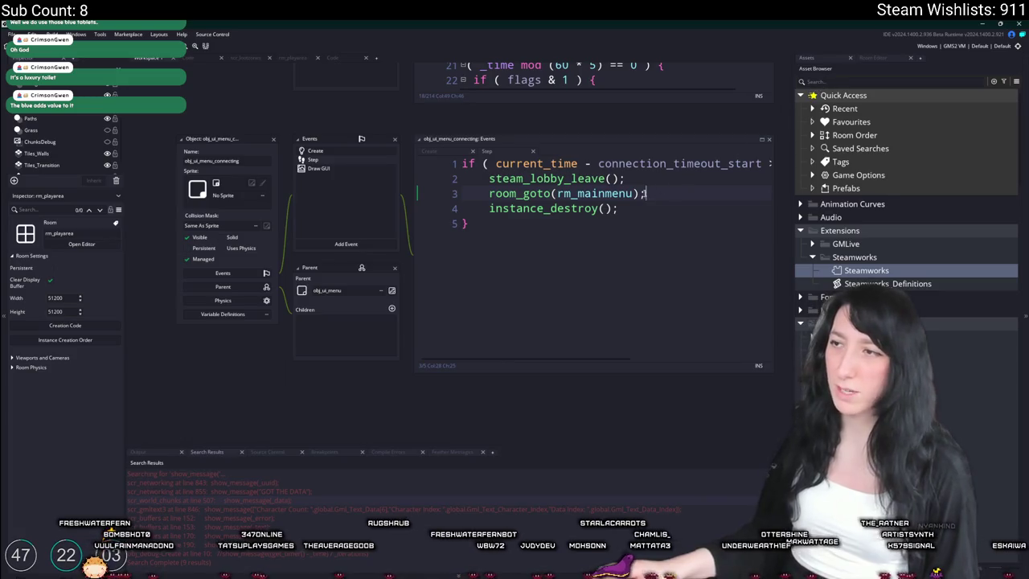
{"action": "left_click", "coordinate": [820, 81]}
- Locate the disconnect rooms, open rm_timedout, and select its menu instance
{"action": "type", "text": "rm_d"}
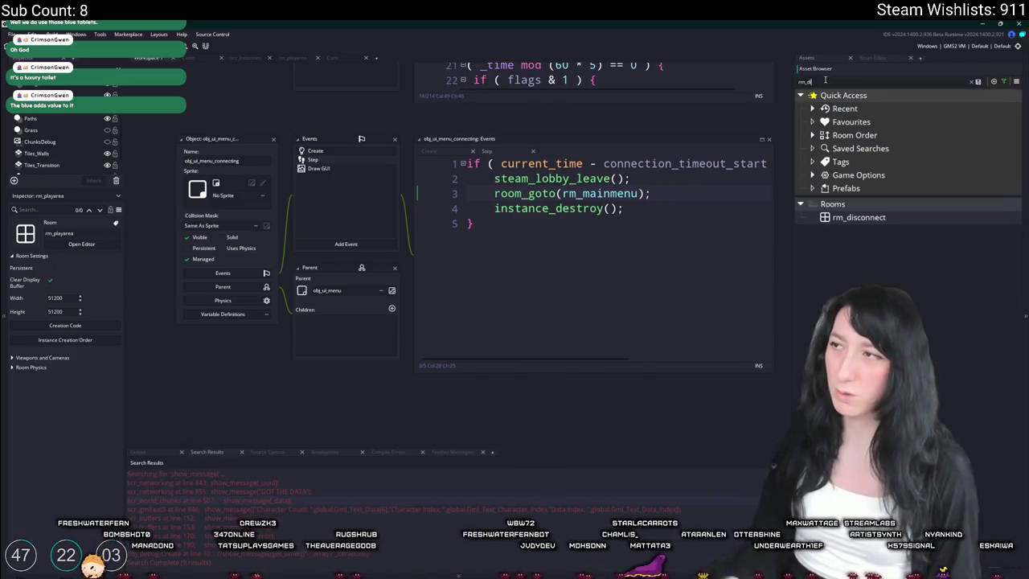
{"action": "left_click", "coordinate": [859, 217]}
{"action": "left_click", "coordinate": [972, 81]}
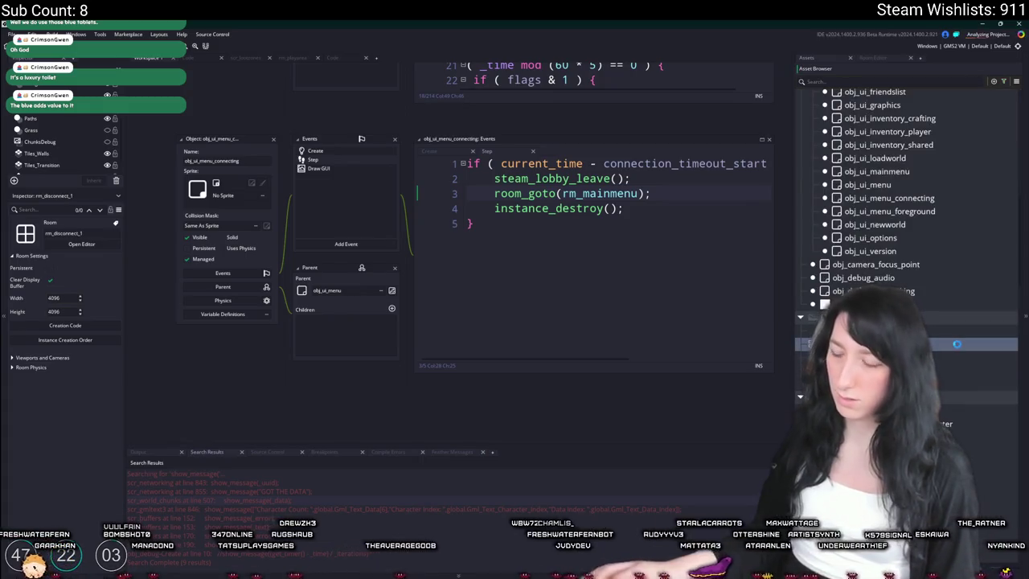
{"action": "key", "text": "Return"}
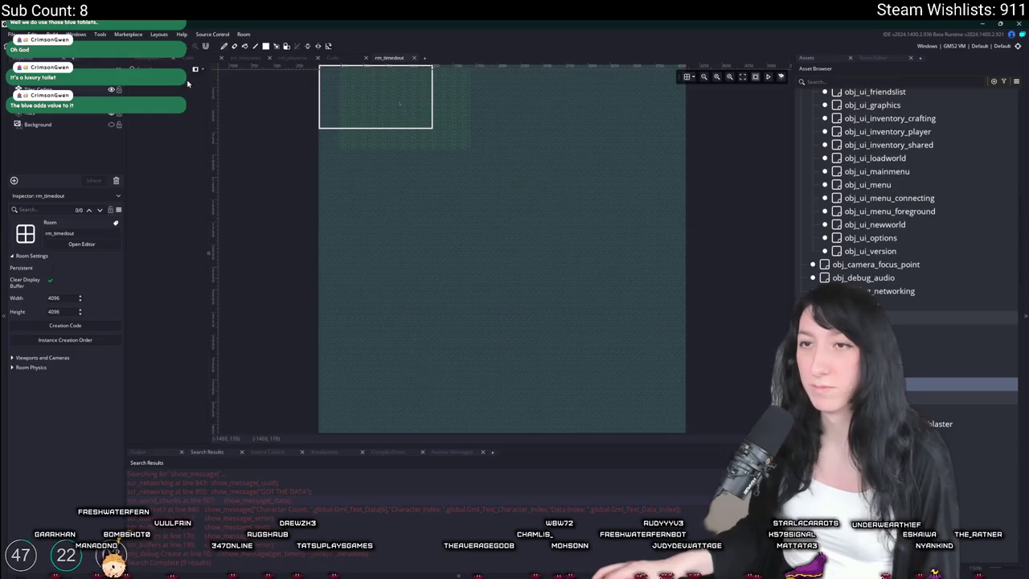
{"action": "left_click", "coordinate": [400, 103]}
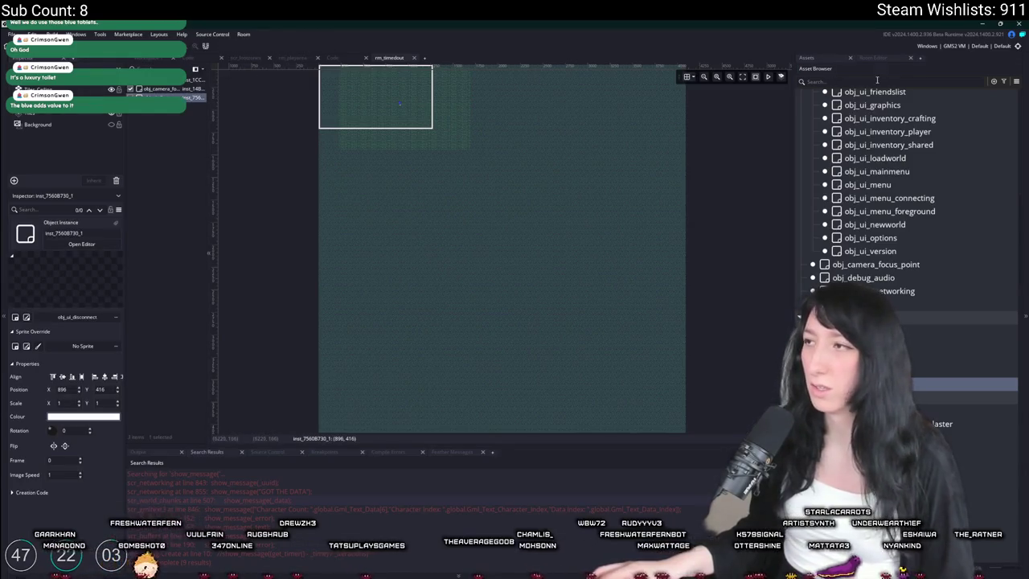
- Use obj_ui_timedout, the copy of obj_ui_disconnect, for the instance and open its Create code
{"action": "type", "text": "ui_reui_d"}
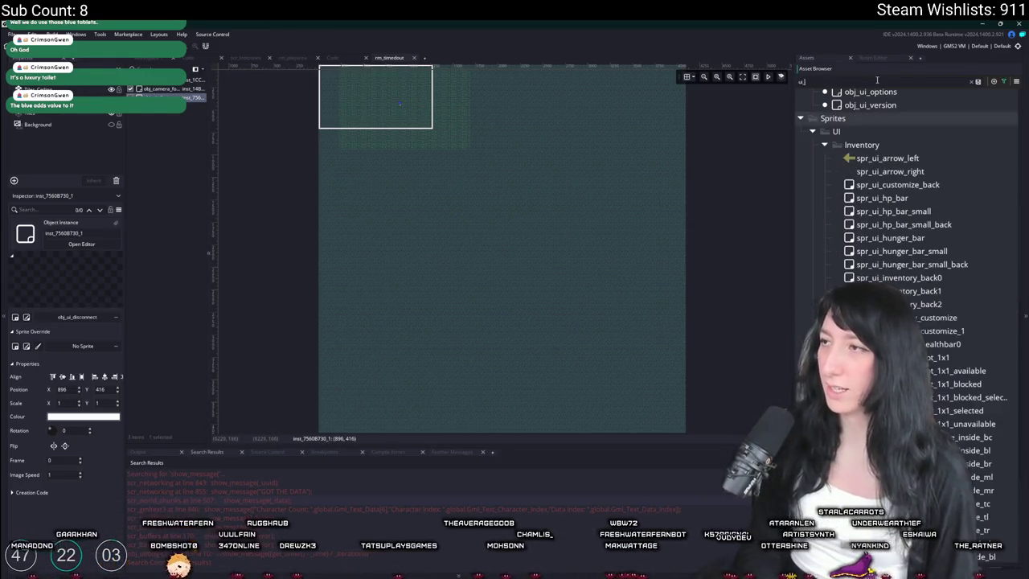
{"action": "left_click", "coordinate": [884, 227]}
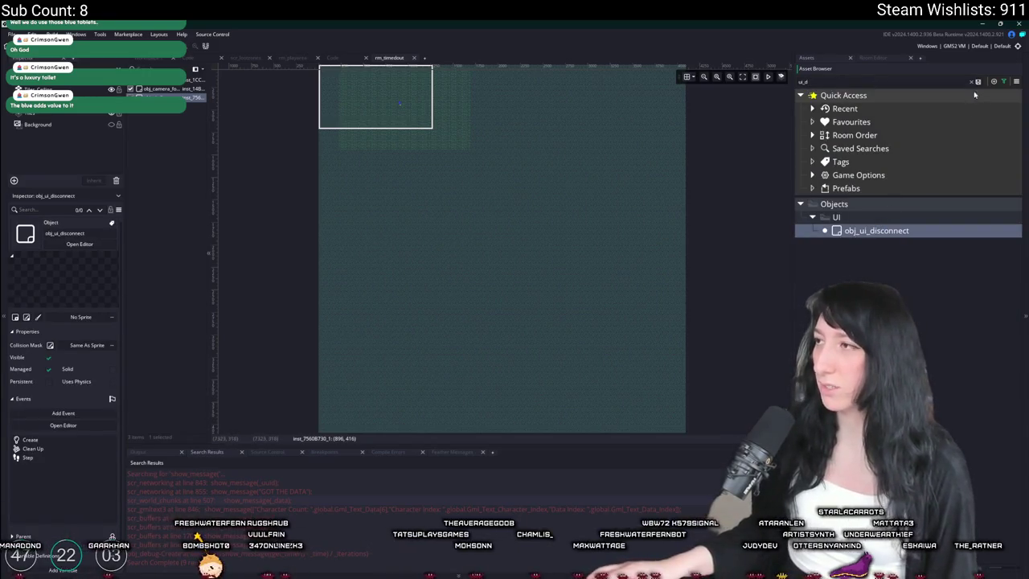
{"action": "left_click", "coordinate": [972, 82]}
{"action": "left_click", "coordinate": [965, 344]}
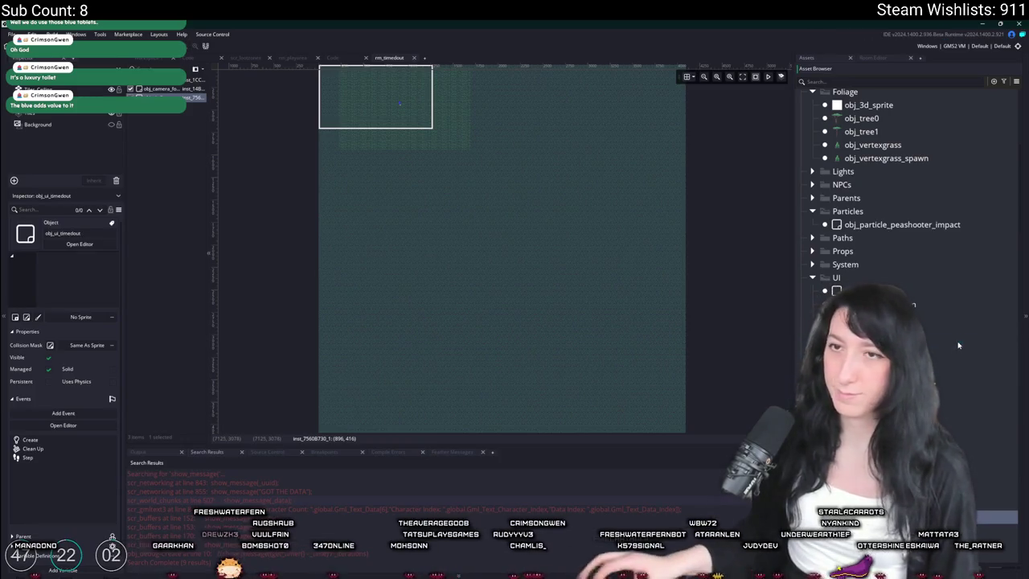
{"action": "scroll", "coordinate": [413, 160], "scroll_direction": "up", "scroll_amount": 2}
{"action": "scroll", "coordinate": [413, 161], "scroll_direction": "up", "scroll_amount": 3}
{"action": "left_click", "coordinate": [409, 172]}
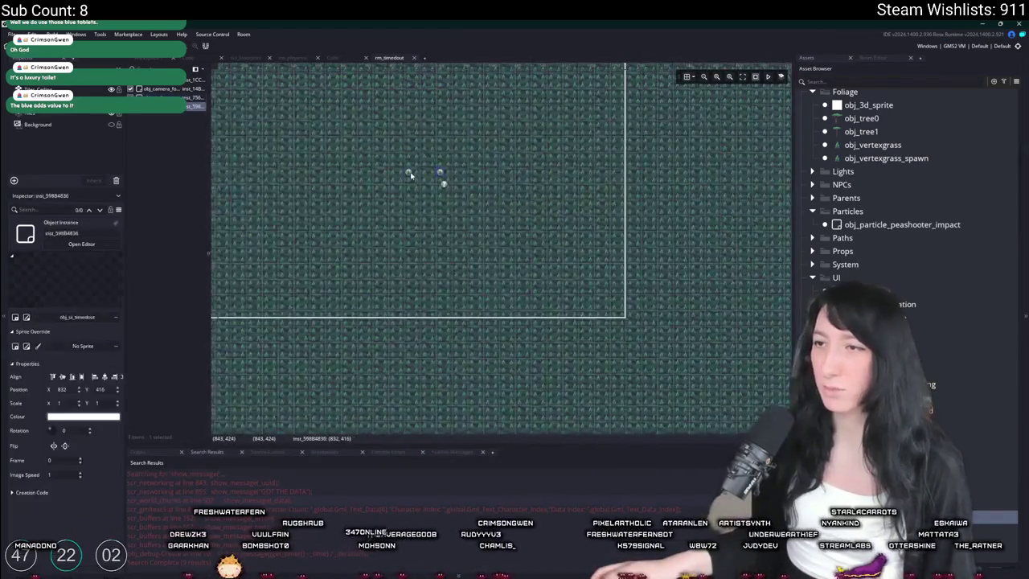
{"action": "left_click", "coordinate": [644, 276]}
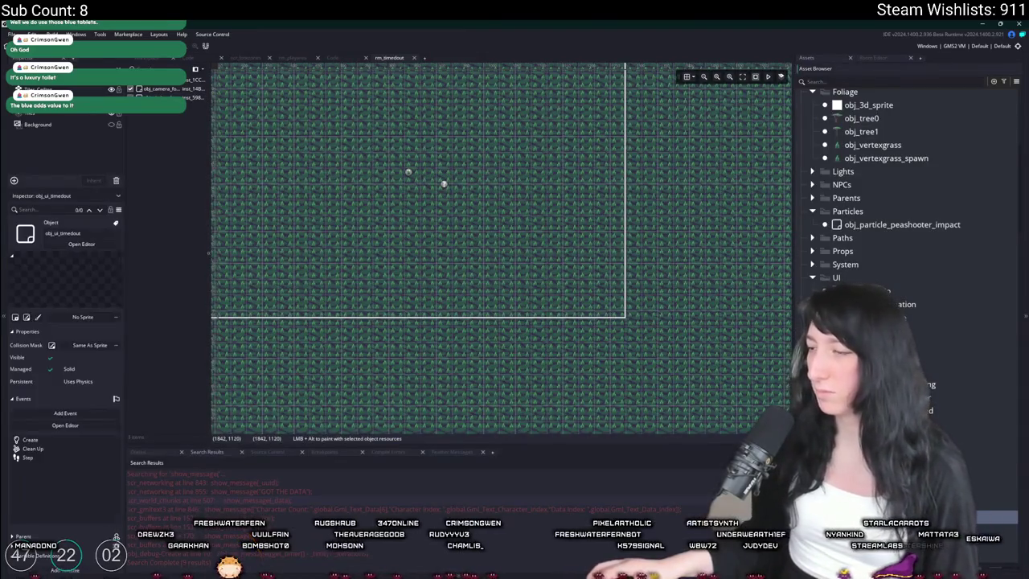
{"action": "double_click", "coordinate": [443, 184]}
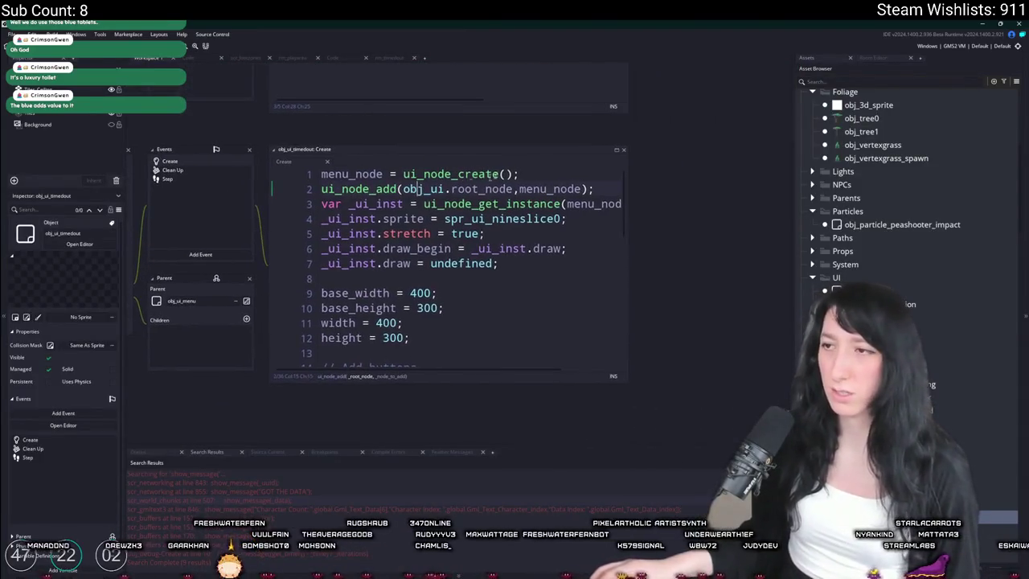
- Replace the line-23 title 'The host has disconnected' with 'Connection has timed out' and run the game
{"action": "left_click", "coordinate": [614, 150]}
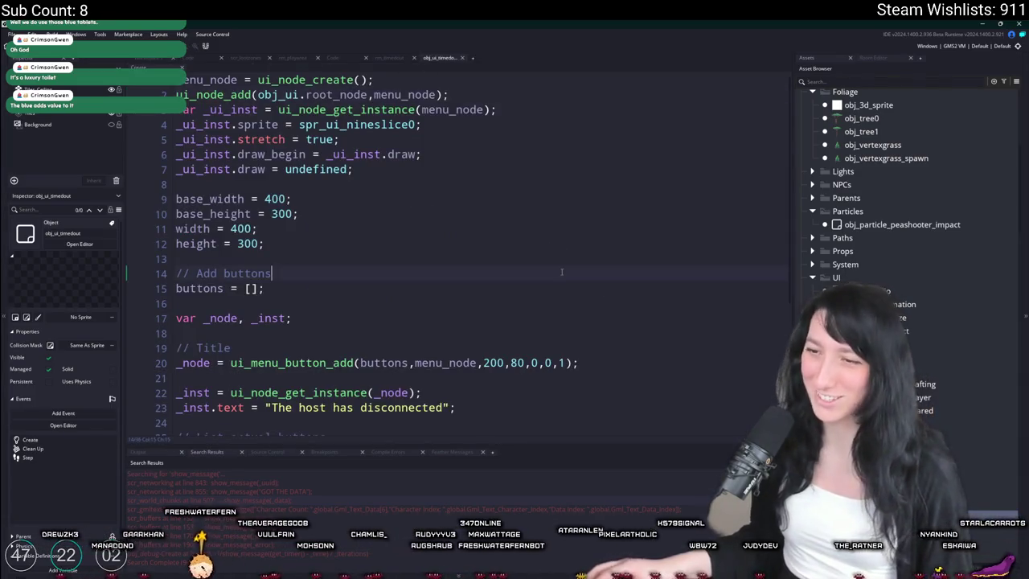
{"action": "scroll", "coordinate": [457, 328], "scroll_direction": "down", "scroll_amount": 2}
{"action": "left_click_drag", "start_coordinate": [445, 311], "coordinate": [271, 311]}
{"action": "type", "text": "Connectionk"}
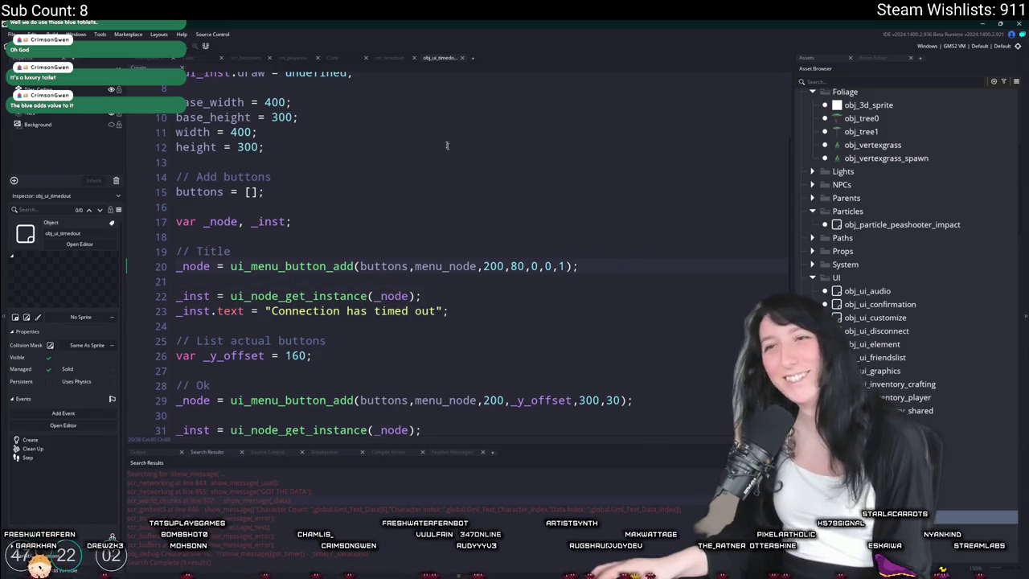
{"action": "key", "text": "F5"}
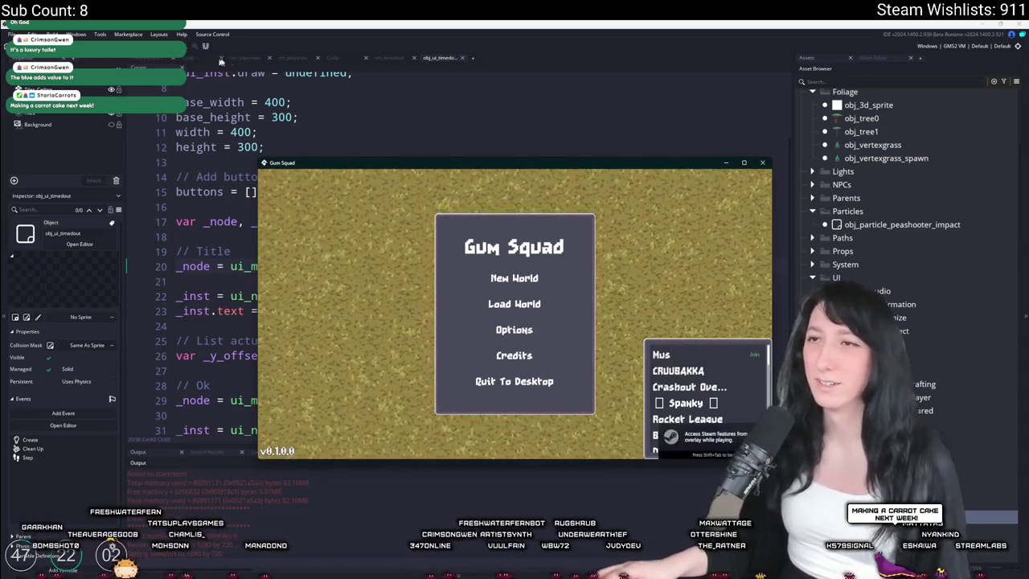
- Change the room target from rm_mainmenu to rm_timedout, then stop the running game and rebuild
{"action": "left_click", "coordinate": [348, 59]}
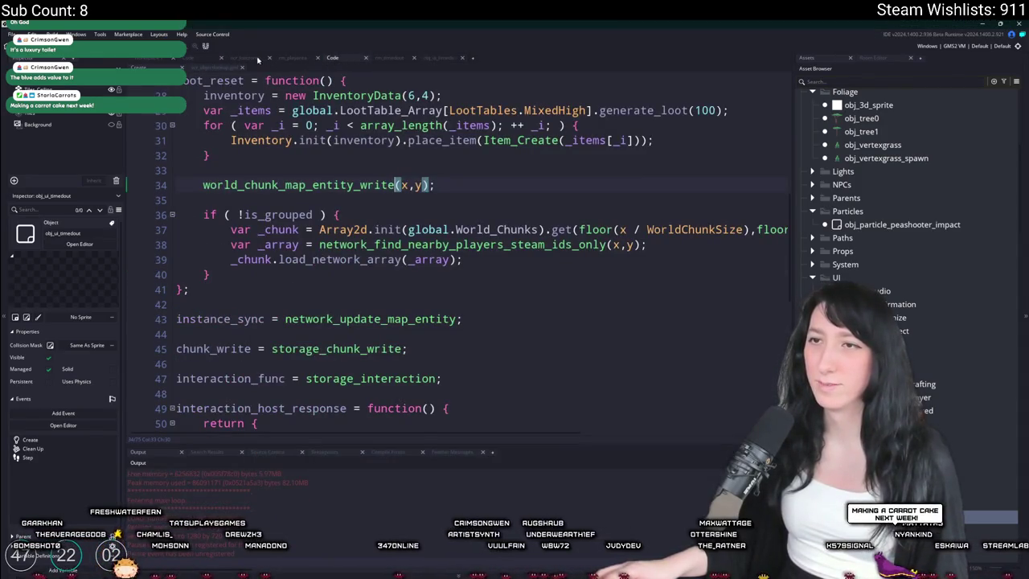
{"action": "left_click", "coordinate": [191, 59]}
{"action": "left_click", "coordinate": [148, 58]}
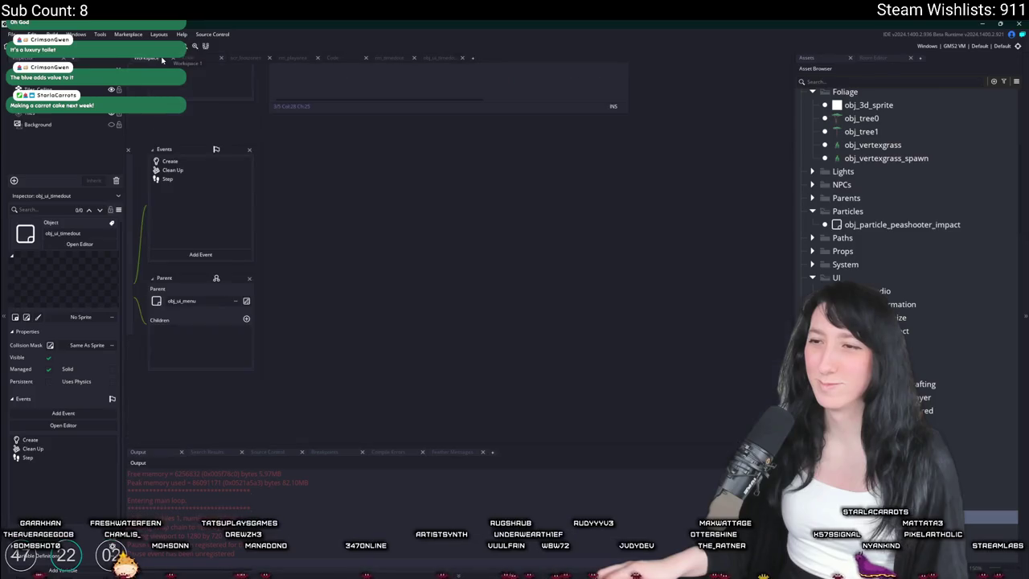
{"action": "scroll", "coordinate": [359, 292], "scroll_direction": "up", "scroll_amount": 3}
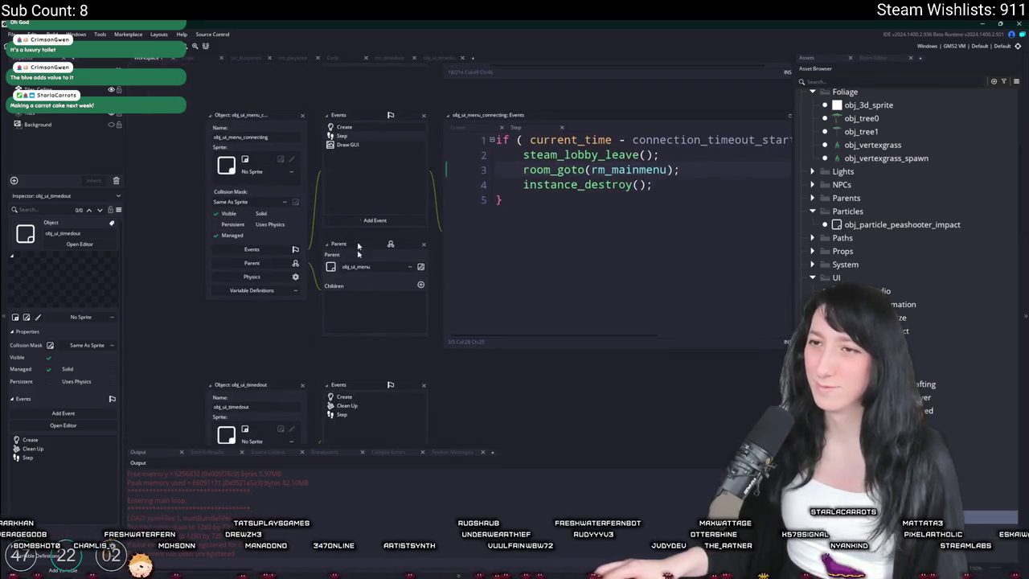
{"action": "double_click", "coordinate": [629, 170]}
{"action": "type", "text": "rm_timedout"}
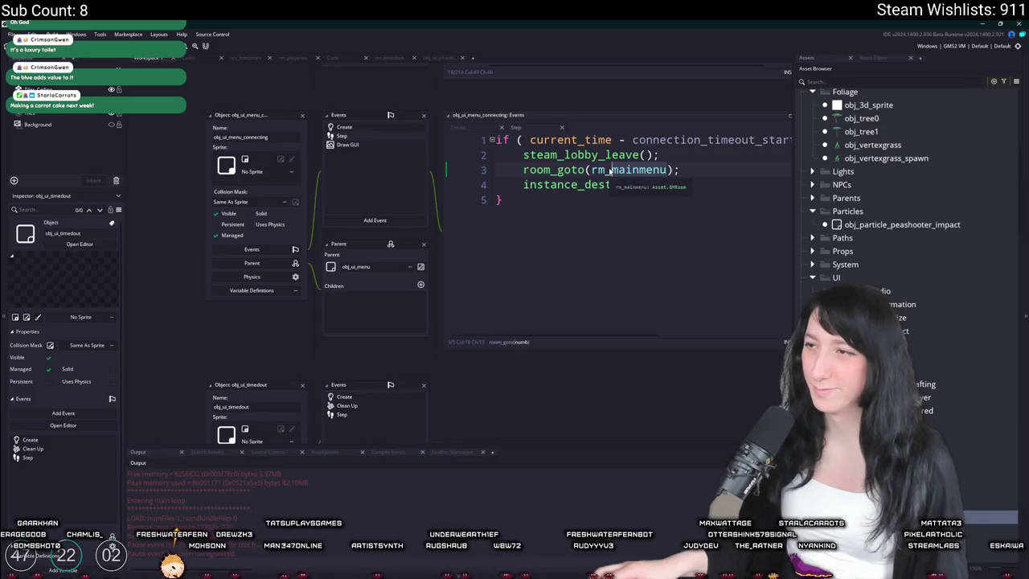
{"action": "key", "text": "F5"}
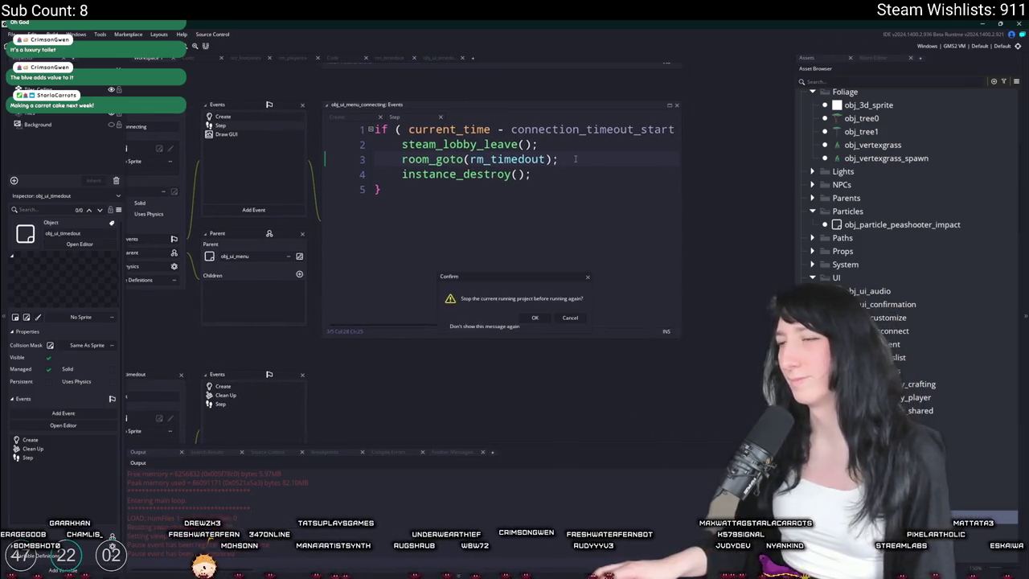
{"action": "left_click", "coordinate": [535, 319]}
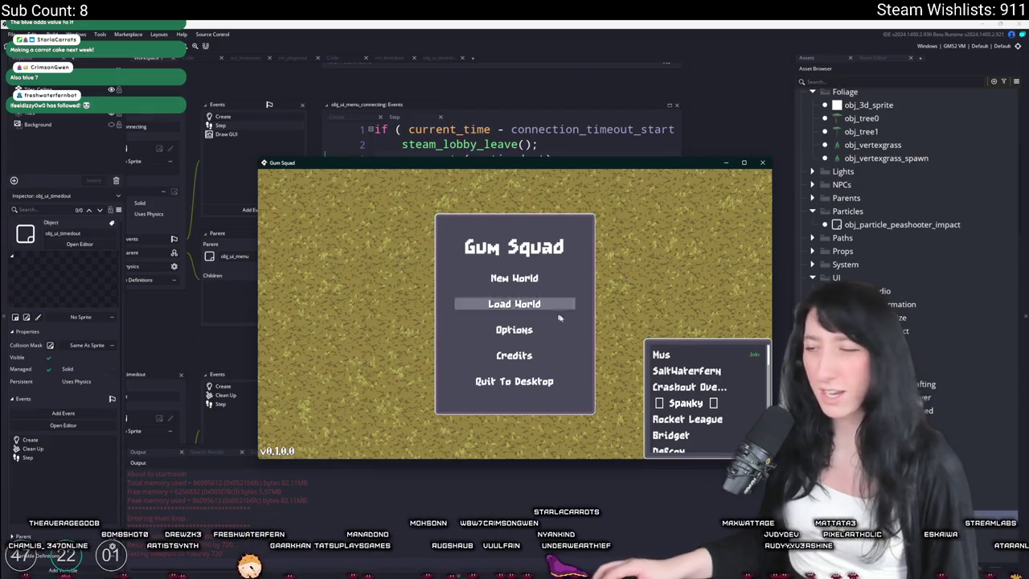
- Maximise the Gum Squad window and join a friend's lobby to trigger the connection timeout
{"action": "double_click", "coordinate": [536, 166]}
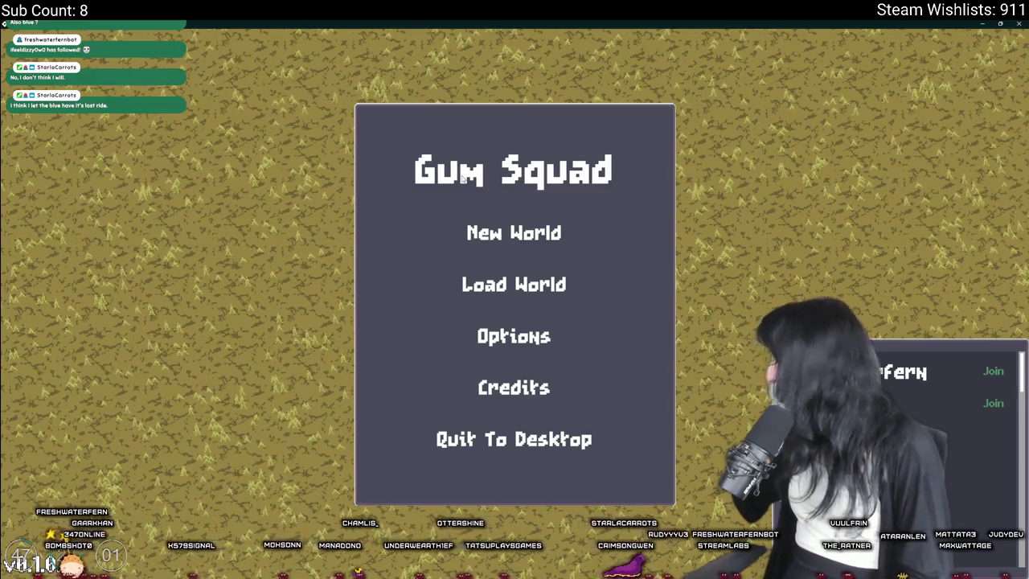
{"action": "left_click", "coordinate": [993, 370]}
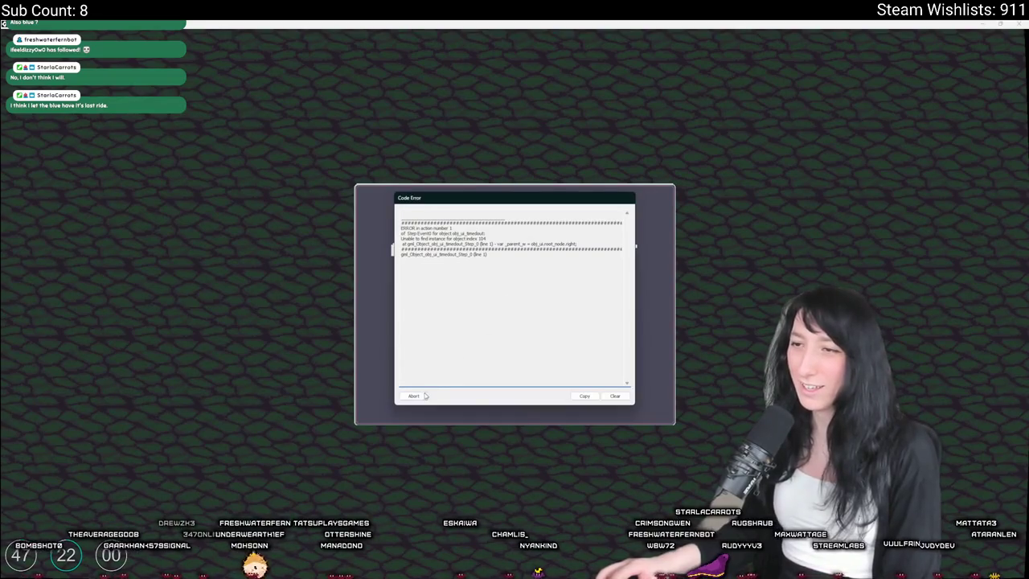
- Abort the crashed game and open obj_ui_timedout's Step event via asset search
{"action": "left_click", "coordinate": [425, 395]}
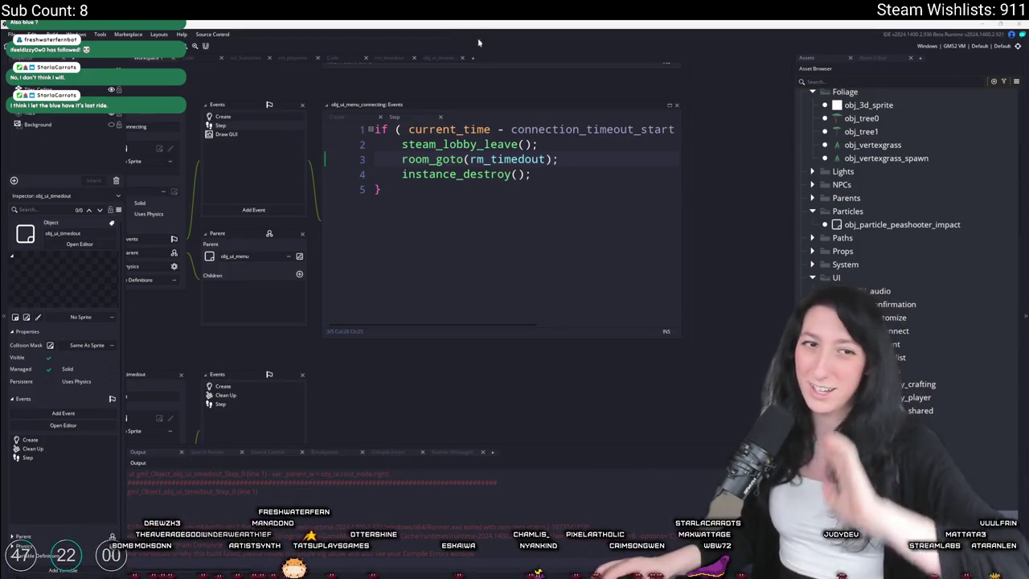
{"action": "left_click", "coordinate": [324, 185]}
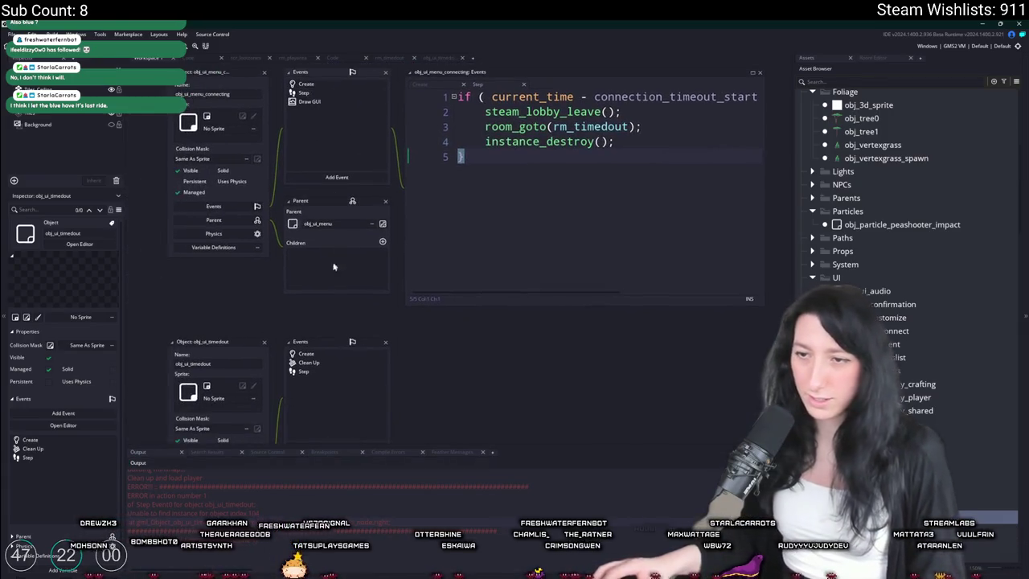
{"action": "key", "text": "ctrl+t"}
{"action": "left_click", "coordinate": [303, 371]}
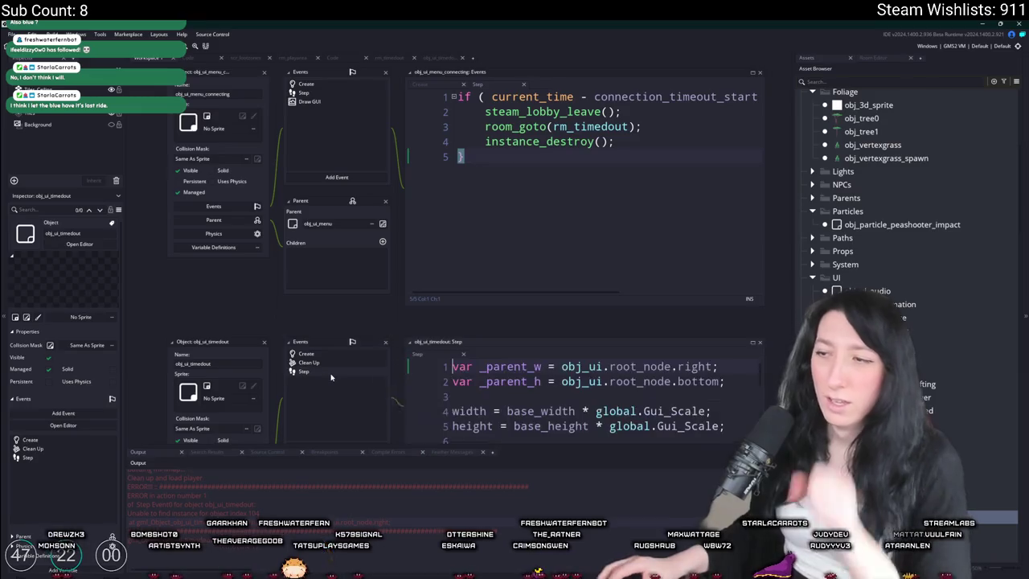
- Review obj_ui_timedout's Create and Clean Up event code
{"action": "scroll", "coordinate": [439, 263], "scroll_direction": "up", "scroll_amount": 3}
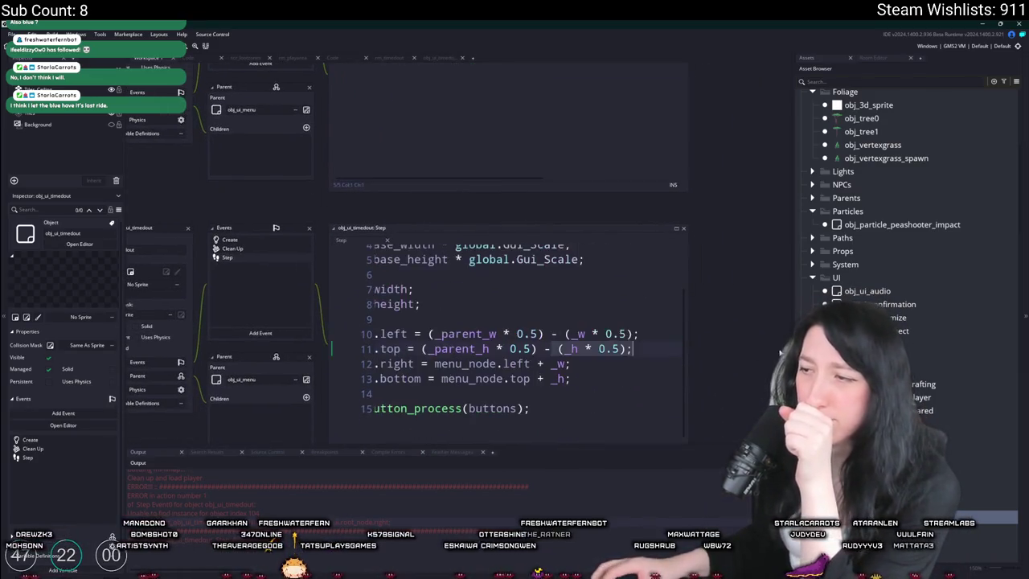
{"action": "double_click", "coordinate": [274, 242]}
{"action": "left_click", "coordinate": [147, 59]}
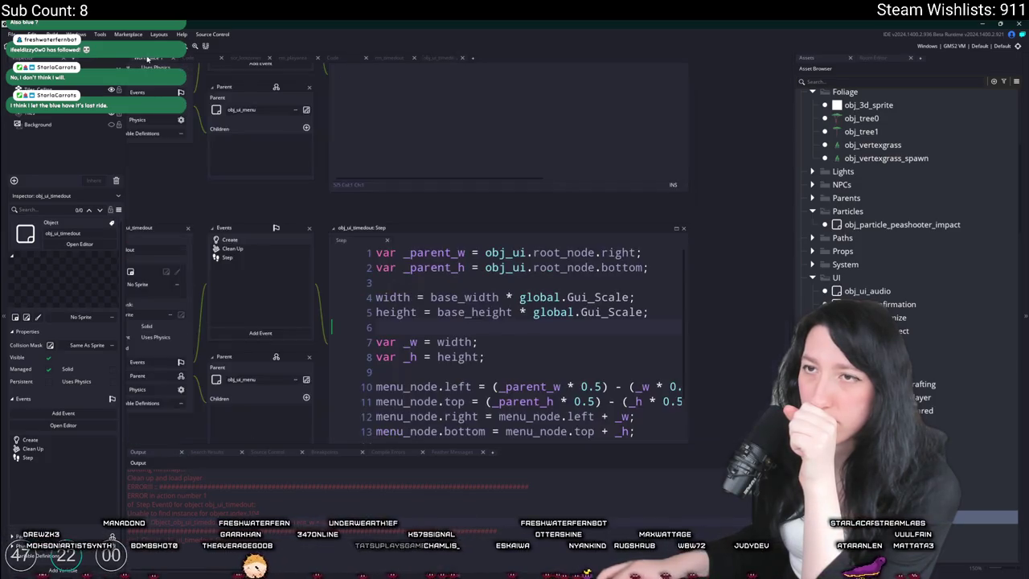
{"action": "double_click", "coordinate": [270, 247]}
{"action": "double_click", "coordinate": [273, 242]}
{"action": "scroll", "coordinate": [414, 306], "scroll_direction": "down", "scroll_amount": 3}
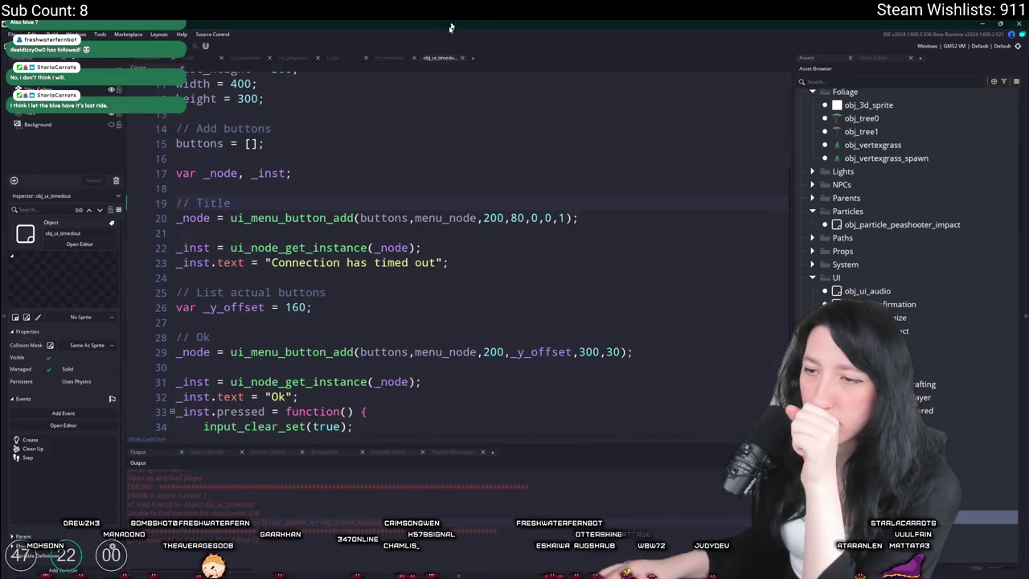
{"action": "scroll", "coordinate": [374, 364], "scroll_direction": "up", "scroll_amount": 5}
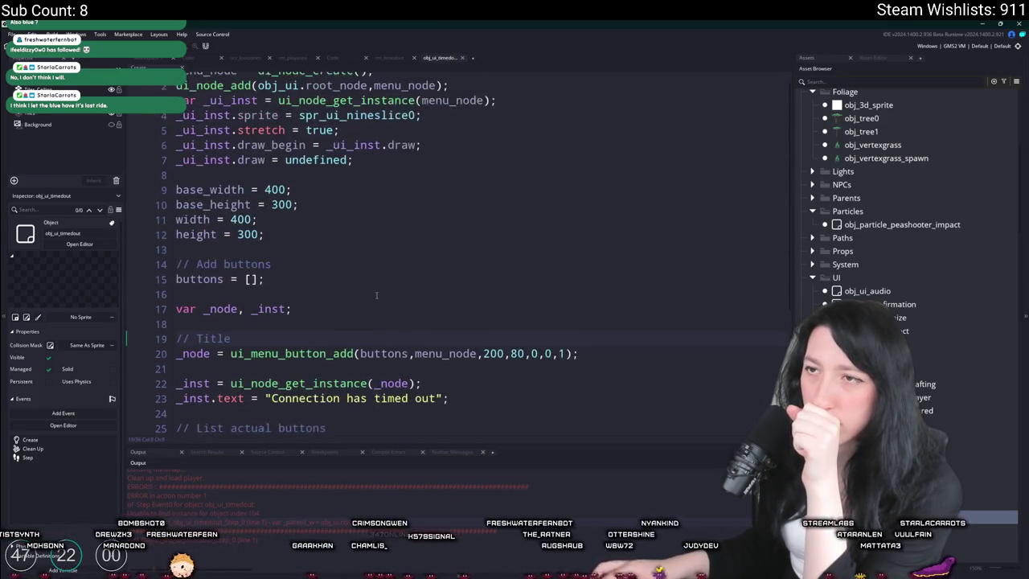
{"action": "left_click", "coordinate": [462, 58]}
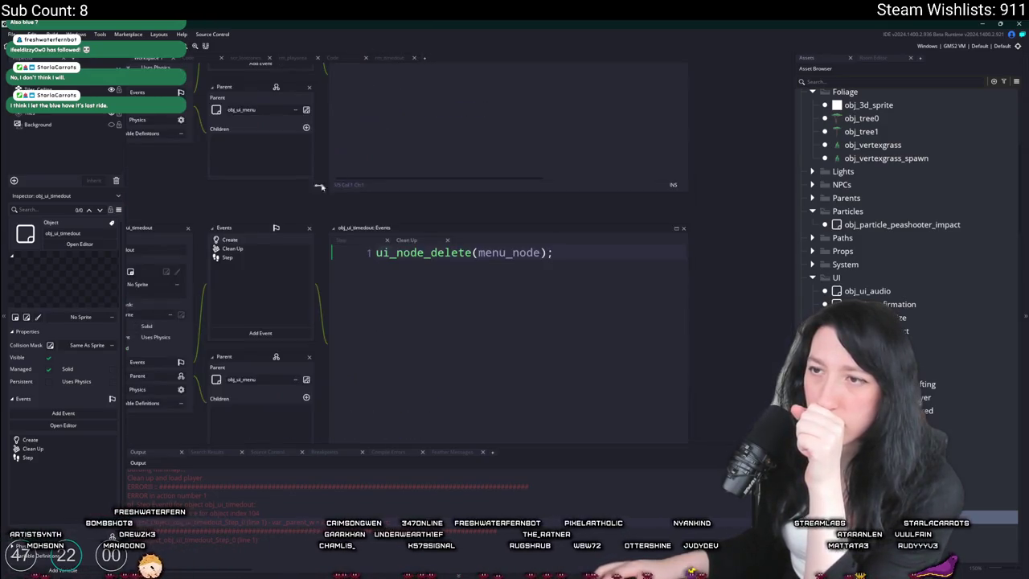
- Put the caret after steam_lobby_leave in obj_ui_menu_connecting's Step event
{"action": "scroll", "coordinate": [301, 418], "scroll_direction": "down", "scroll_amount": 5}
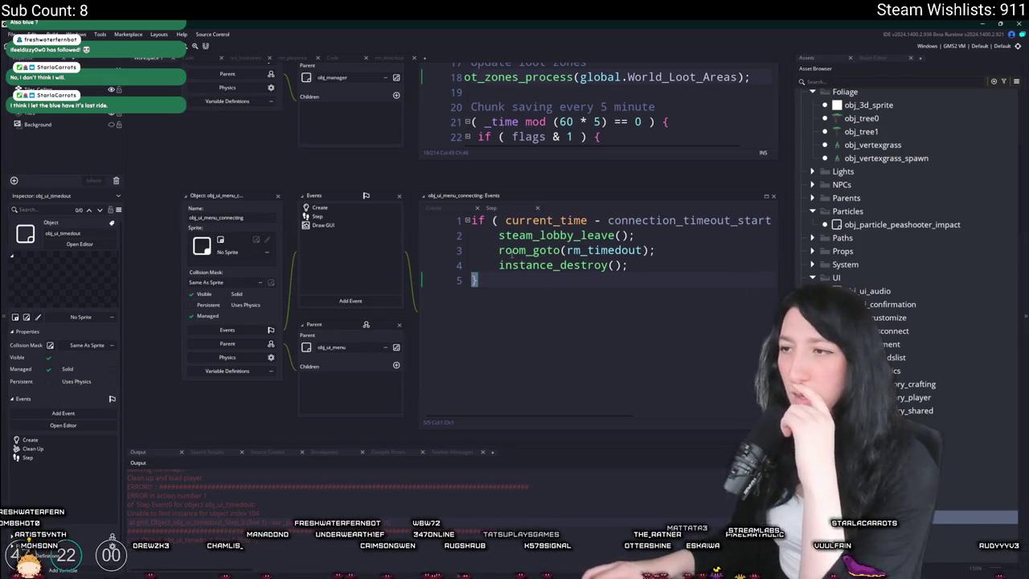
{"action": "left_click", "coordinate": [530, 233]}
{"action": "scroll", "coordinate": [281, 494], "scroll_direction": "up", "scroll_amount": 2}
{"action": "left_click", "coordinate": [538, 212]}
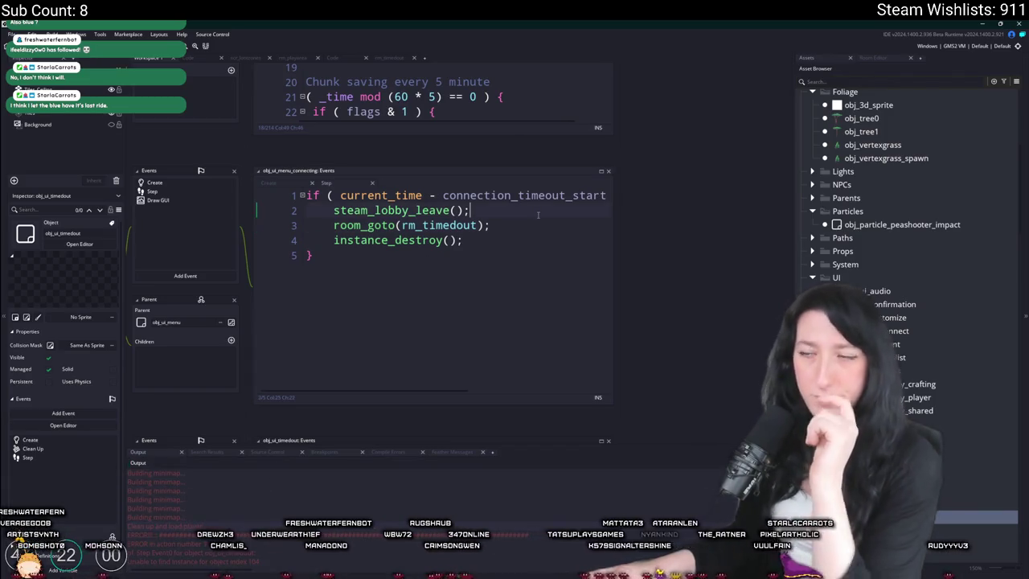
- Add log("Timed out, left Steam lobby"); on a new line after steam_lobby_leave();
{"action": "key", "text": "Return"}
{"action": "type", "text": "log(\"Timed out, "}
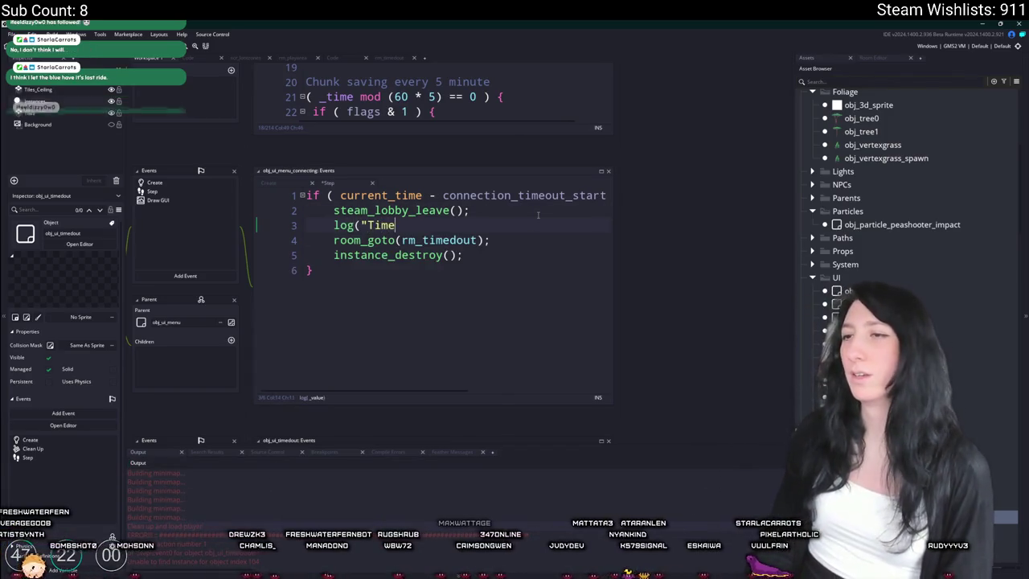
{"action": "type", "text": "left sSWteam lob"}
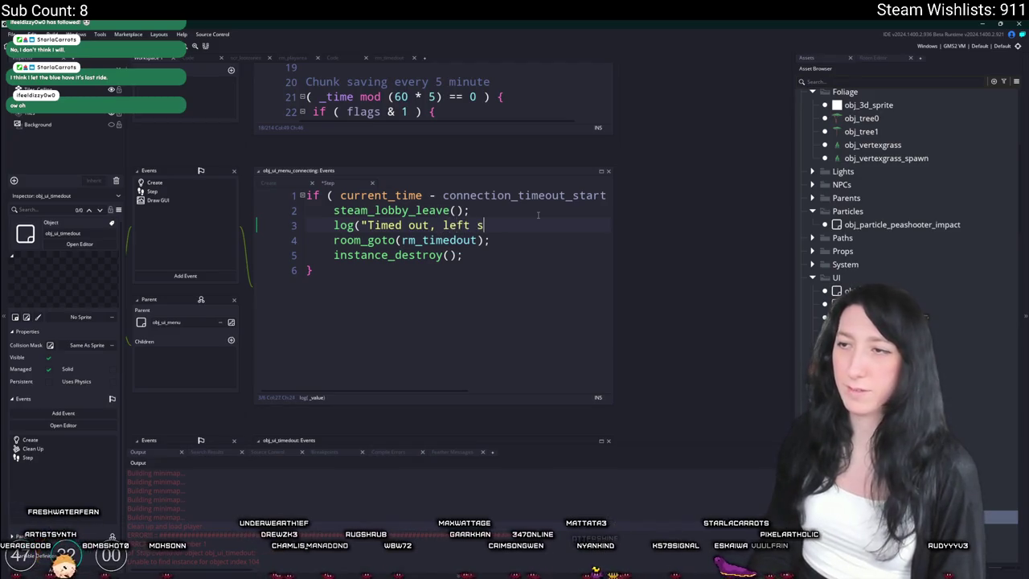
{"action": "key", "text": "BackSpace"}
{"action": "key", "text": "BackSpace"}
{"action": "key", "text": "BackSpace"}
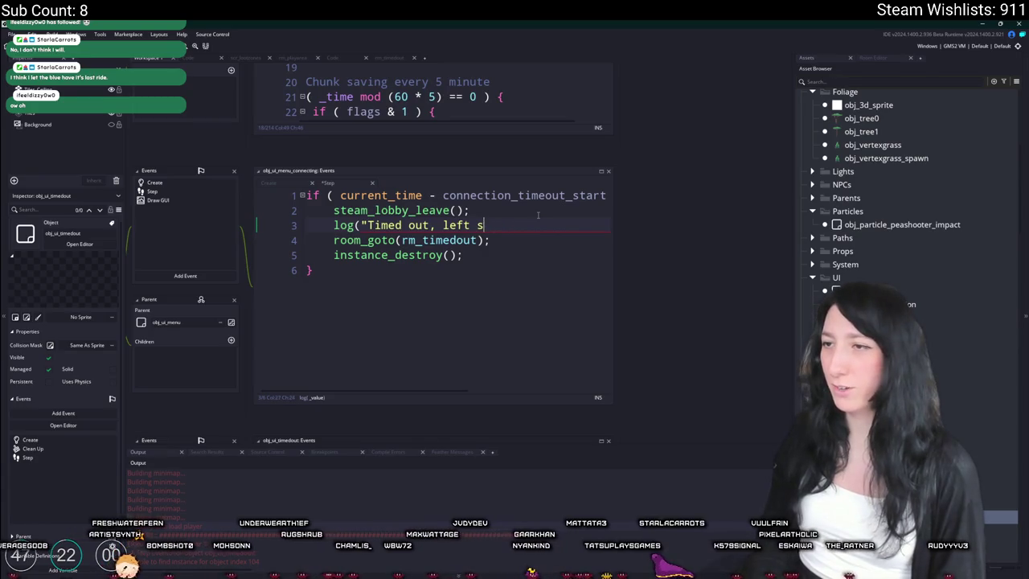
{"action": "type", "text": "Steam "}
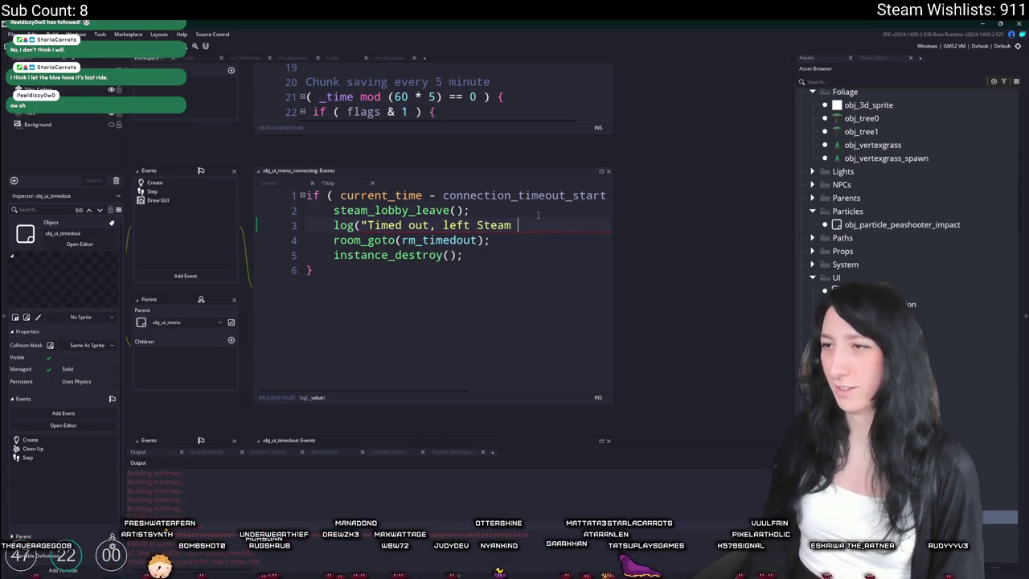
{"action": "type", "text": "lobby\");"}
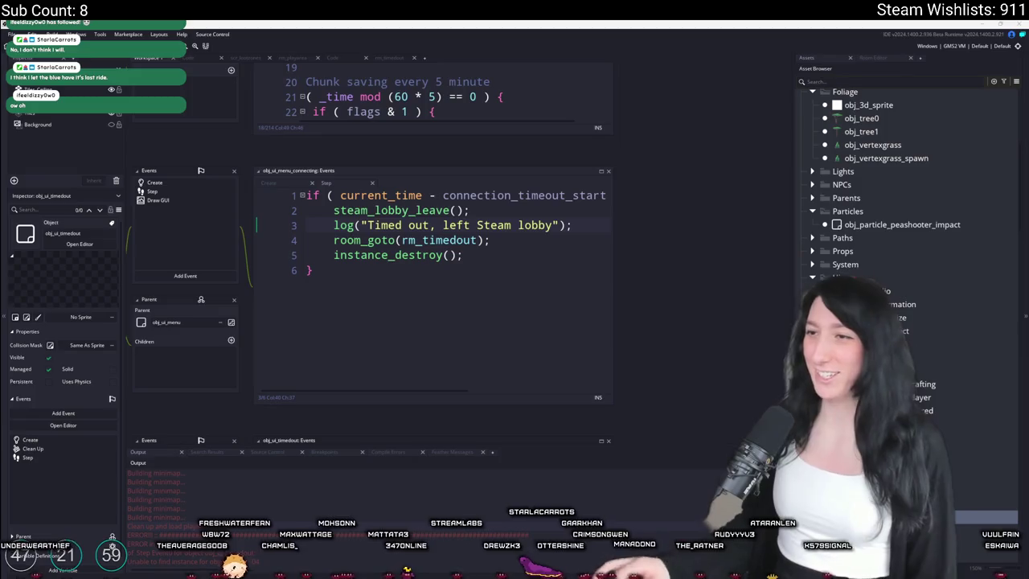
{"action": "left_click_drag", "start_coordinate": [612, 204], "coordinate": [690, 204]}
{"action": "key", "text": "Down"}
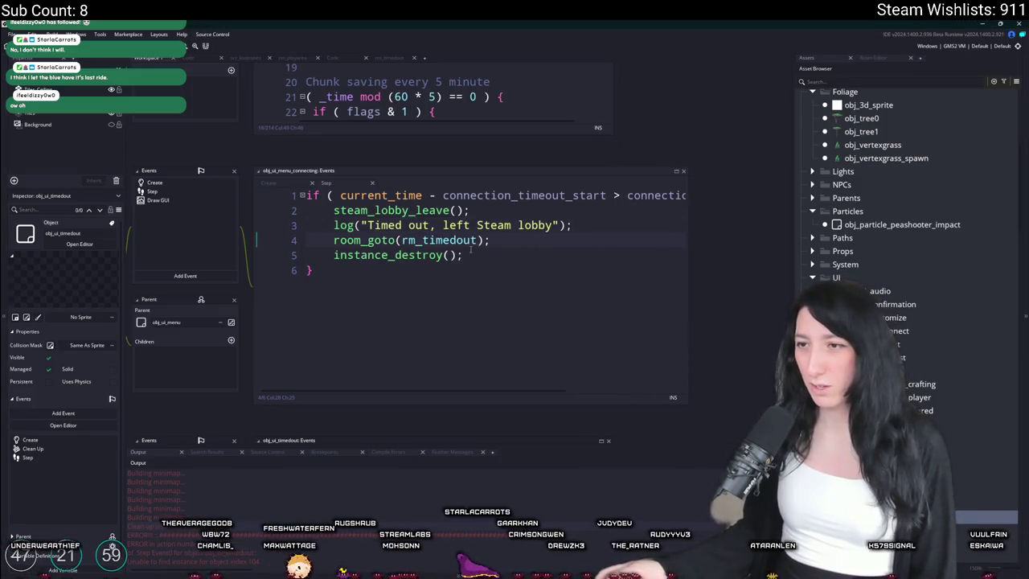
- Rebuild and run Gum Squad, then join the friend's lobby again to reproduce the timeout error
{"action": "left_click", "coordinate": [464, 254]}
{"action": "scroll", "coordinate": [464, 254], "scroll_direction": "left", "scroll_amount": 3}
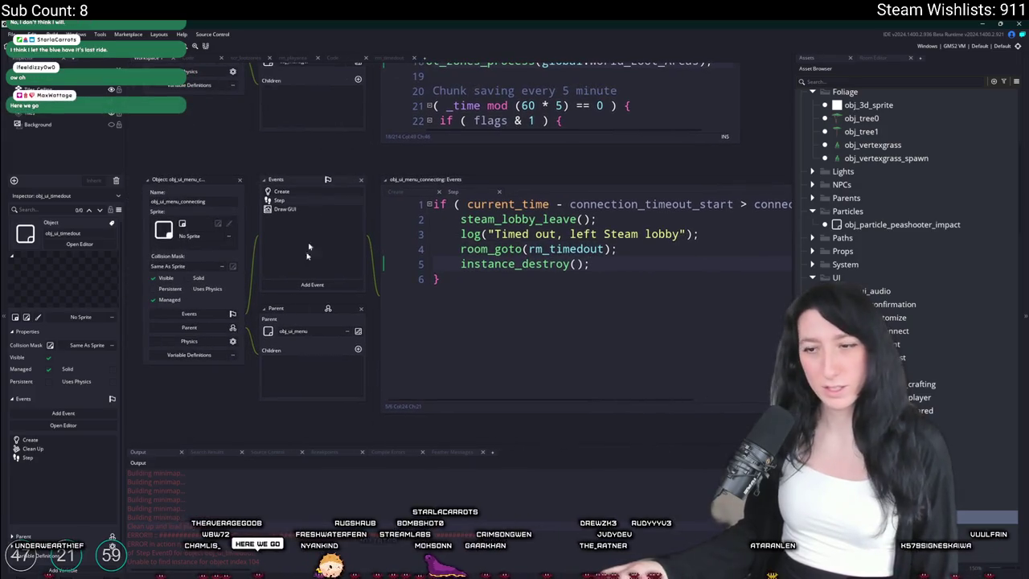
{"action": "scroll", "coordinate": [277, 321], "scroll_direction": "up", "scroll_amount": 3}
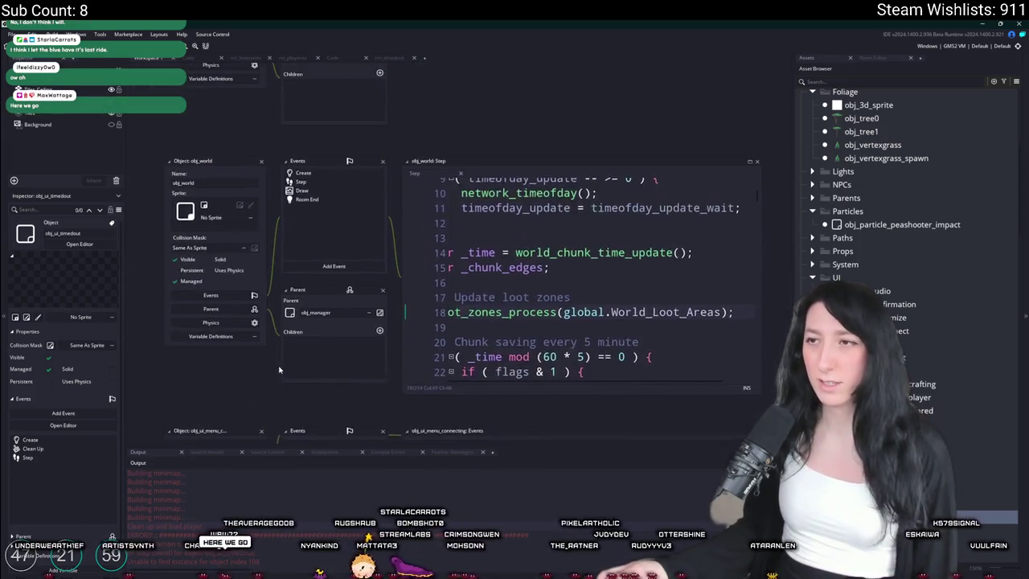
{"action": "scroll", "coordinate": [434, 239], "scroll_direction": "up", "scroll_amount": 3}
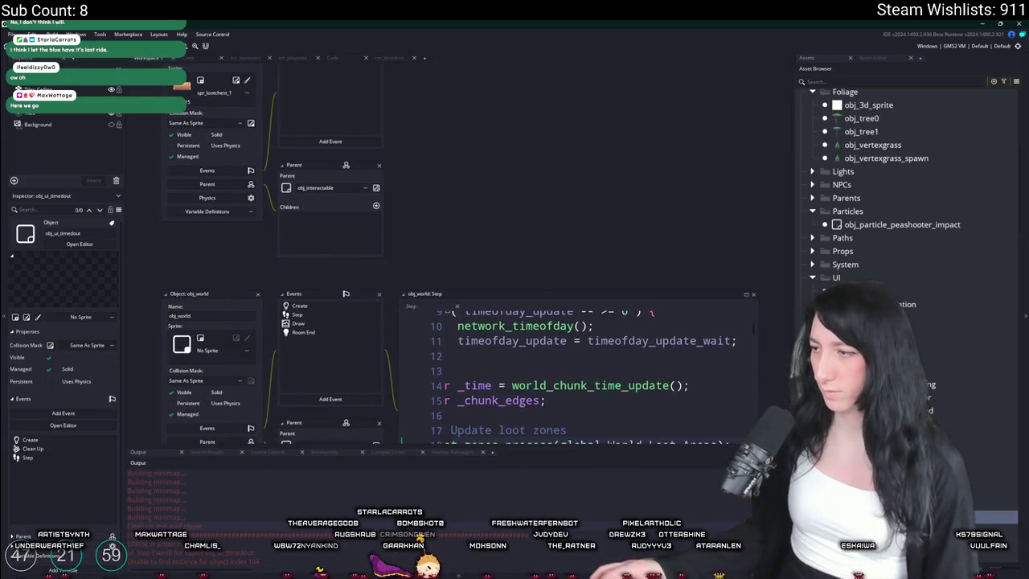
{"action": "scroll", "coordinate": [724, 290], "scroll_direction": "down", "scroll_amount": 3}
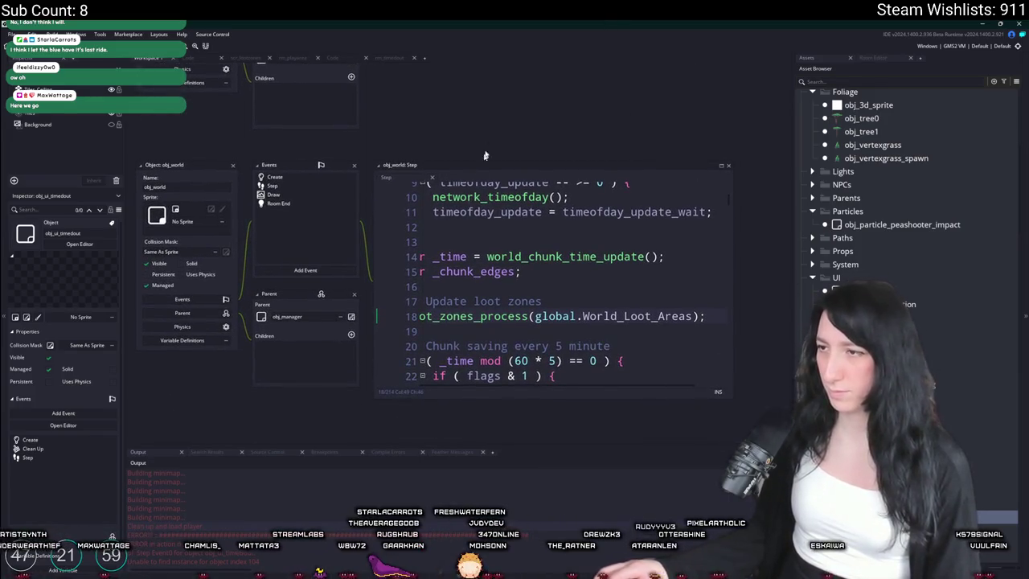
{"action": "left_click", "coordinate": [487, 257]}
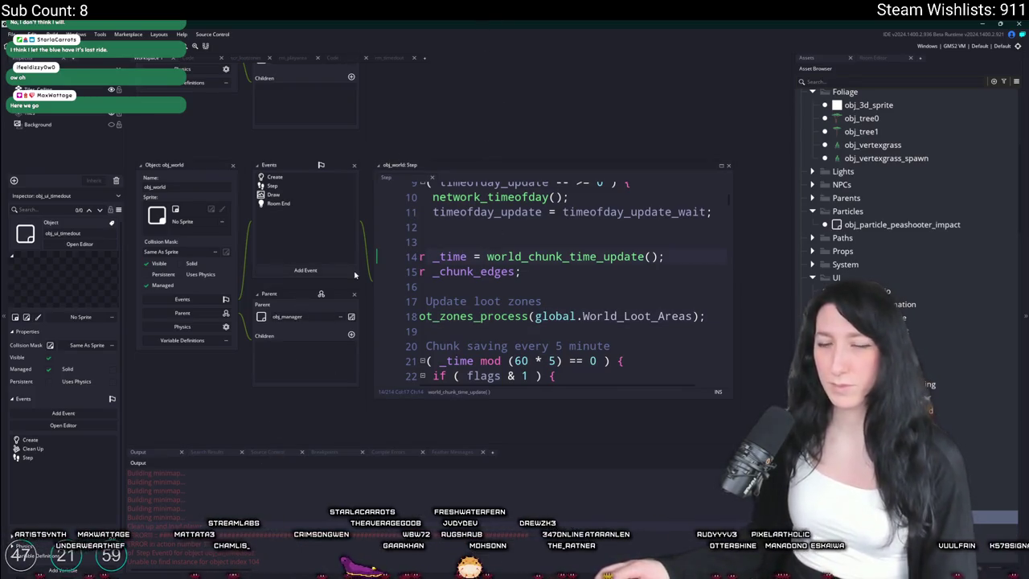
{"action": "key", "text": "F5"}
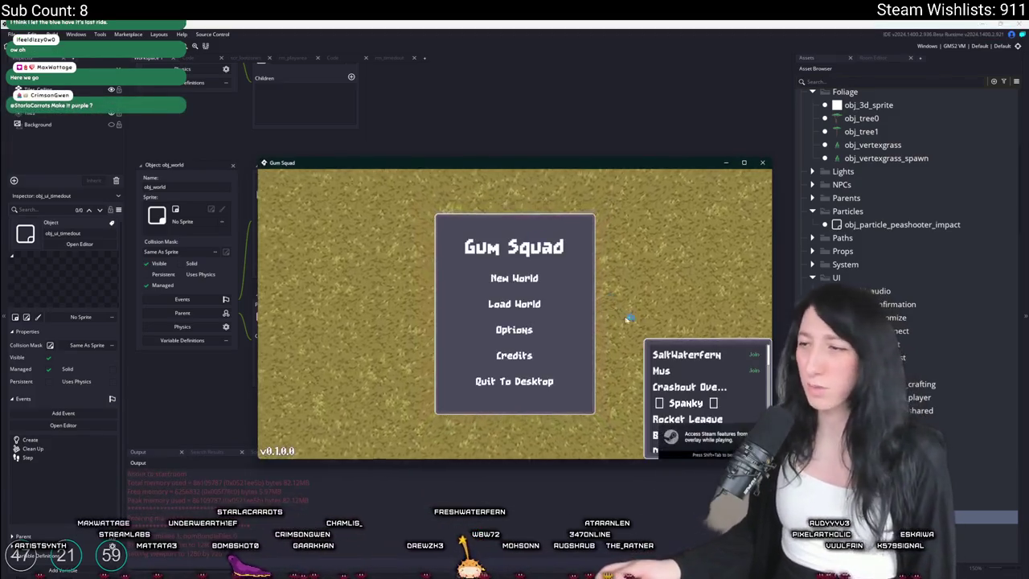
{"action": "left_click", "coordinate": [675, 352]}
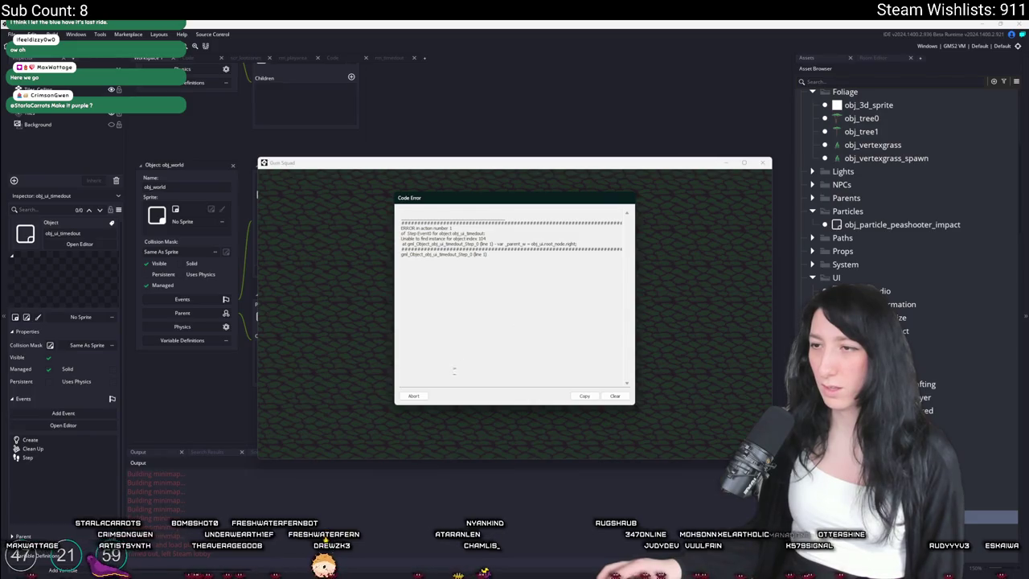
- Abort the crashed run and open obj_ui_timedout's Clean Up code, ui_node_delete(menu_node)
{"action": "left_click", "coordinate": [414, 395]}
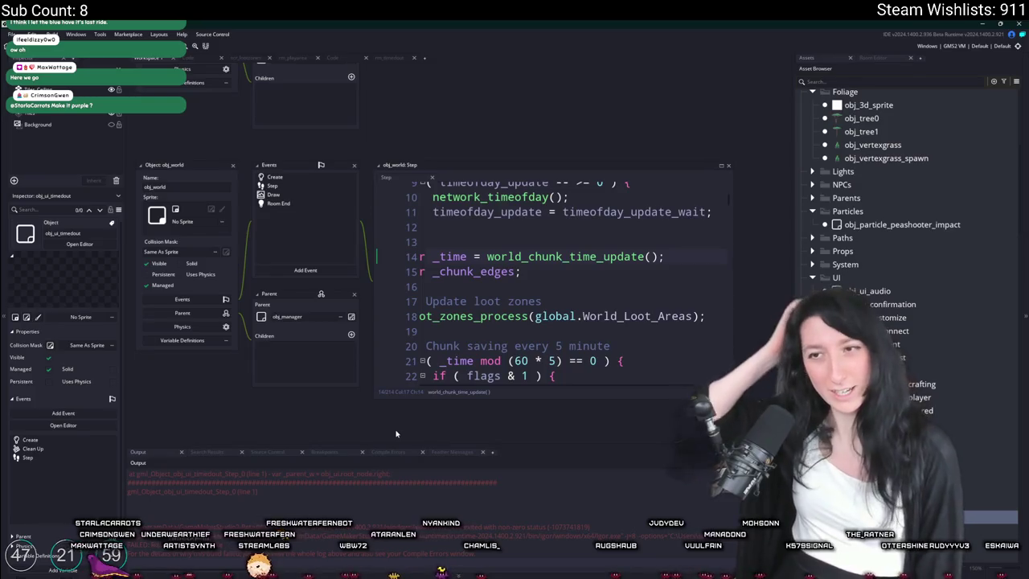
{"action": "scroll", "coordinate": [386, 435], "scroll_direction": "up", "scroll_amount": 2}
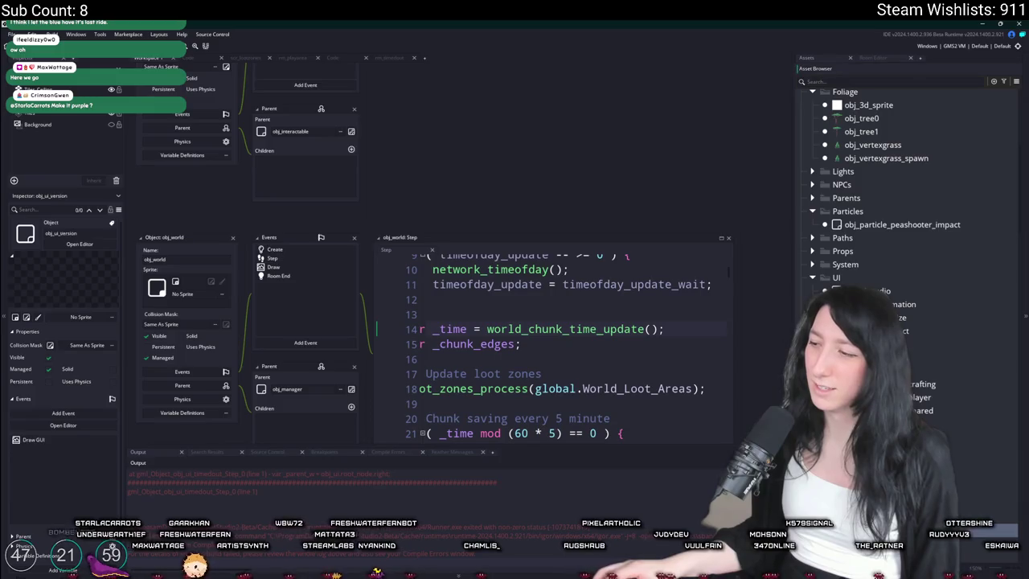
{"action": "double_click", "coordinate": [30, 447]}
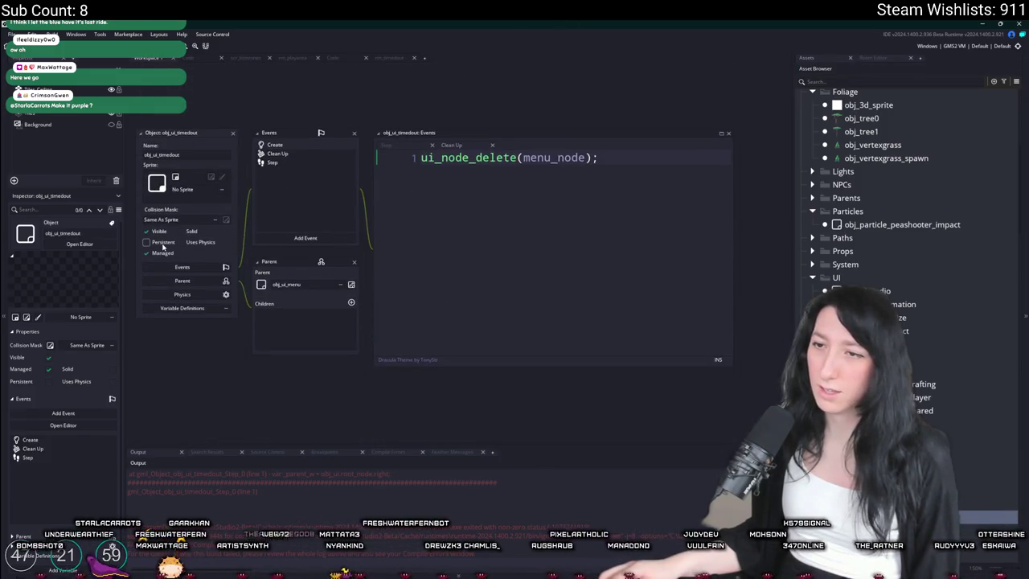
{"action": "scroll", "coordinate": [259, 474], "scroll_direction": "up", "scroll_amount": 2}
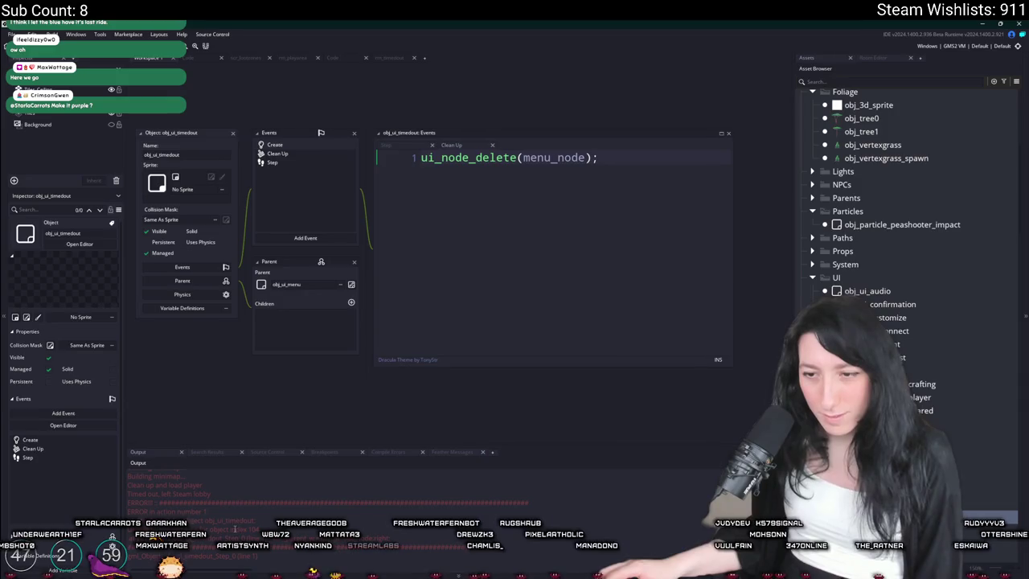
- Open obj_ui and review its Create, Begin Step and Draw GUI Begin event code
{"action": "key", "text": "ctrl+t"}
{"action": "type", "text": "ubj_ui"}
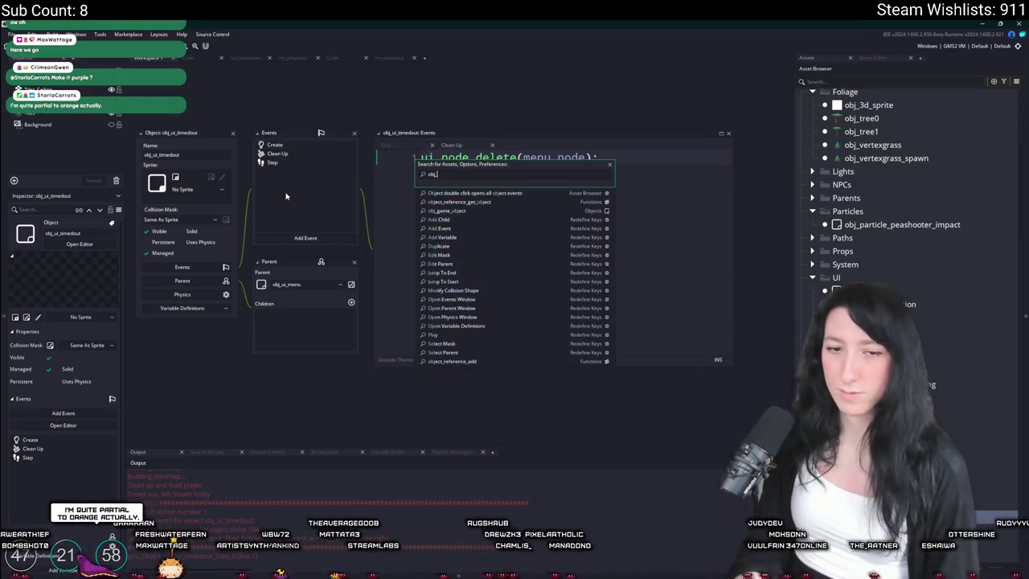
{"action": "key", "text": "Return"}
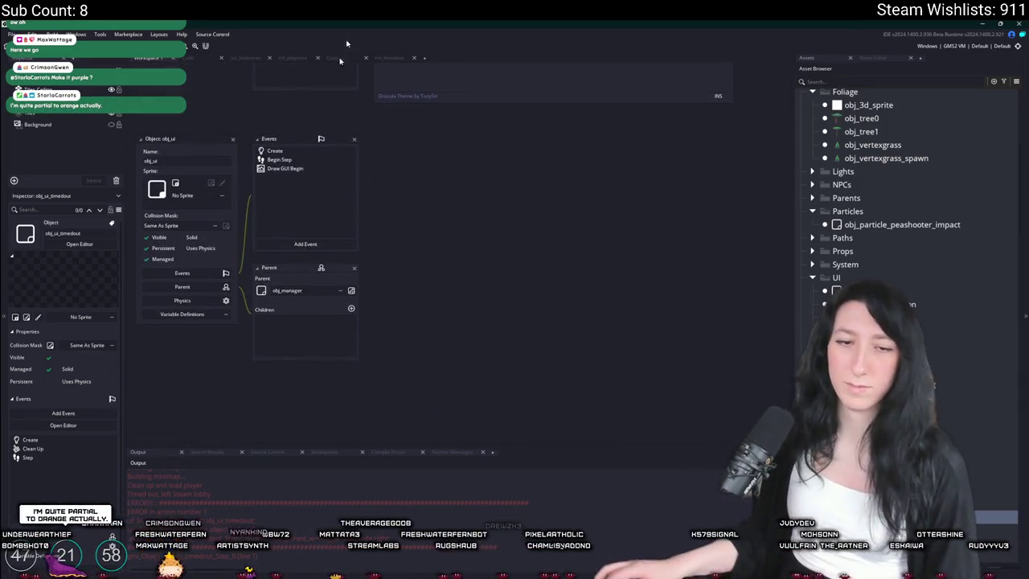
{"action": "double_click", "coordinate": [277, 152]}
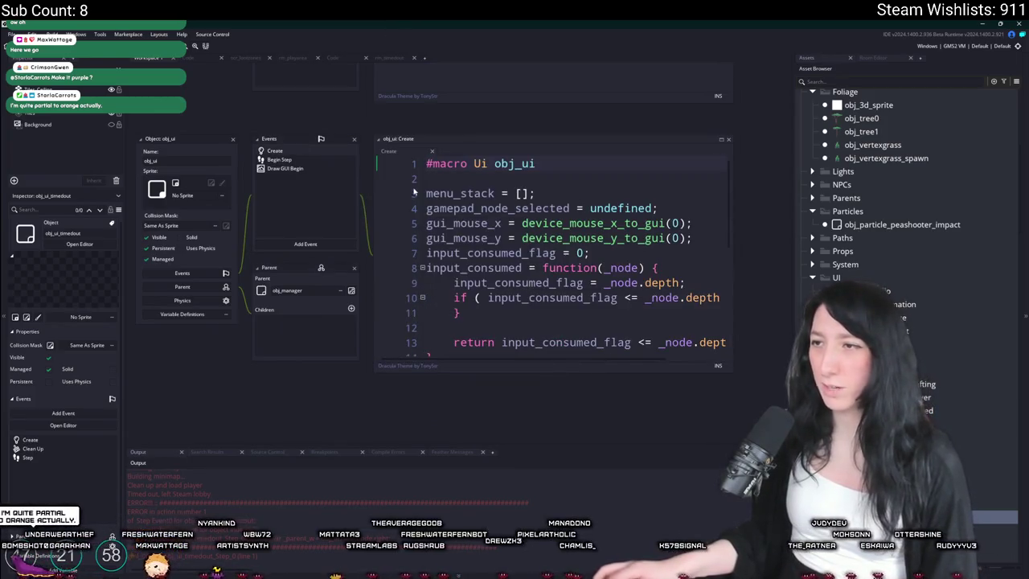
{"action": "double_click", "coordinate": [322, 160]}
{"action": "double_click", "coordinate": [317, 167]}
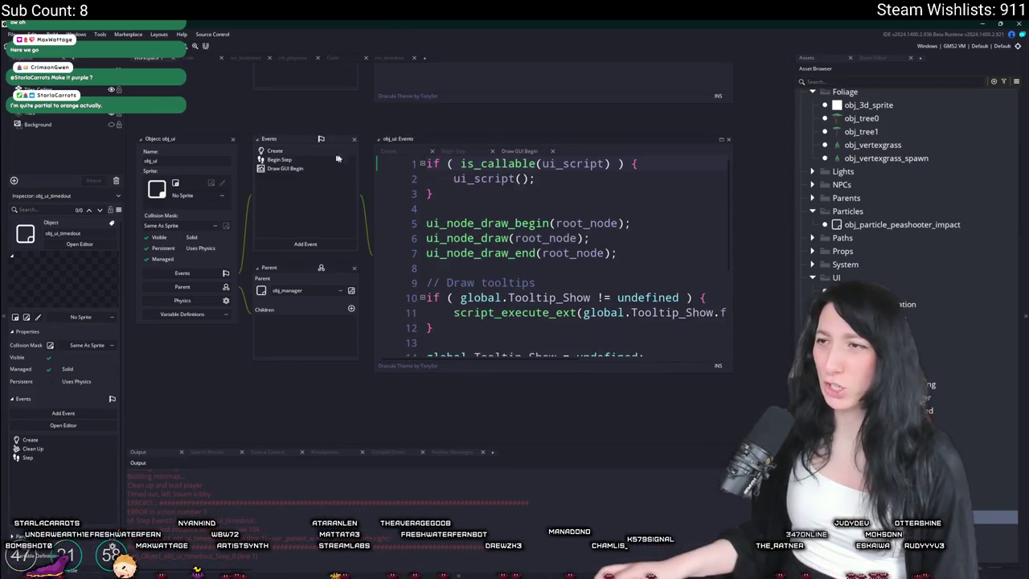
{"action": "double_click", "coordinate": [321, 159]}
{"action": "scroll", "coordinate": [415, 233], "scroll_direction": "down", "scroll_amount": 4}
{"action": "scroll", "coordinate": [415, 233], "scroll_direction": "up", "scroll_amount": 4}
{"action": "scroll", "coordinate": [415, 233], "scroll_direction": "up", "scroll_amount": 1}
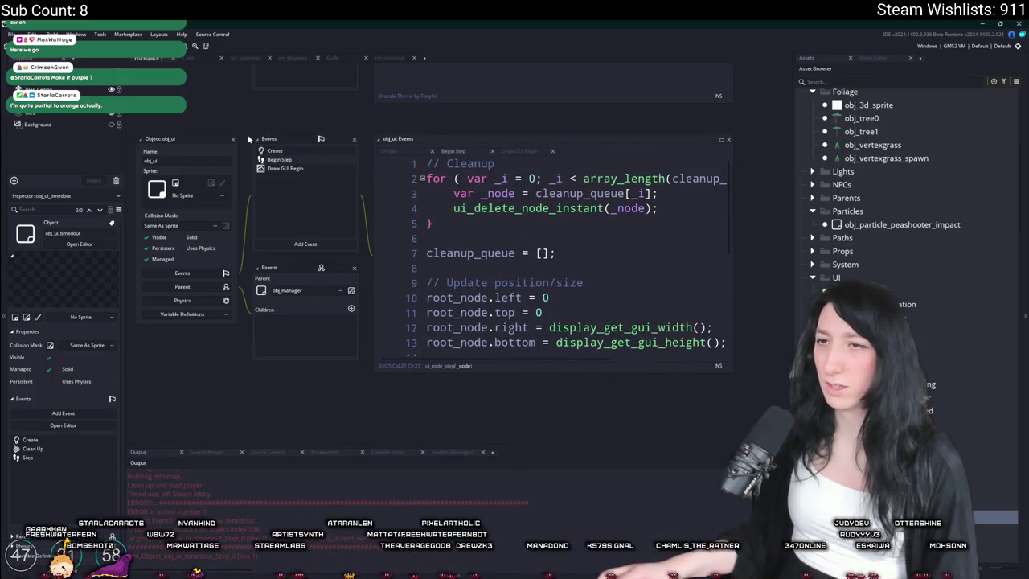
{"action": "scroll", "coordinate": [275, 280], "scroll_direction": "down", "scroll_amount": 5}
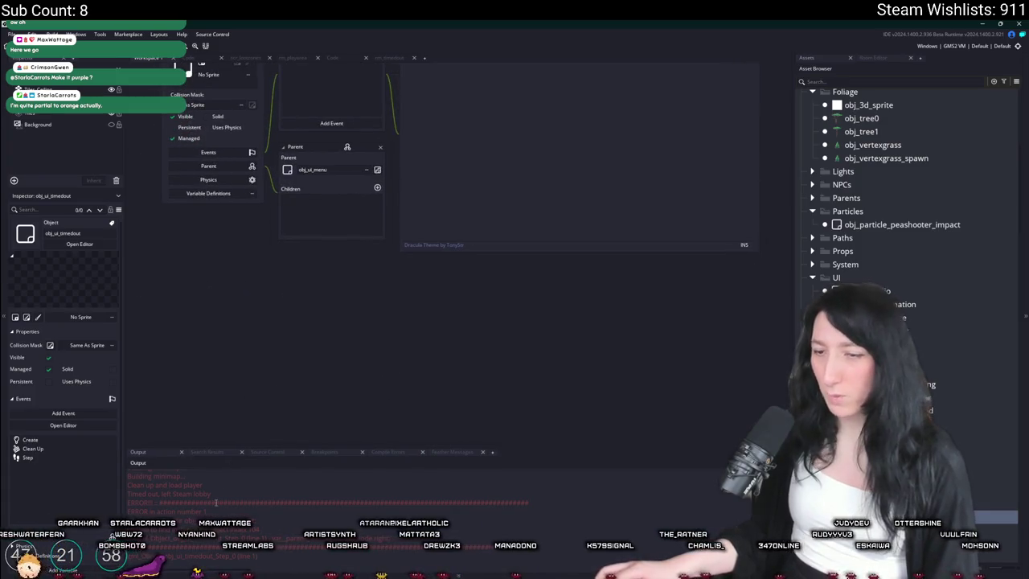
{"action": "scroll", "coordinate": [278, 381], "scroll_direction": "up", "scroll_amount": 8}
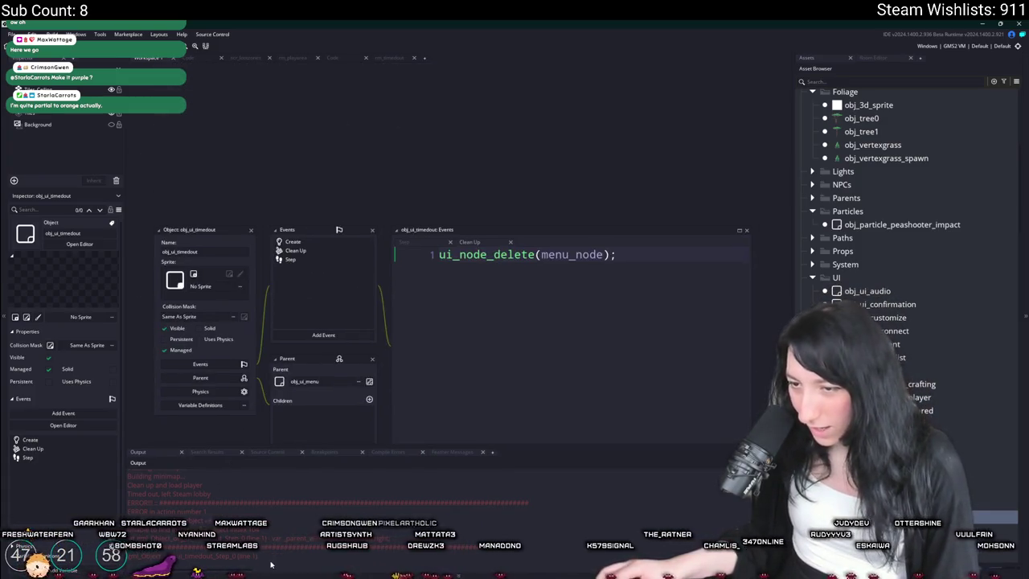
- Check obj_ui_timedout's Step code and follow its obj_ui reference back to obj_ui's events
{"action": "left_click", "coordinate": [306, 261]}
{"action": "scroll", "coordinate": [508, 272], "scroll_direction": "right", "scroll_amount": 2}
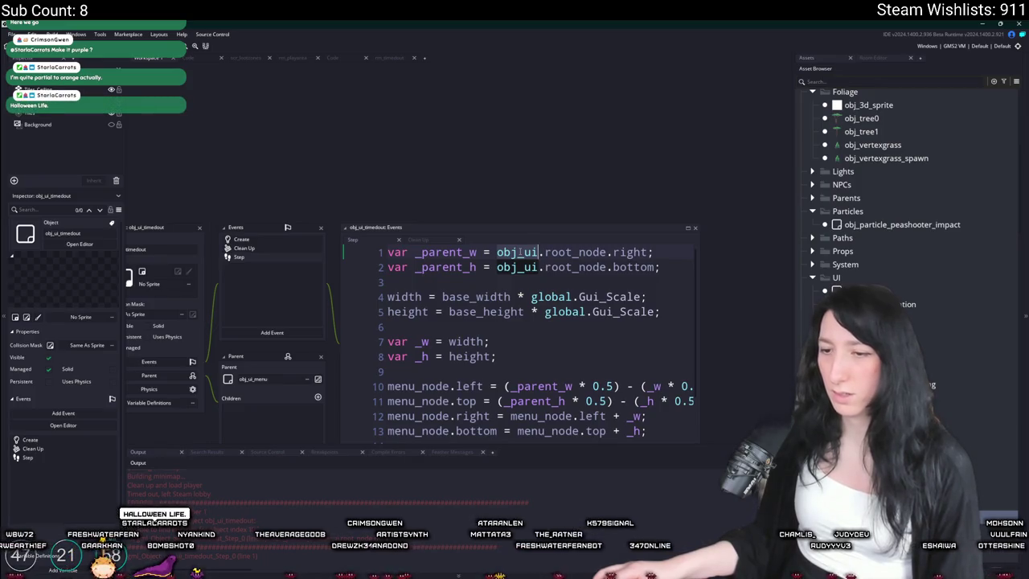
{"action": "middle_click", "coordinate": [520, 252]}
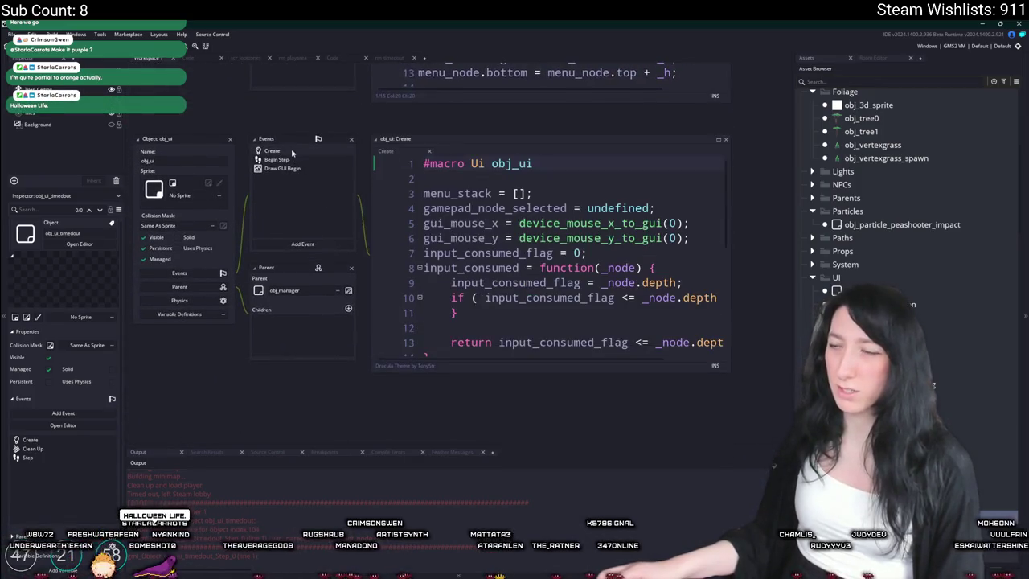
{"action": "left_click", "coordinate": [301, 161]}
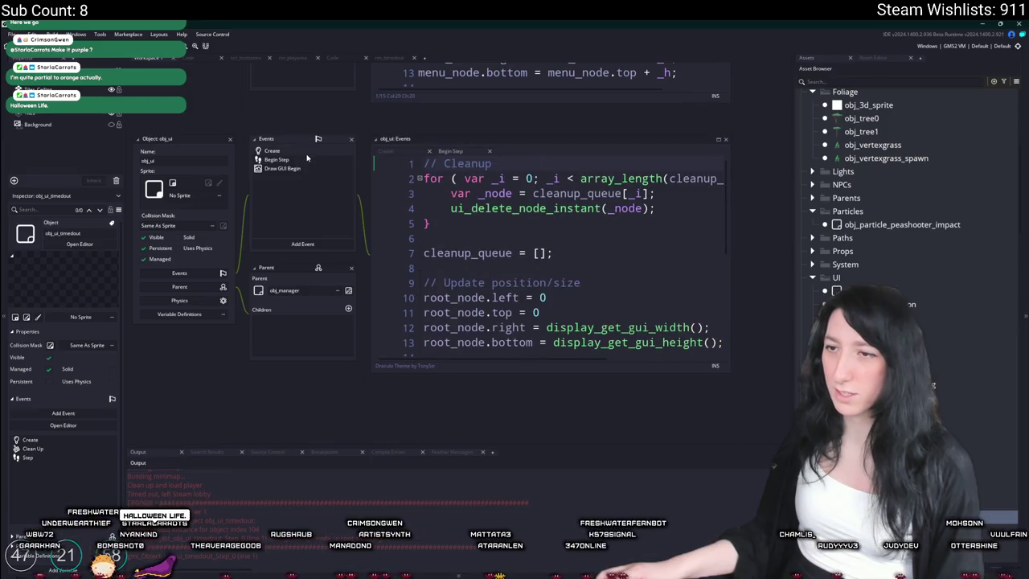
{"action": "left_click", "coordinate": [272, 151]}
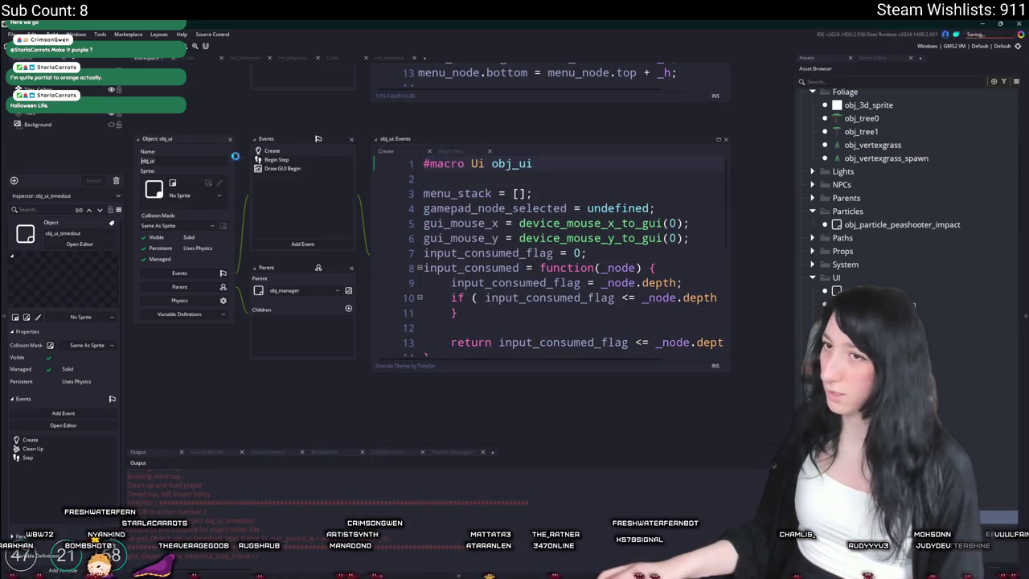
- Search the whole project for instance_activate
{"action": "key", "text": "ctrl+shift+f"}
{"action": "type", "text": "instance_activate"}
{"action": "key", "text": "Return"}
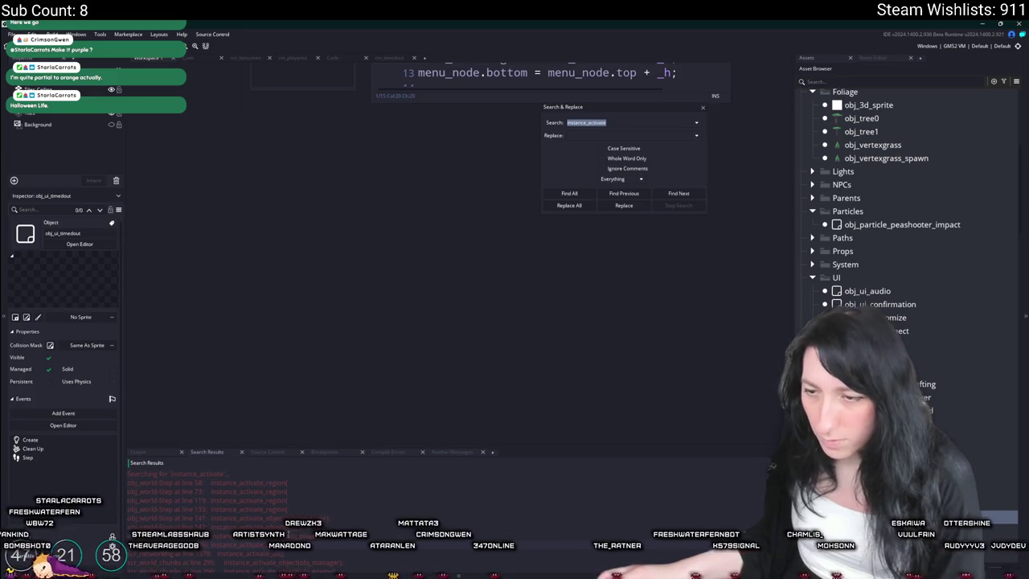
- Jump to the obj_world instance_activate match, then open obj_ui's Begin Step code
{"action": "double_click", "coordinate": [241, 518]}
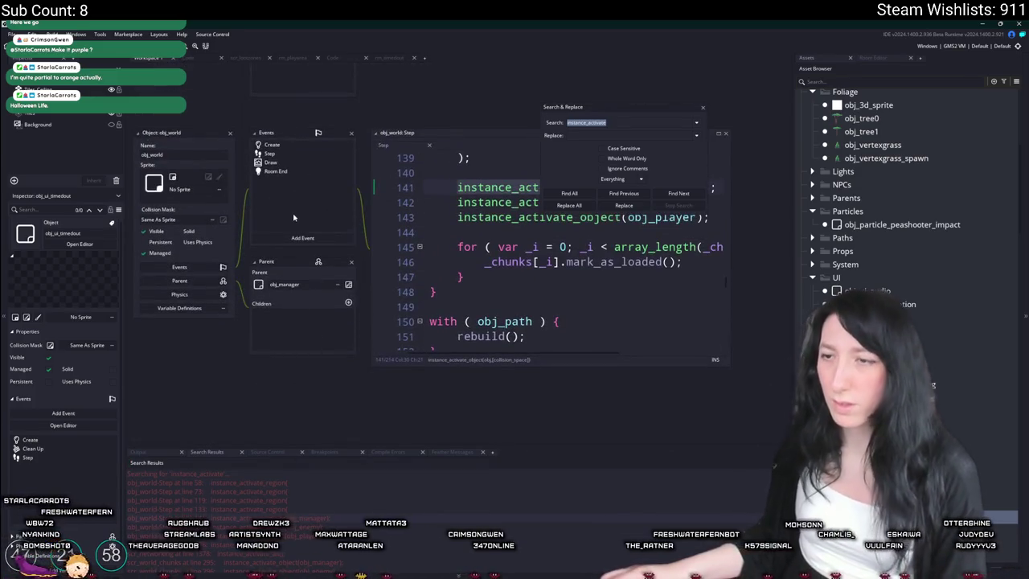
{"action": "key", "text": "ctrl+t"}
{"action": "type", "text": "obj_ui"}
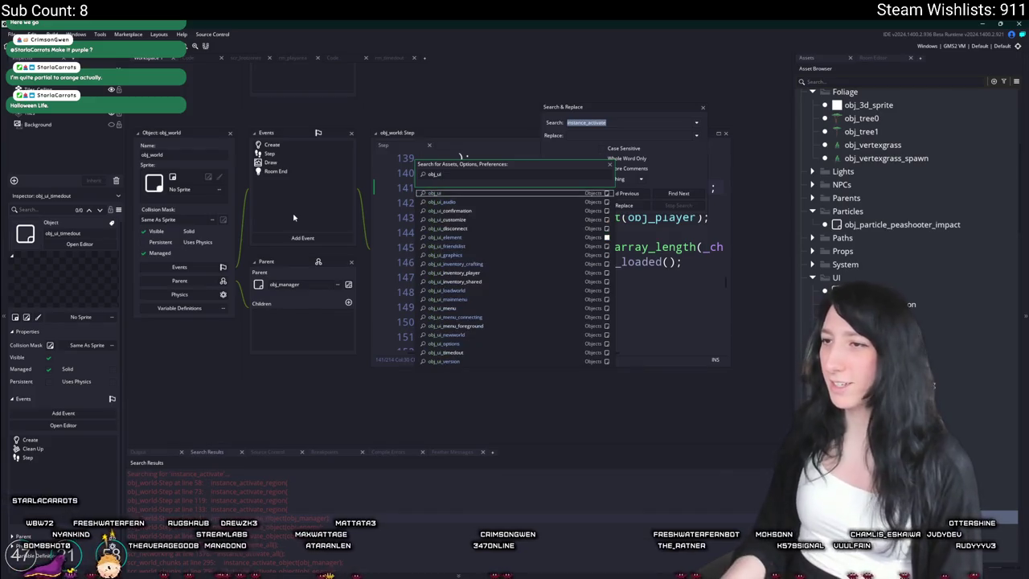
{"action": "key", "text": "Return"}
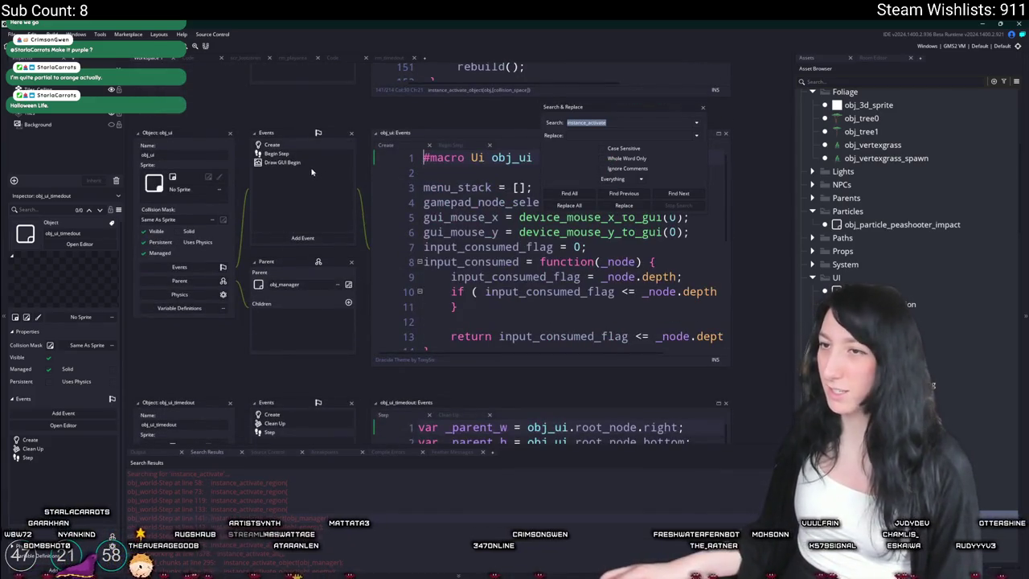
{"action": "left_click", "coordinate": [300, 155]}
{"action": "scroll", "coordinate": [336, 213], "scroll_direction": "down", "scroll_amount": 5}
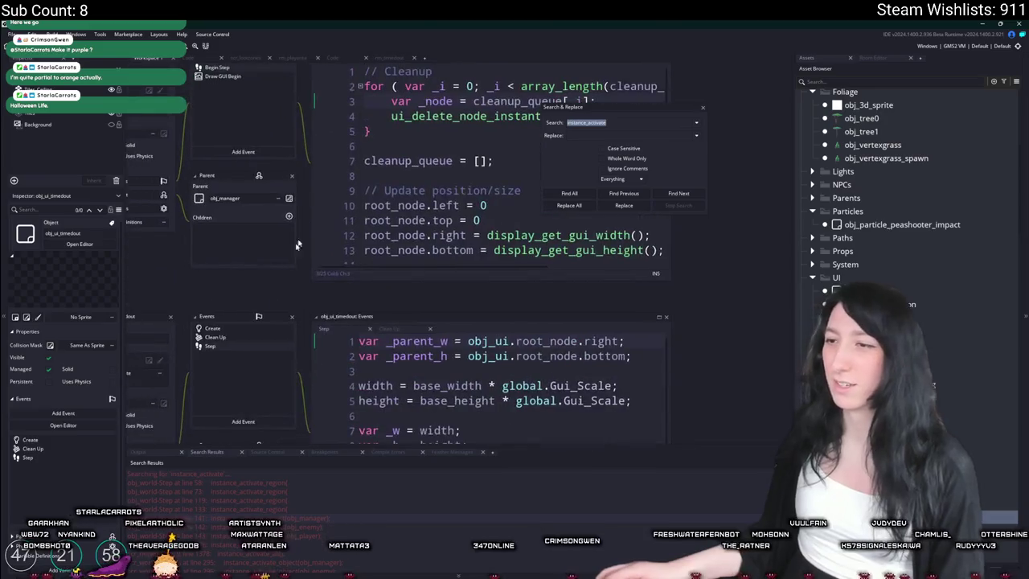
- Highlight the obj_ui references in obj_ui_timedout's Step code and place the caret at its start
{"action": "left_click", "coordinate": [530, 308]}
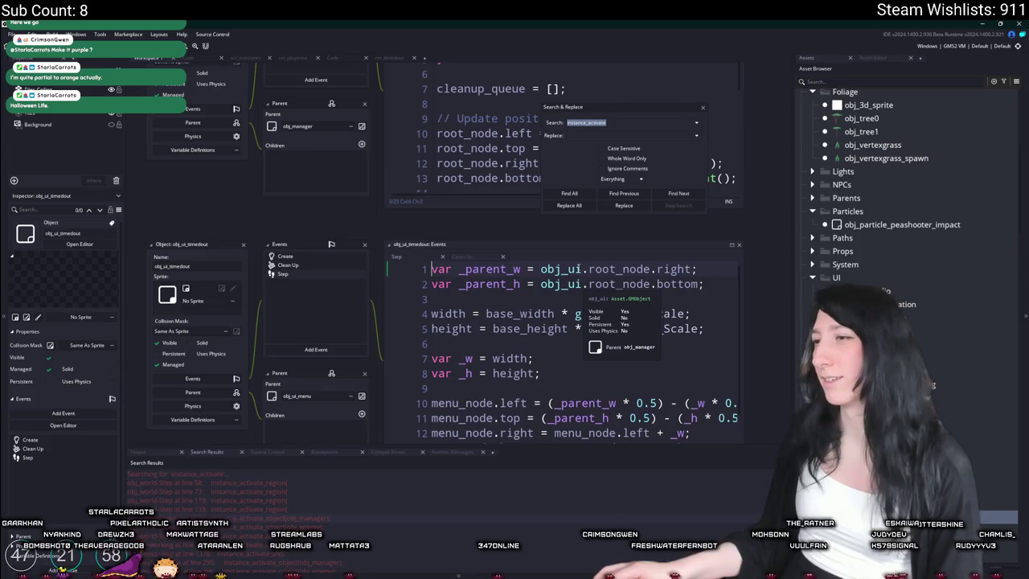
{"action": "double_click", "coordinate": [575, 269]}
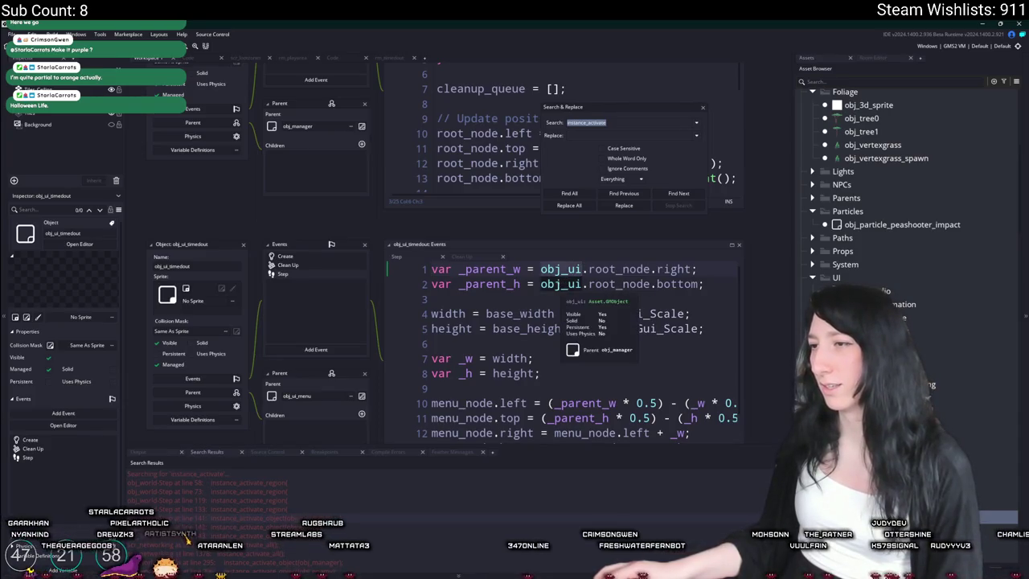
{"action": "left_click", "coordinate": [434, 270]}
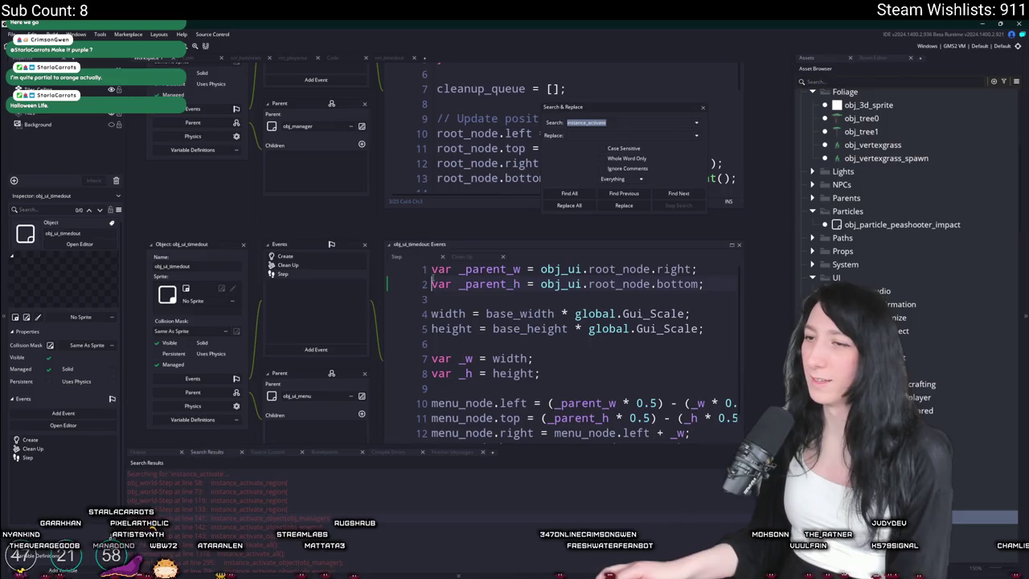
- Add an if ( !instance_exists(obj_ui) ) { } guard at the top of the Step event
{"action": "key", "text": "Return"}
{"action": "key", "text": "Up"}
{"action": "type", "text": "if ( instance_+e"}
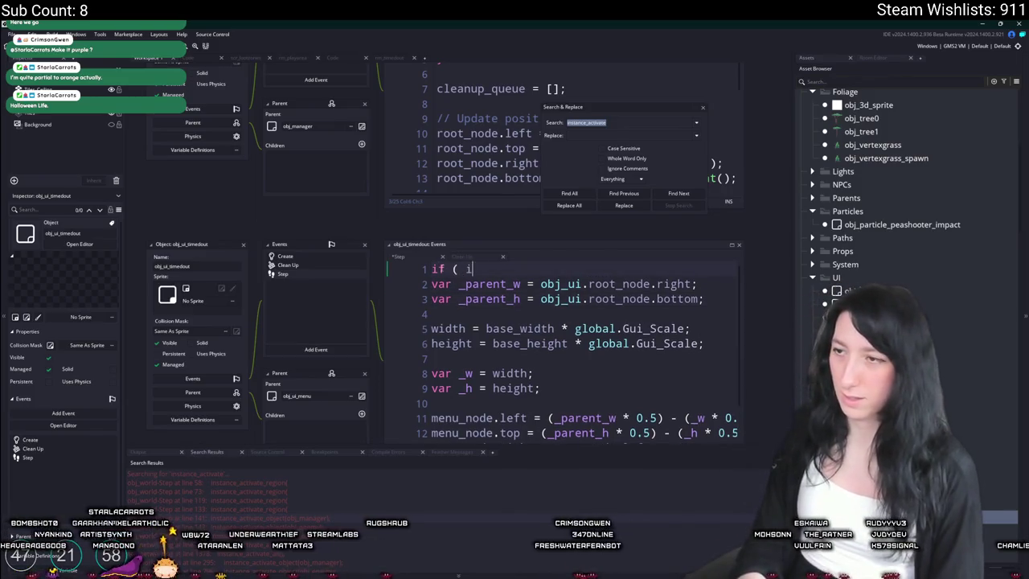
{"action": "key", "text": "BackSpace"}
{"action": "key", "text": "BackSpace"}
{"action": "type", "text": "exist"}
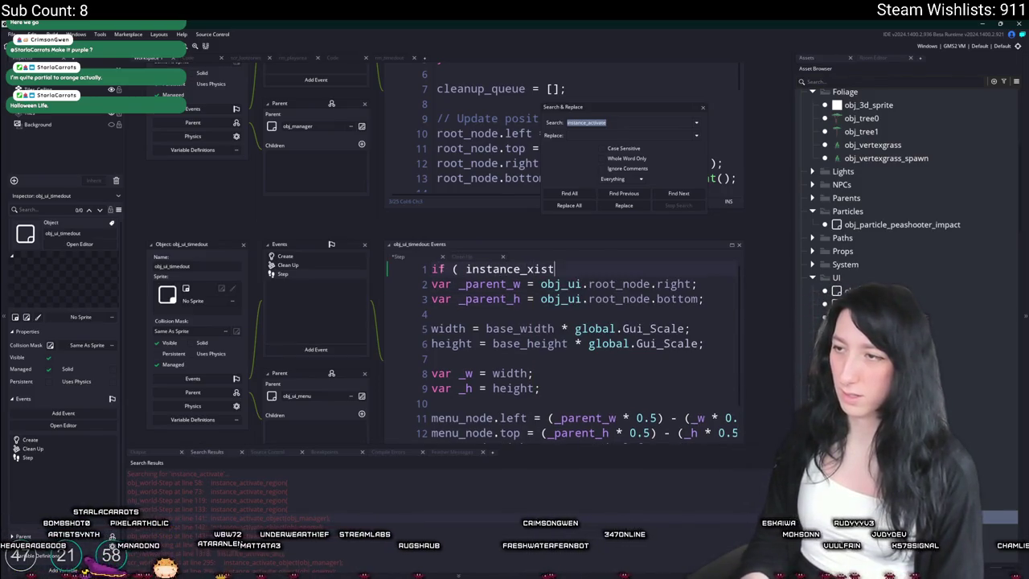
{"action": "key", "text": "BackSpace"}
{"action": "key", "text": "BackSpace"}
{"action": "key", "text": "BackSpace"}
{"action": "type", "text": "x"}
{"action": "key", "text": "BackSpace"}
{"action": "type", "text": "exists(obj_ui) ) {"}
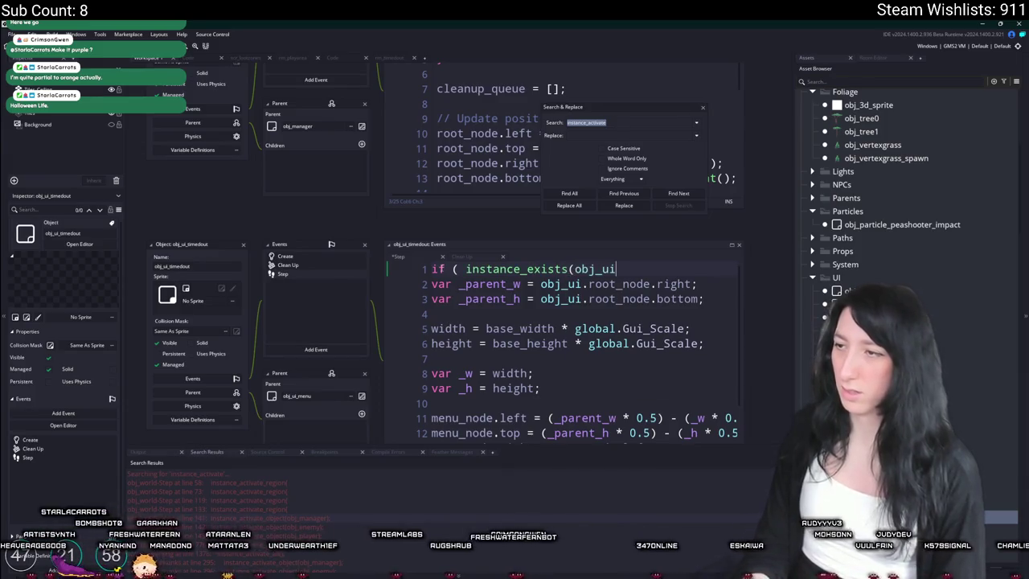
{"action": "key", "text": "Return"}
{"action": "type", "text": "}"}
{"action": "left_click", "coordinate": [466, 269]}
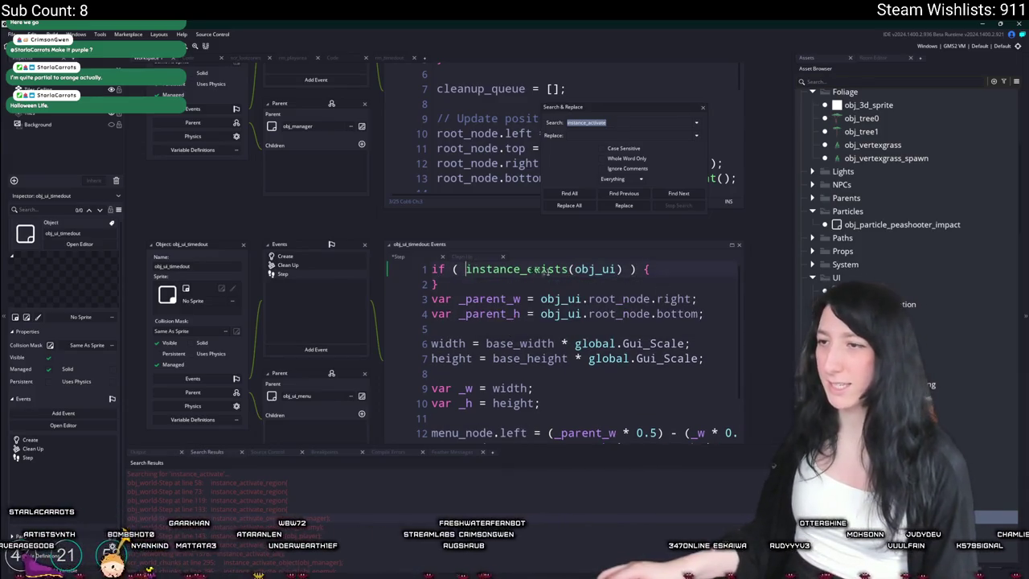
{"action": "type", "text": "!"}
- Fill the guard with log("OH NO"); and exit;, then build and run the game
{"action": "left_click", "coordinate": [730, 269]}
{"action": "key", "text": "Return"}
{"action": "type", "text": "log(\""}
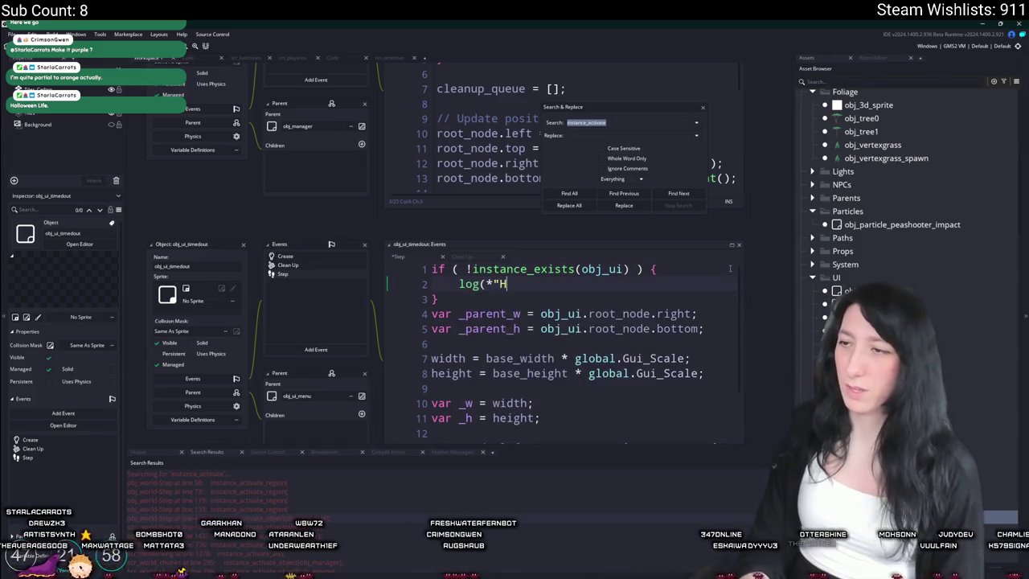
{"action": "type", "text": "OH NO\");"}
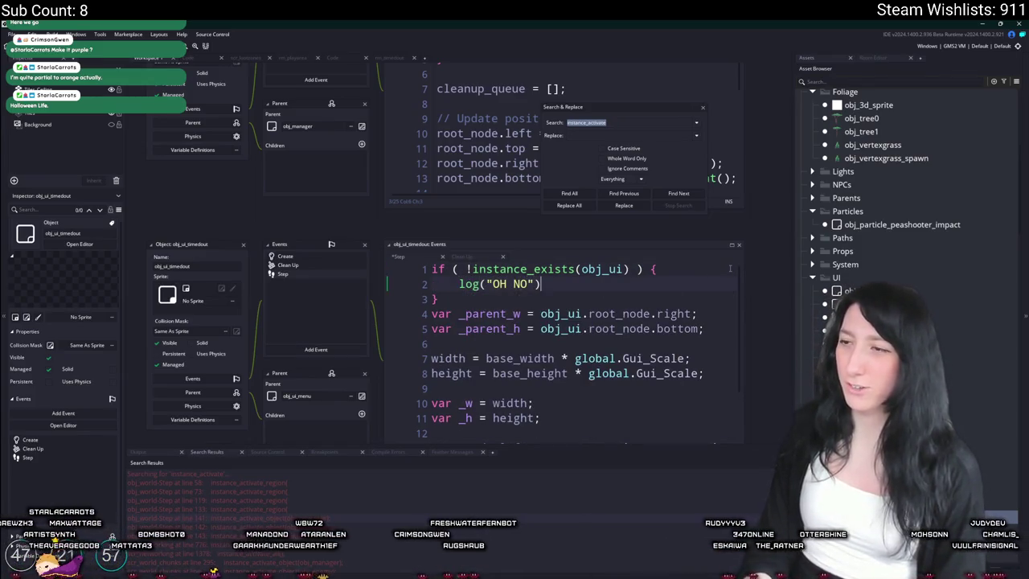
{"action": "key", "text": "Return"}
{"action": "type", "text": ";"}
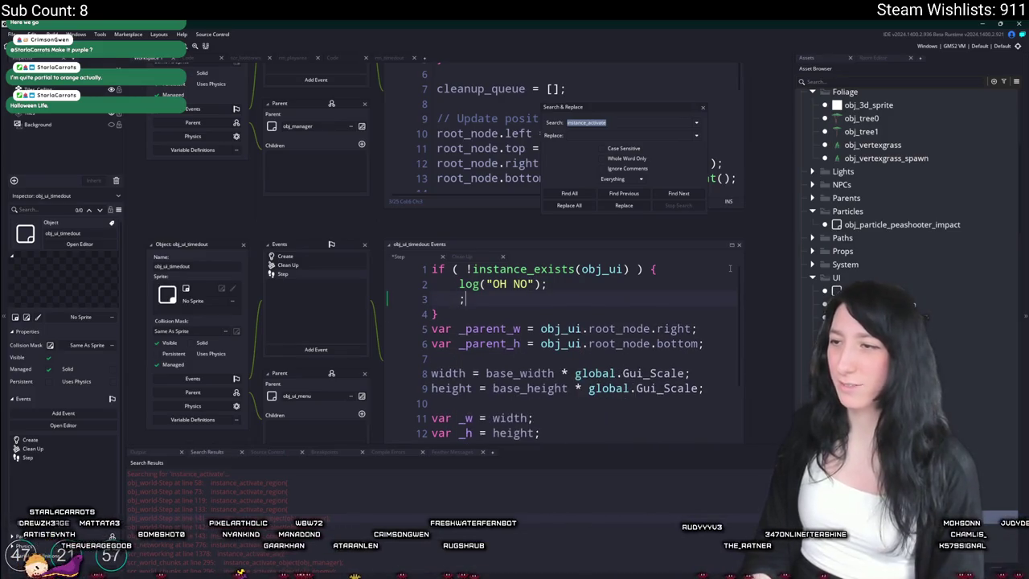
{"action": "type", "text": "exit;"}
{"action": "key", "text": "F5"}
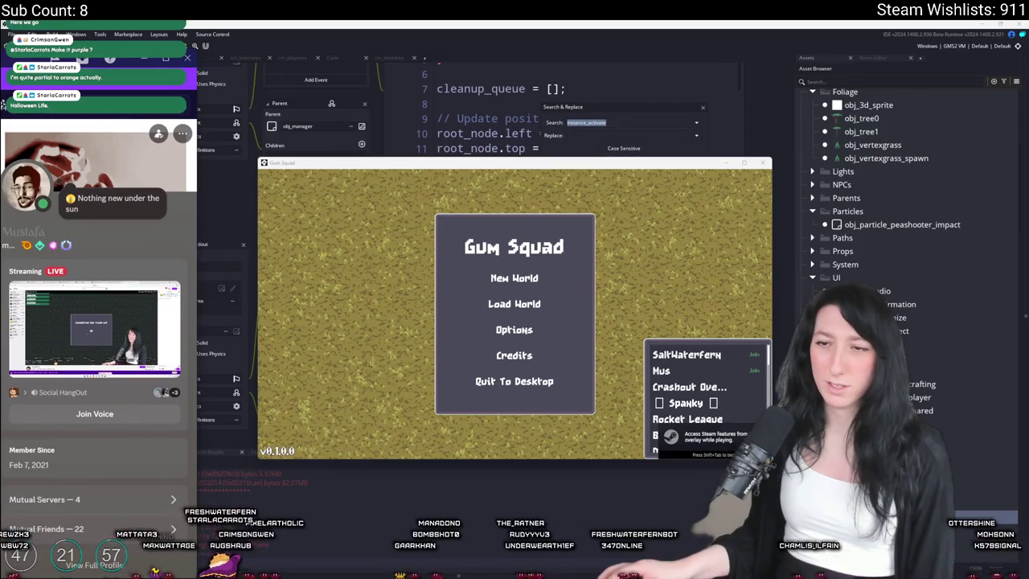
- Close the Discord profile, maximize Gum Squad and click Load World, triggering a Code Error
{"action": "mouse_move", "coordinate": [95, 329]}
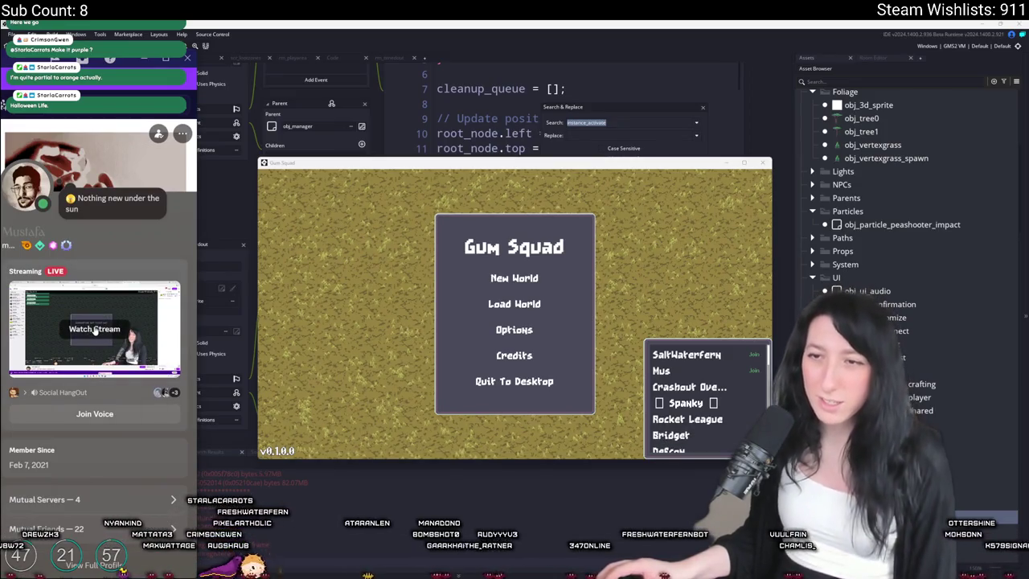
{"action": "key", "text": "Escape"}
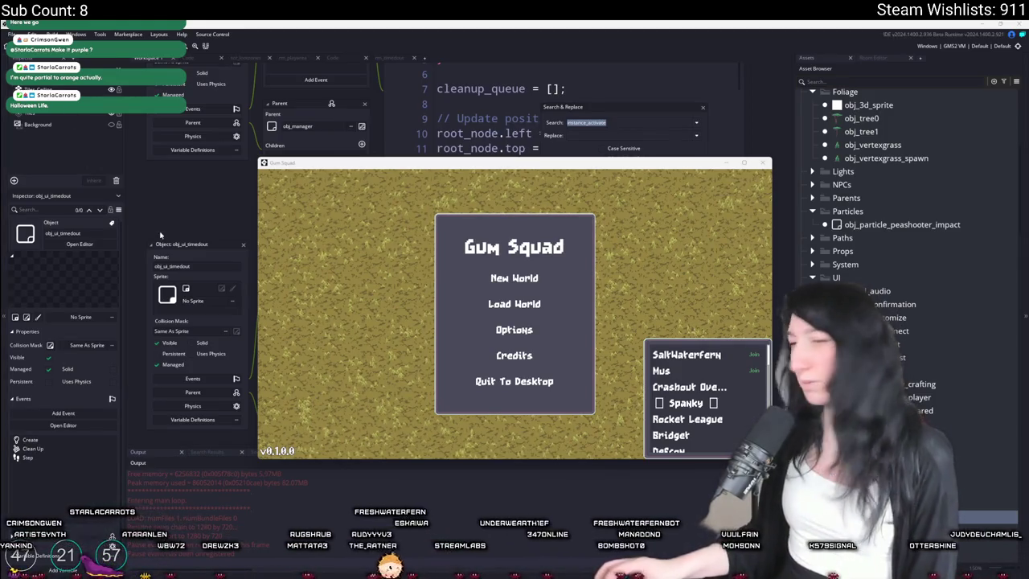
{"action": "double_click", "coordinate": [568, 170]}
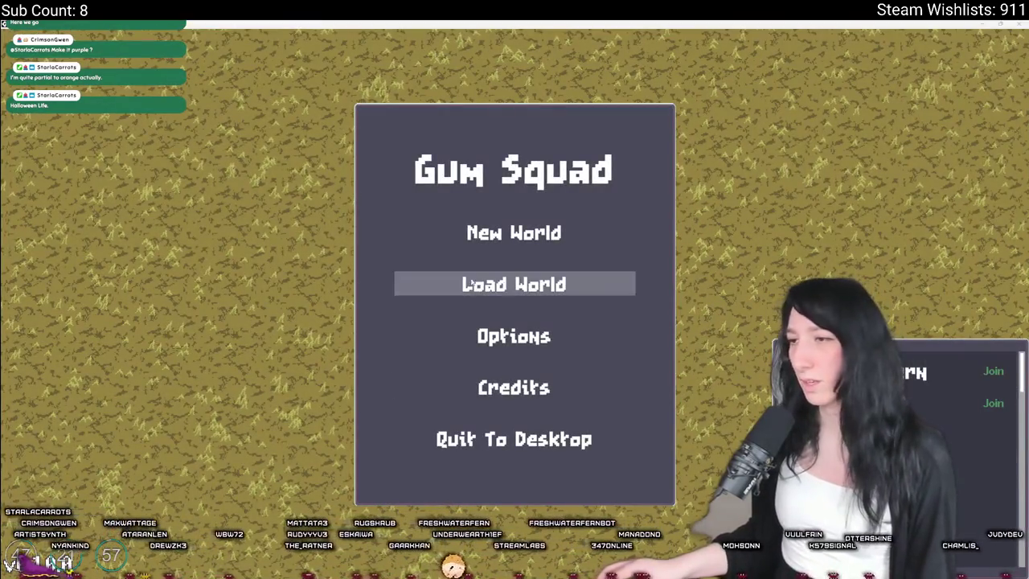
{"action": "left_click", "coordinate": [515, 284]}
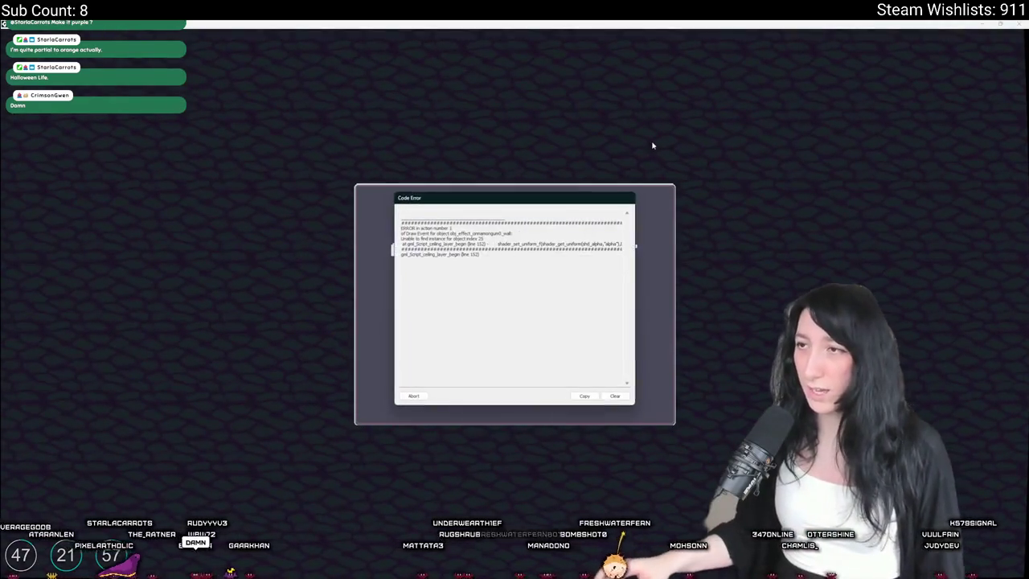
- Bring GameMaker back to the front and dismiss the Code Error report
{"action": "left_click_drag", "start_coordinate": [478, 22], "coordinate": [552, 314]}
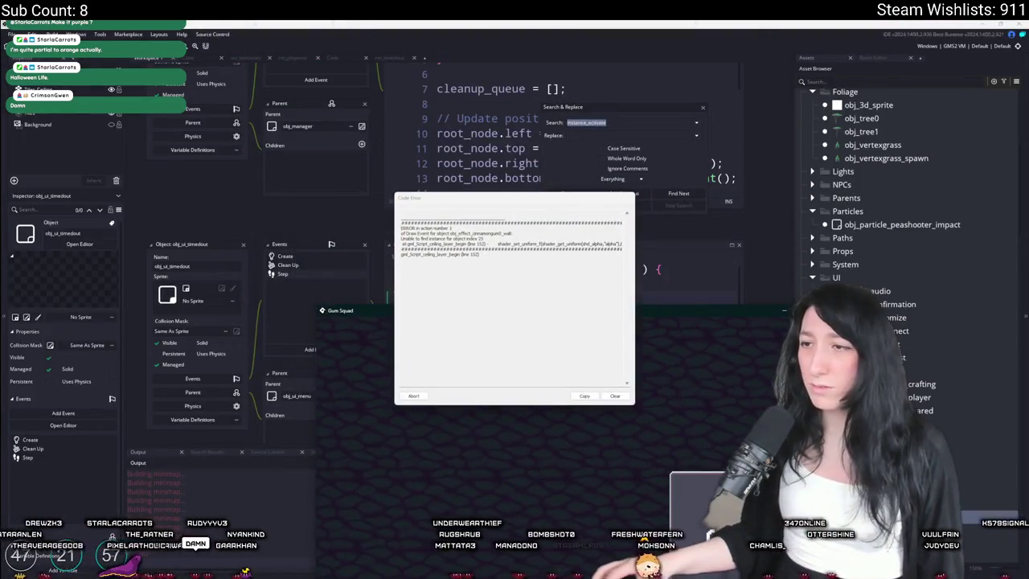
{"action": "left_click", "coordinate": [539, 178]}
{"action": "left_click_drag", "start_coordinate": [623, 245], "coordinate": [377, 228]}
{"action": "left_click", "coordinate": [377, 228]}
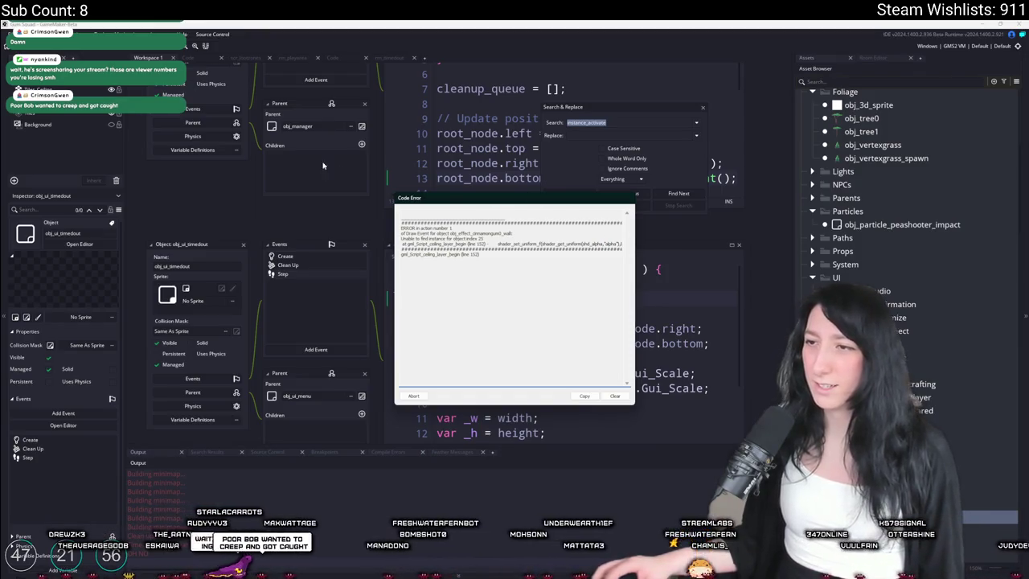
{"action": "key", "text": "Escape"}
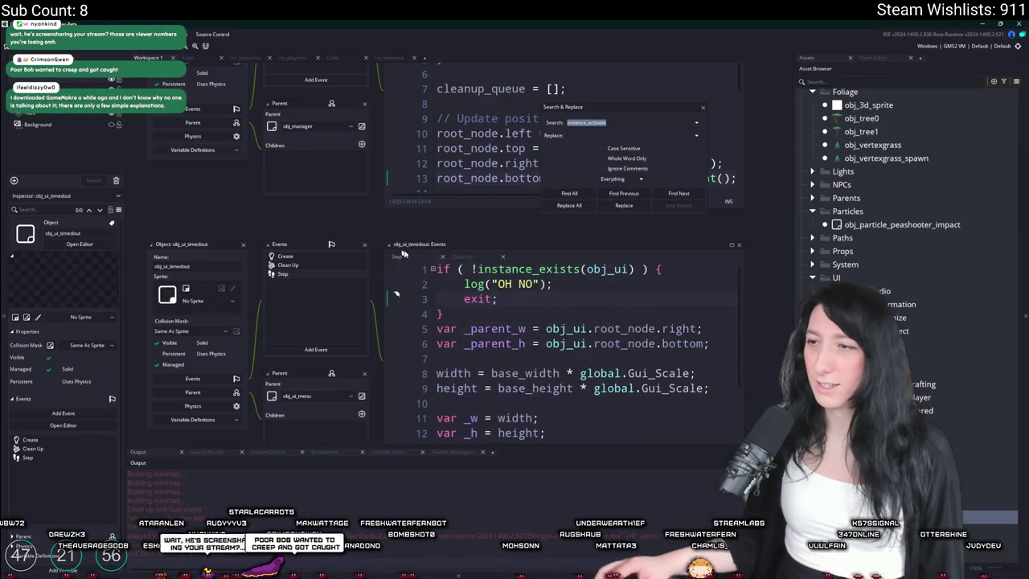
- Delete the if !instance_exists(obj_ui) block from obj_ui_timedout's Step code, save, and switch to Discord
{"action": "key", "text": "Delete"}
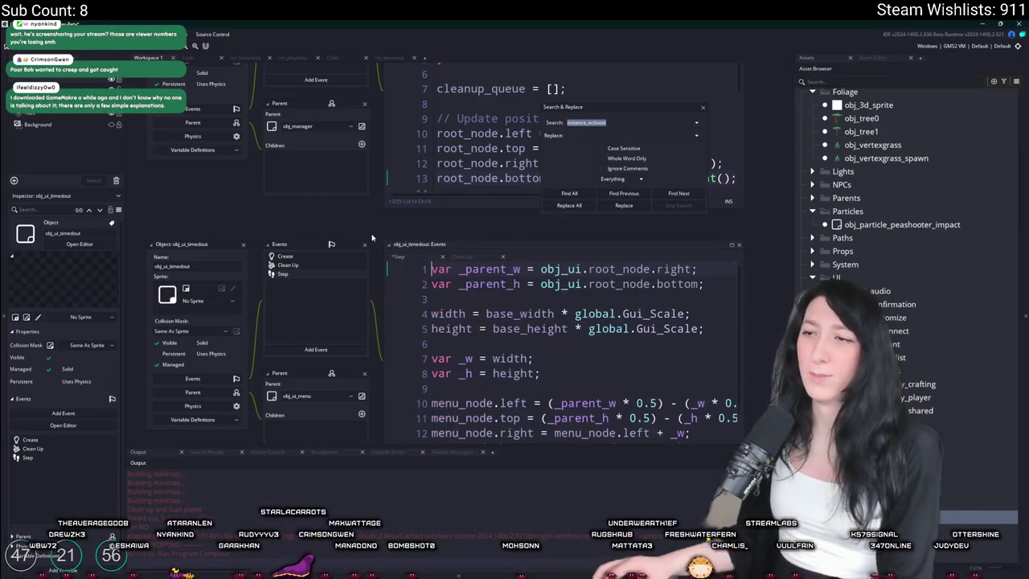
{"action": "key", "text": "ctrl+s"}
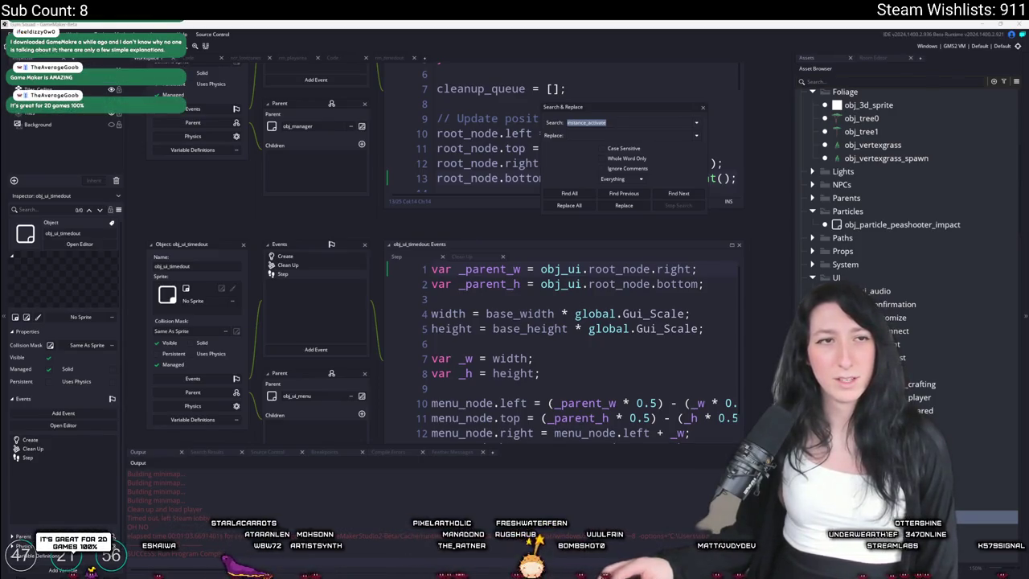
{"action": "key", "text": "alt+Tab"}
{"action": "mouse_move", "coordinate": [187, 308]}
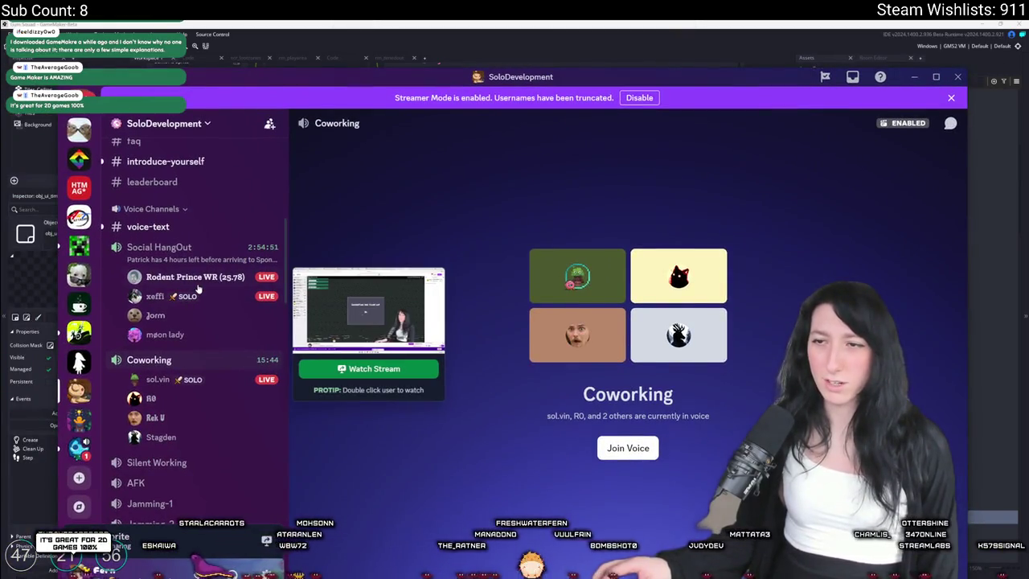
- Nudge Discord up, look over the Coworking voice channel's members, then return to GameMaker
{"action": "left_click_drag", "start_coordinate": [251, 84], "coordinate": [248, 42]}
{"action": "mouse_move", "coordinate": [235, 233]}
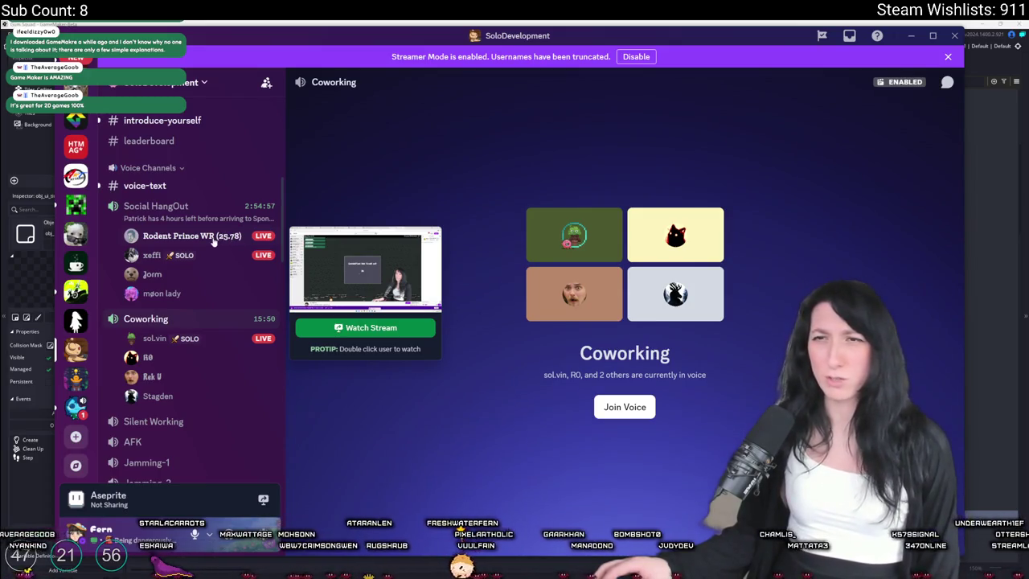
{"action": "key", "text": "alt+Tab"}
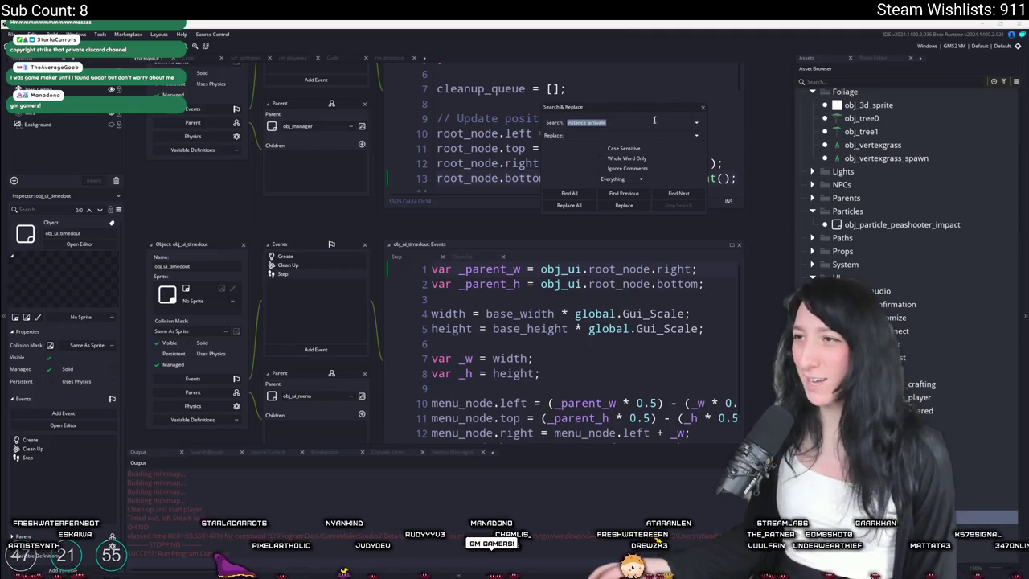
- Close Search & Replace, then undo and redo the existence-check removal in the Step code
{"action": "left_click", "coordinate": [704, 107]}
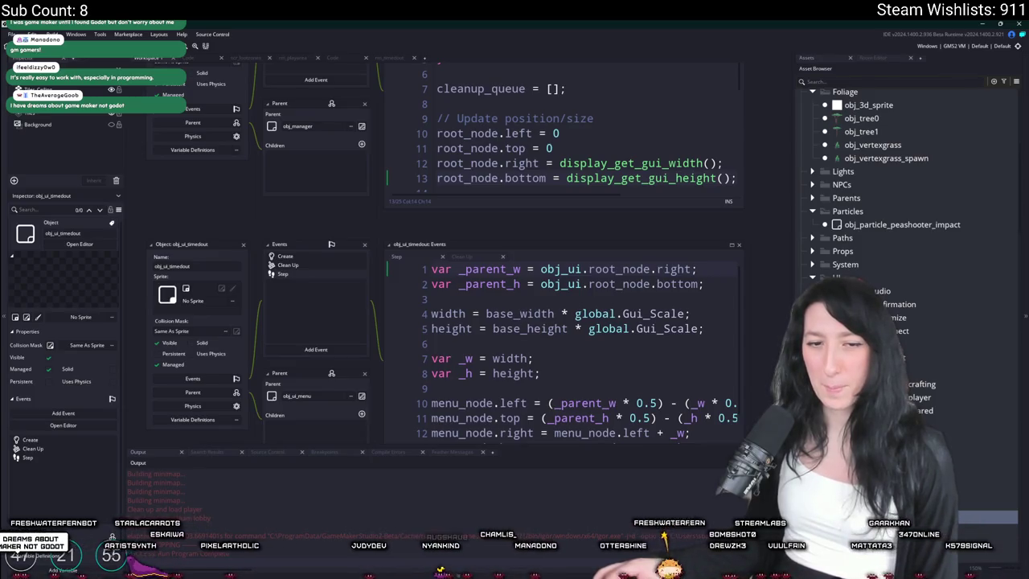
{"action": "left_click_drag", "start_coordinate": [336, 195], "coordinate": [377, 154]}
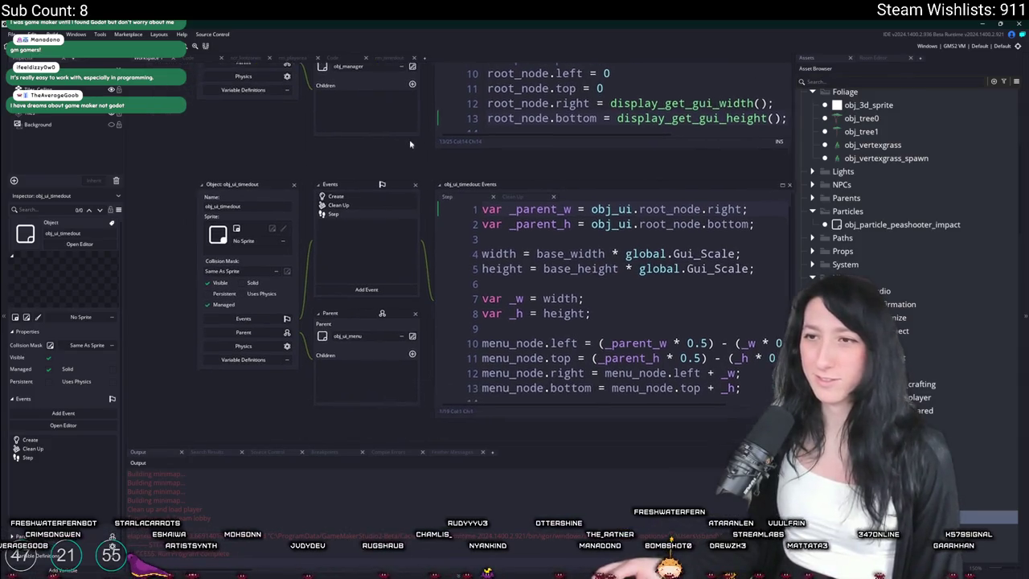
{"action": "scroll", "coordinate": [378, 155], "scroll_direction": "up", "scroll_amount": 2}
{"action": "left_click", "coordinate": [696, 243]}
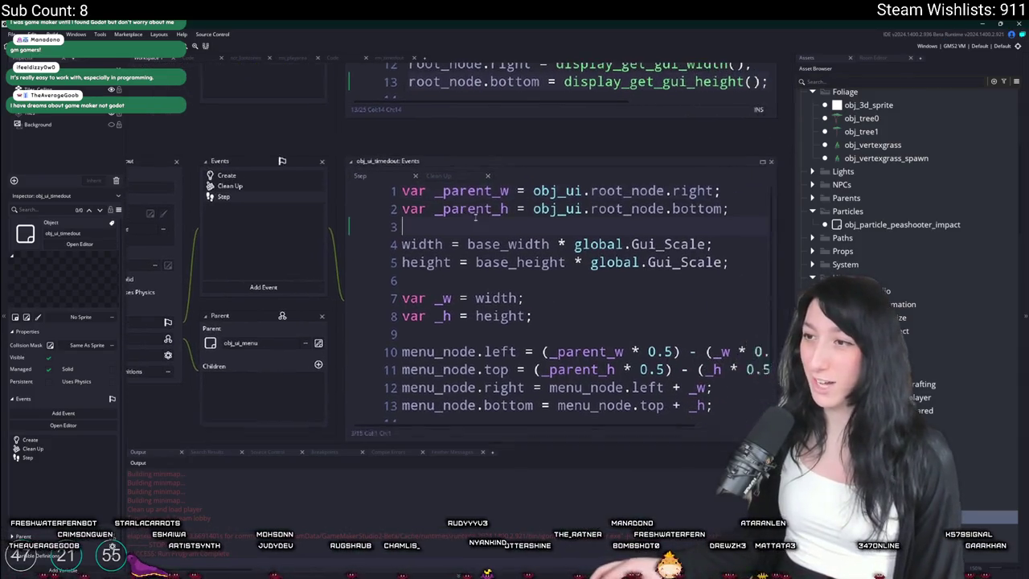
{"action": "left_click", "coordinate": [734, 203]}
{"action": "right_click", "coordinate": [491, 226]}
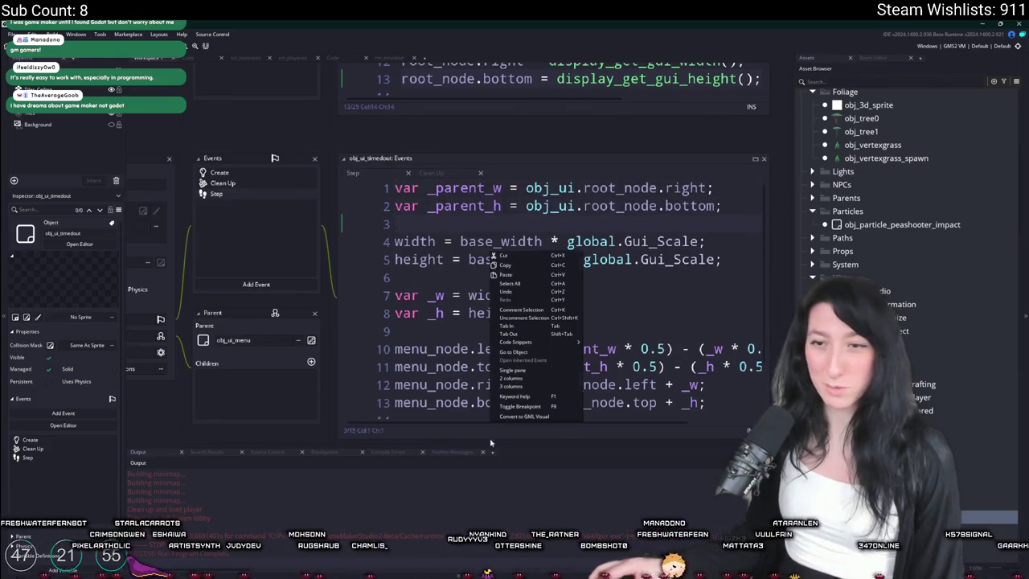
{"action": "key", "text": "Escape"}
{"action": "key", "text": "ctrl+z"}
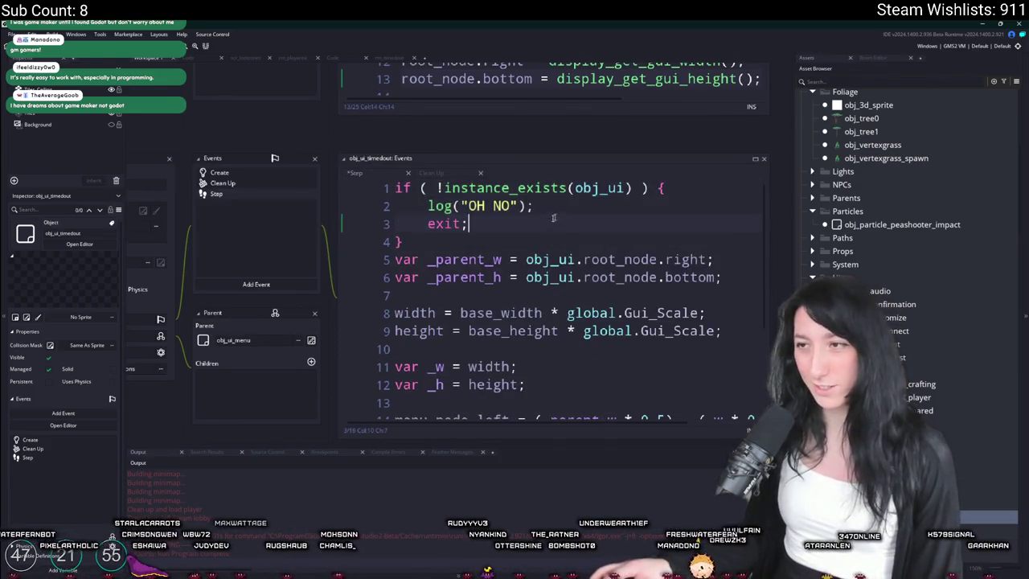
{"action": "key", "text": "ctrl+z"}
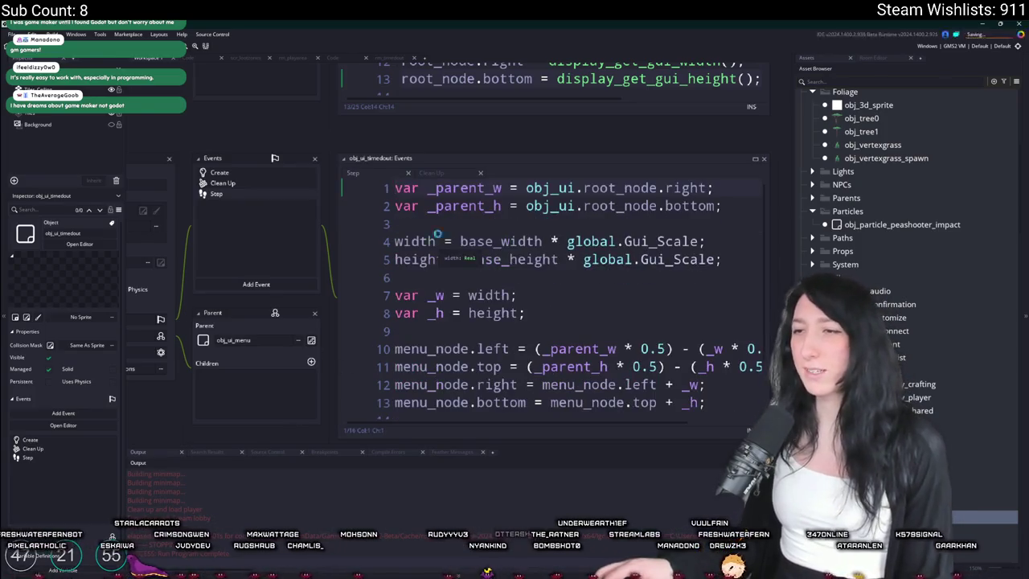
- Search the whole project for every obj_ui reference
{"action": "mouse_move", "coordinate": [209, 130]}
{"action": "left_mouse_down"}
{"action": "mouse_move", "coordinate": [265, 165]}
{"action": "mouse_move", "coordinate": [231, 282]}
{"action": "mouse_move", "coordinate": [354, 286]}
{"action": "left_mouse_up"}
{"action": "key", "text": "ctrl+f"}
{"action": "type", "text": "ui"}
{"action": "key", "text": "Return"}
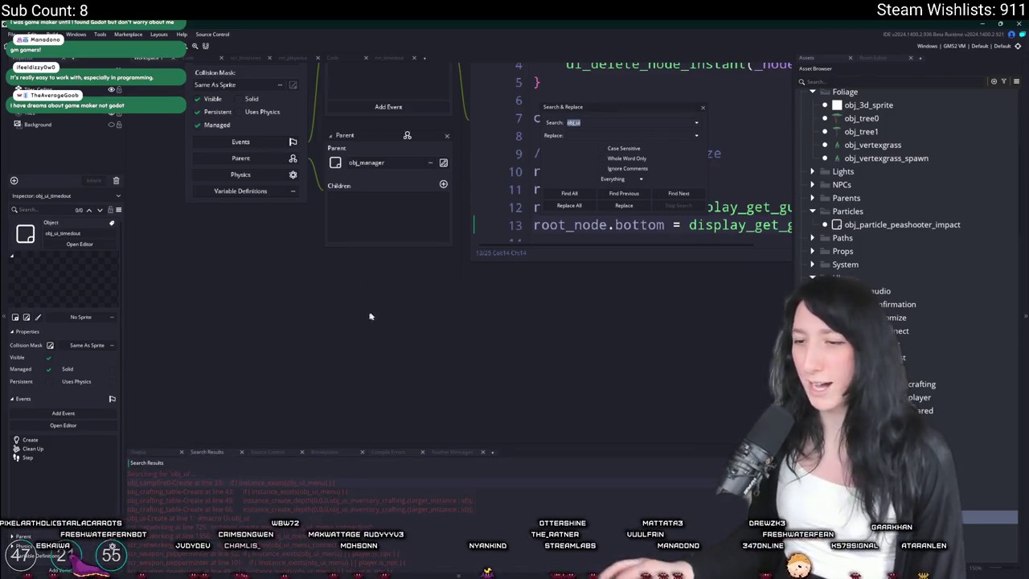
- Close Search & Replace, pan over the obj_world Step code, and search assets for 'connecting'
{"action": "left_click", "coordinate": [703, 108]}
{"action": "scroll", "coordinate": [324, 254], "scroll_direction": "up", "scroll_amount": 3}
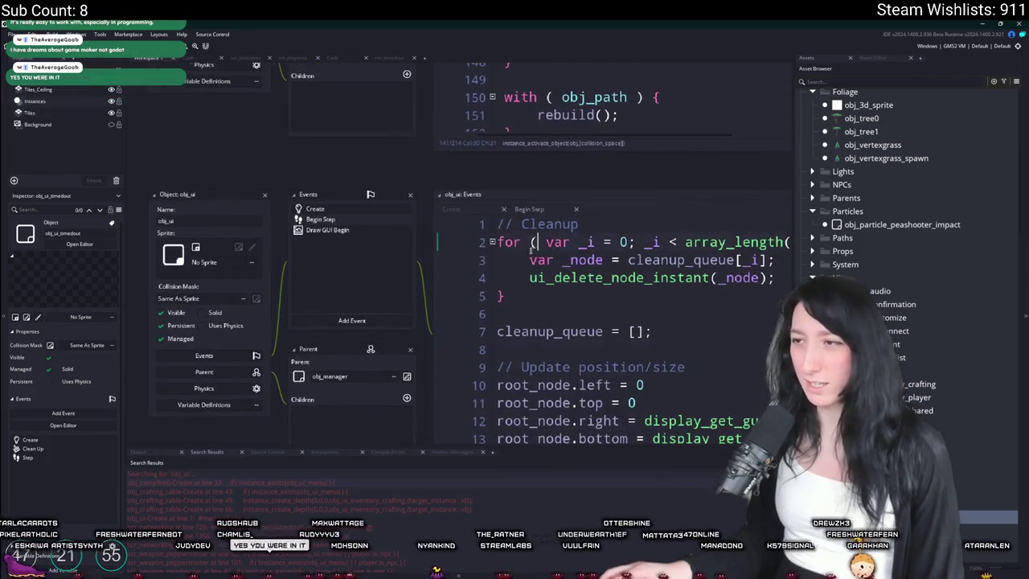
{"action": "left_click_drag", "start_coordinate": [257, 251], "coordinate": [414, 394]}
{"action": "mouse_move", "coordinate": [418, 121]}
{"action": "left_mouse_down"}
{"action": "mouse_move", "coordinate": [342, 222]}
{"action": "mouse_move", "coordinate": [418, 337]}
{"action": "mouse_move", "coordinate": [419, 280]}
{"action": "left_mouse_up"}
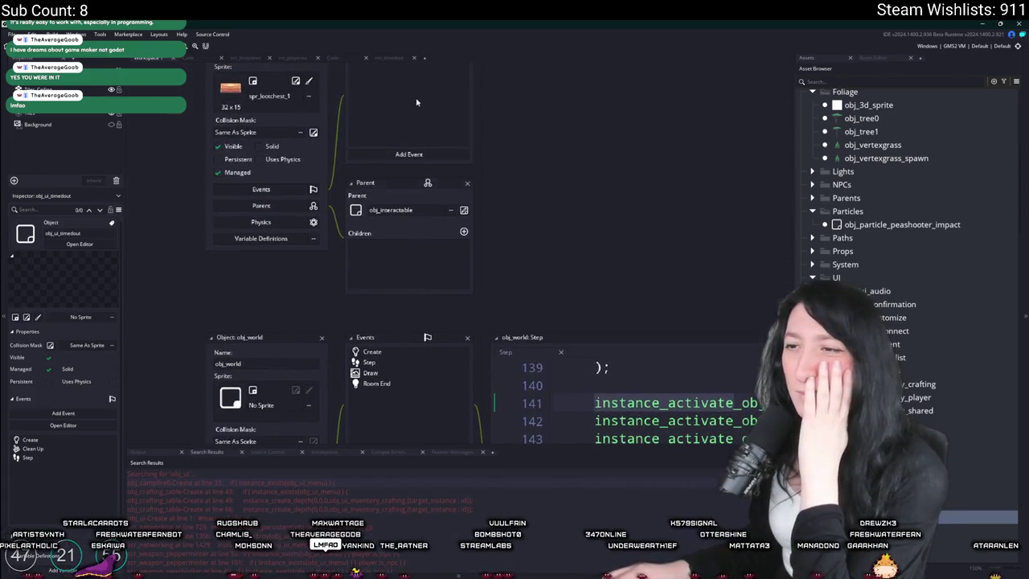
{"action": "left_click_drag", "start_coordinate": [416, 102], "coordinate": [408, 129]}
{"action": "mouse_move", "coordinate": [538, 225]}
{"action": "left_mouse_down"}
{"action": "mouse_move", "coordinate": [549, 153]}
{"action": "mouse_move", "coordinate": [538, 75]}
{"action": "left_mouse_up"}
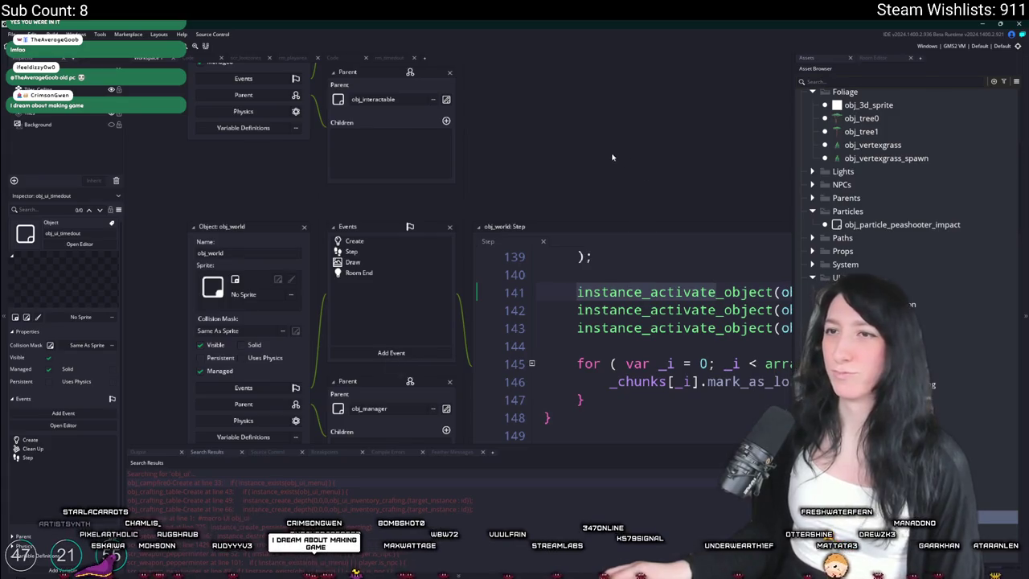
{"action": "key", "text": "ctrl+t"}
{"action": "type", "text": "connecting"}
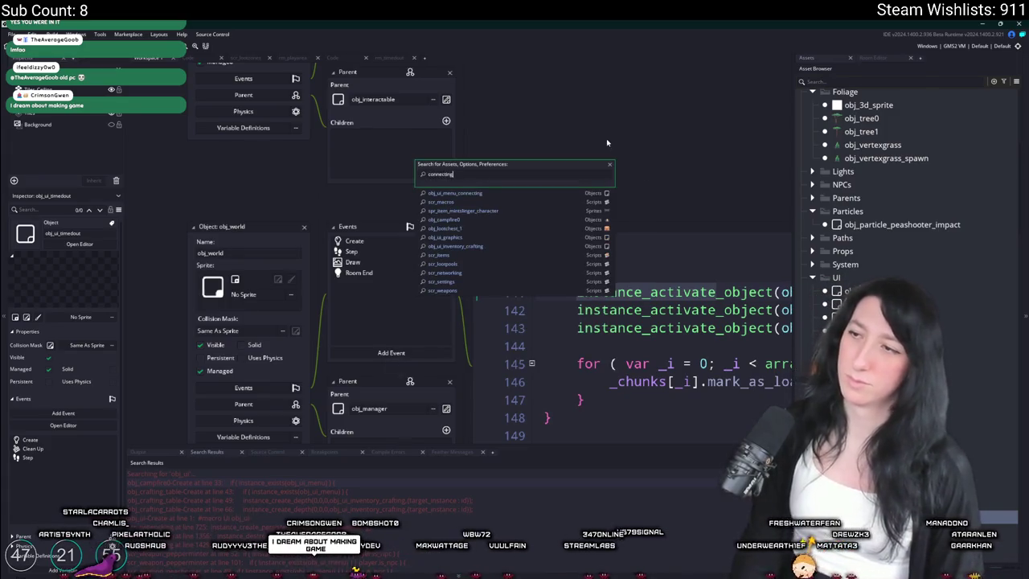
- Open obj_ui_menu_connecting's Step event and delete its instance_destroy() line
{"action": "left_click", "coordinate": [532, 192]}
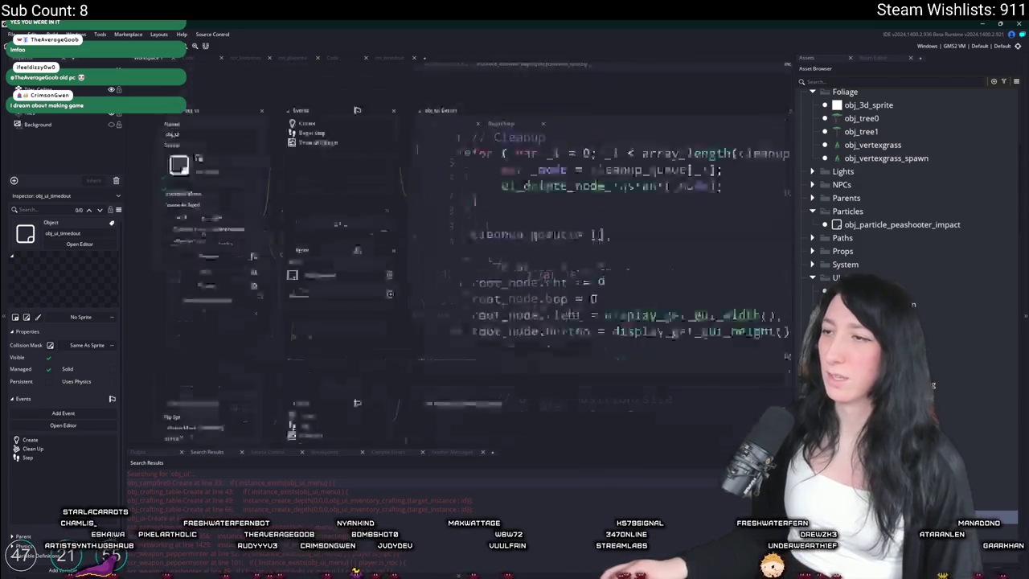
{"action": "left_click", "coordinate": [660, 221]}
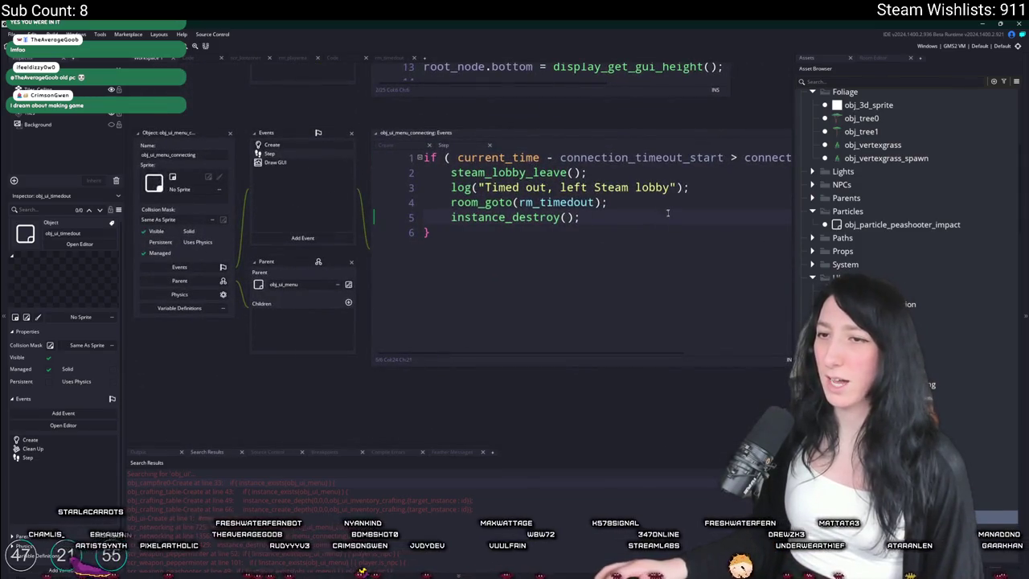
{"action": "left_click", "coordinate": [272, 145]}
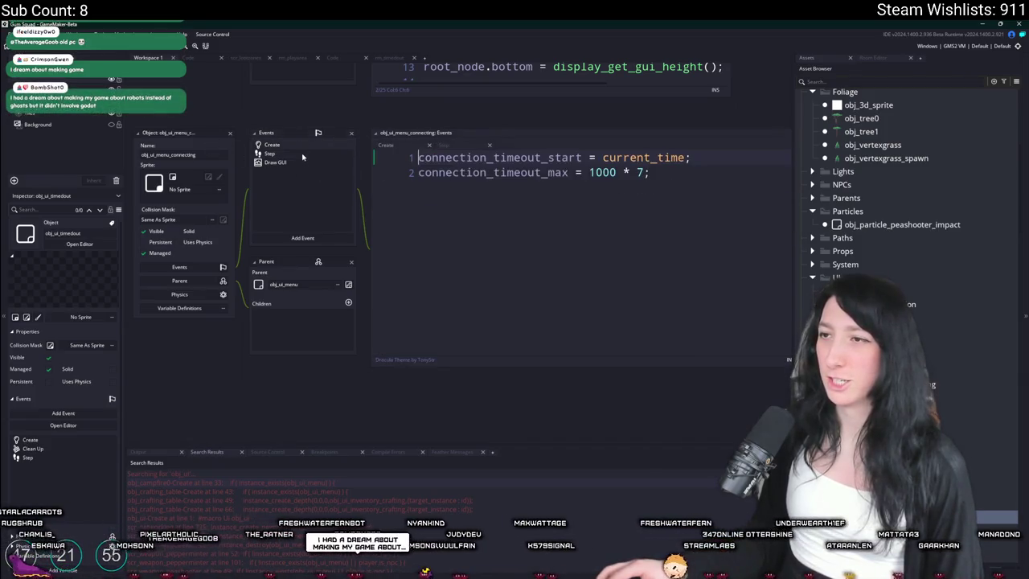
{"action": "left_click", "coordinate": [270, 153]}
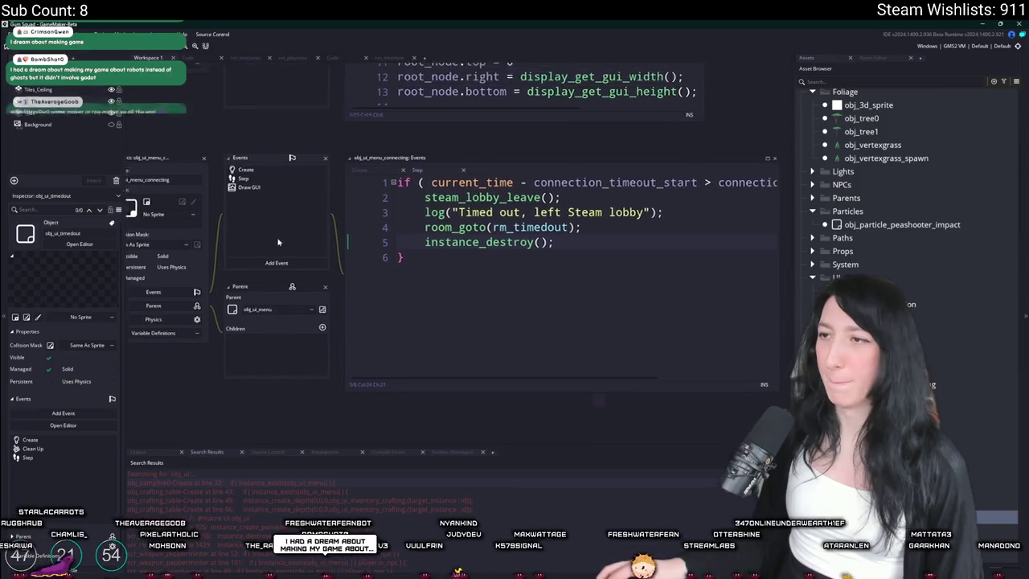
{"action": "left_click_drag", "start_coordinate": [520, 303], "coordinate": [341, 300]}
{"action": "key", "text": "BackSpace"}
{"action": "key", "text": "BackSpace"}
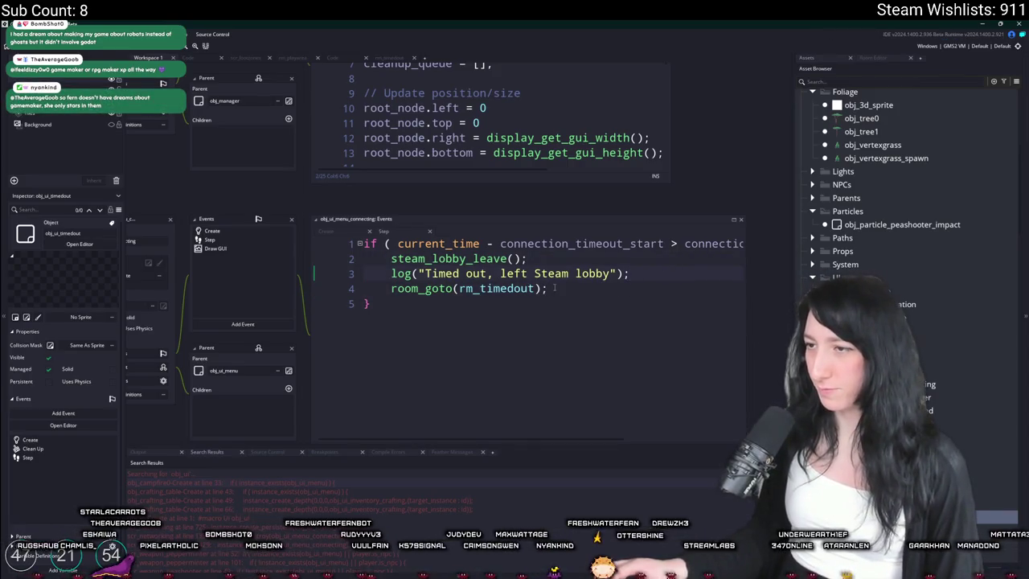
- Duplicate room_goto(rm_timedout), comment out the original, change the copy to rm_mainmenu, and run
{"action": "left_click_drag", "start_coordinate": [554, 287], "coordinate": [389, 289]}
{"action": "left_click", "coordinate": [390, 290]}
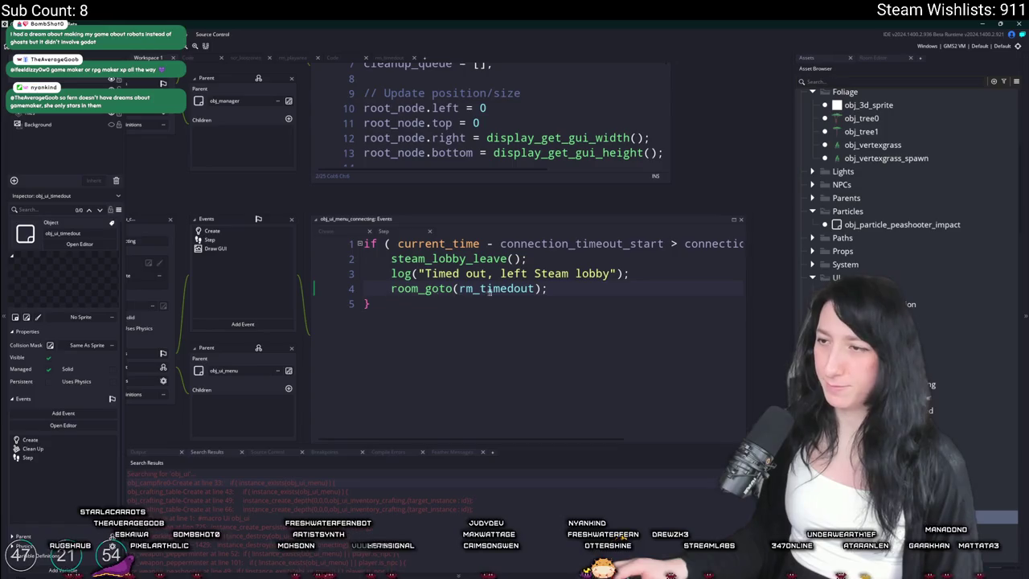
{"action": "left_click", "coordinate": [499, 288]}
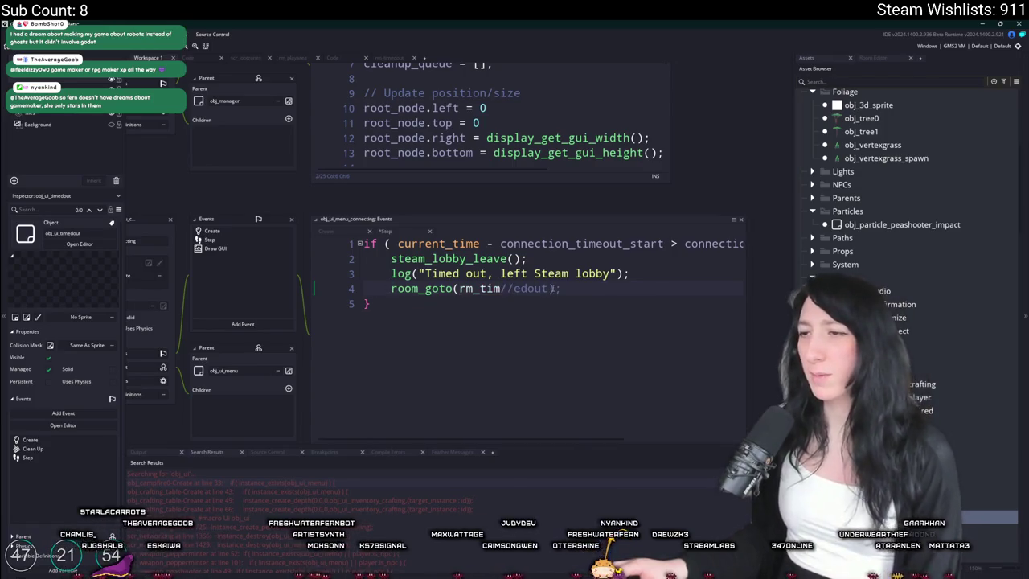
{"action": "key", "text": "ctrl+d"}
{"action": "key", "text": "ctrl+k"}
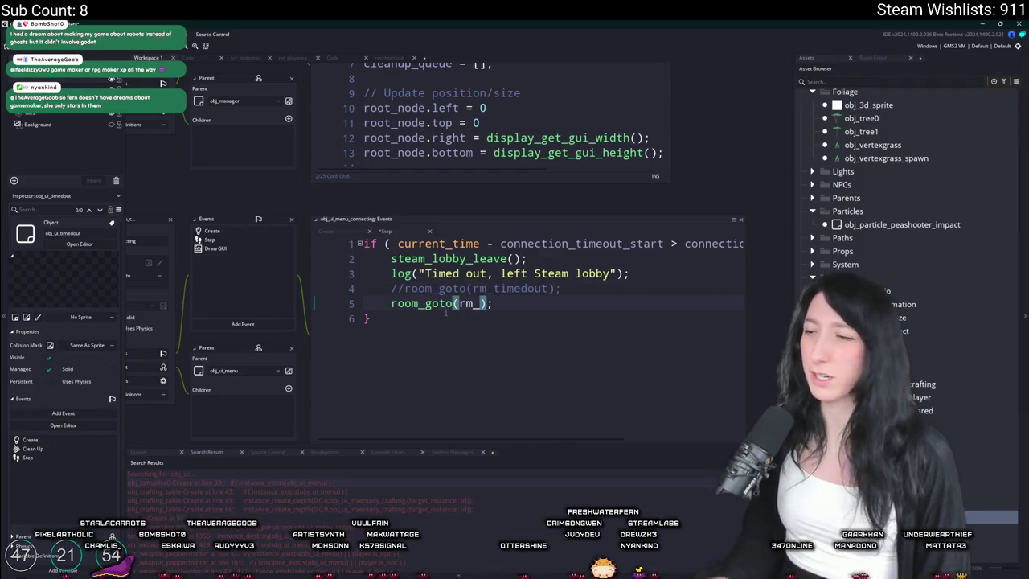
{"action": "key", "text": "BackSpace"}
{"action": "key", "text": "Down"}
{"action": "key", "text": "Return"}
{"action": "key", "text": "F5"}
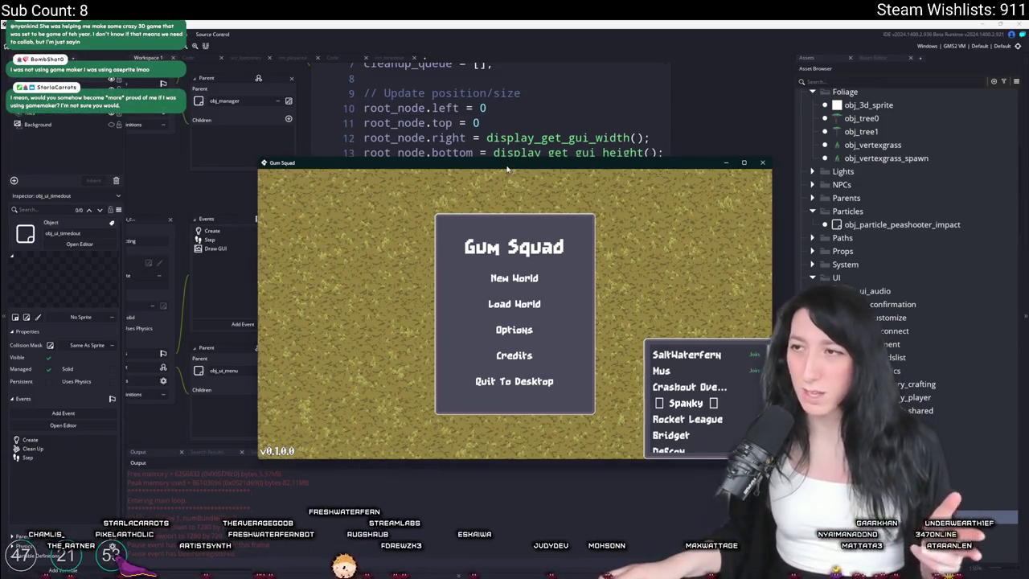
- Go fullscreen, browse Load World plus the Graphics and Audio options, then join a friend's session
{"action": "key", "text": "F11"}
{"action": "left_click", "coordinate": [515, 279]}
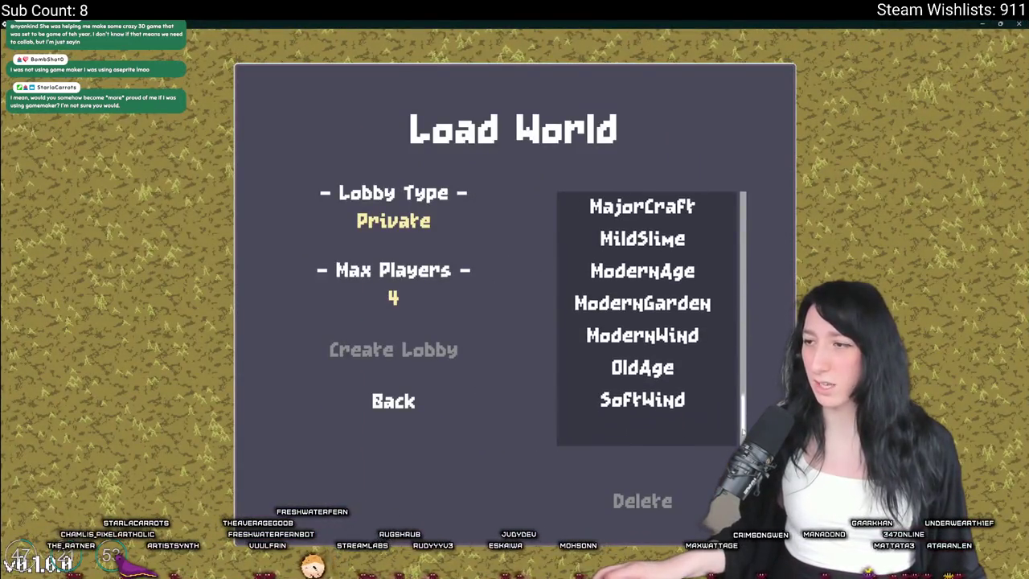
{"action": "left_click", "coordinate": [395, 401]}
{"action": "left_click", "coordinate": [402, 335]}
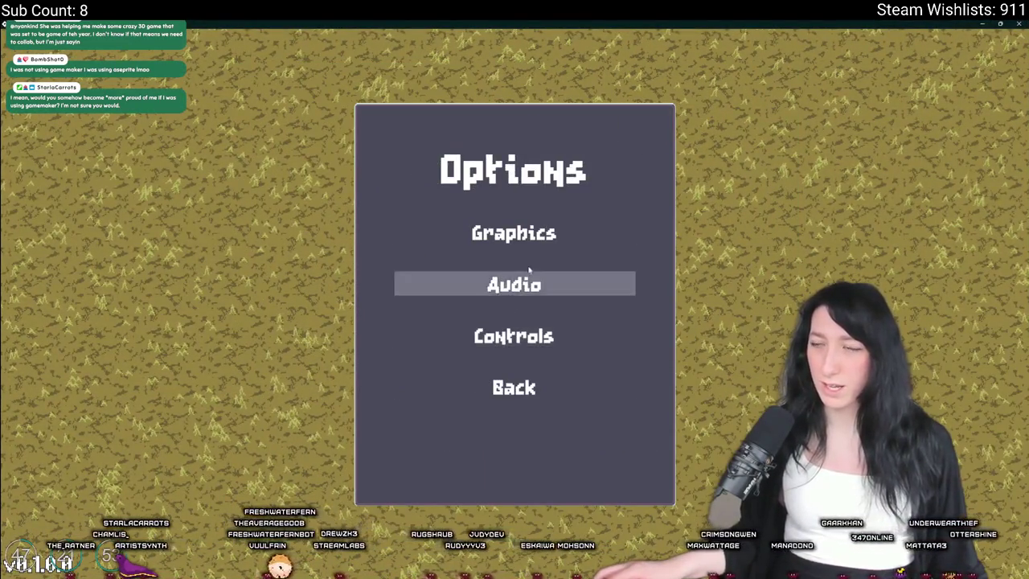
{"action": "left_click", "coordinate": [410, 231]}
{"action": "left_click", "coordinate": [512, 469]}
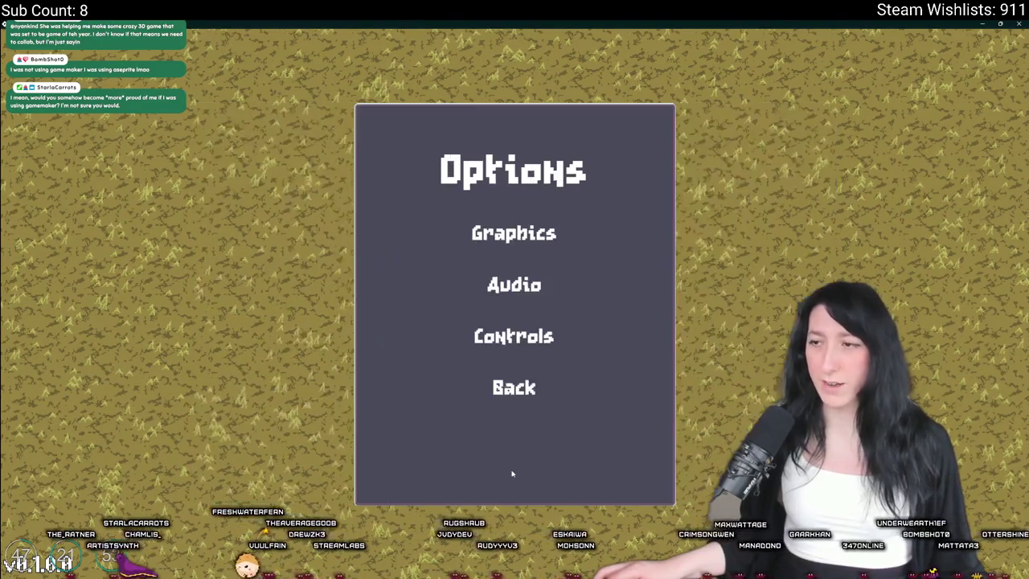
{"action": "left_click", "coordinate": [508, 283]}
{"action": "left_click", "coordinate": [527, 427]}
{"action": "left_click", "coordinate": [517, 386]}
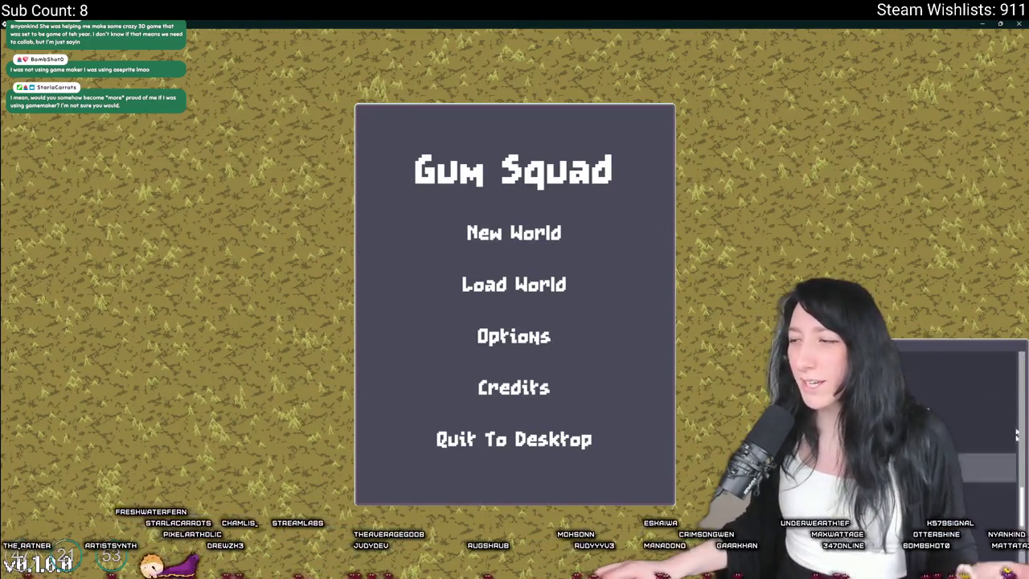
{"action": "left_click", "coordinate": [993, 371]}
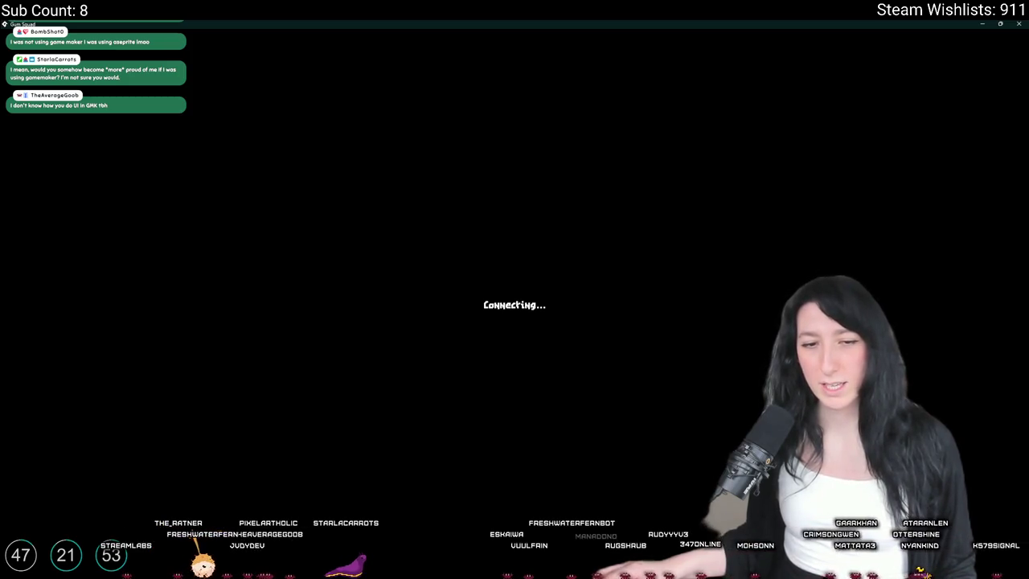
- Close the game and wrap the timeout's room_goto in if (room == rm_mainmenu) { } else { }
{"action": "double_click", "coordinate": [538, 23]}
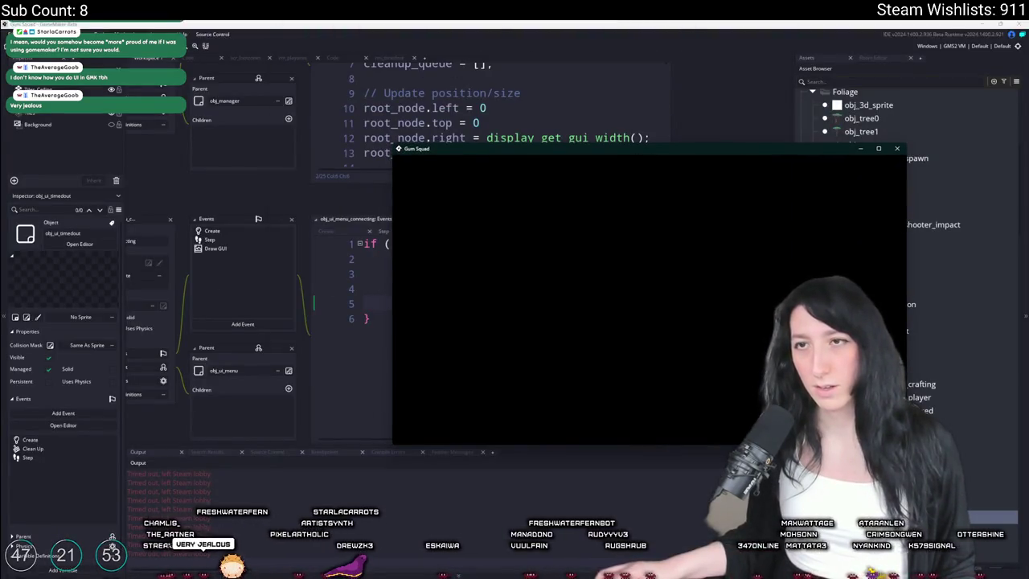
{"action": "key", "text": "F5"}
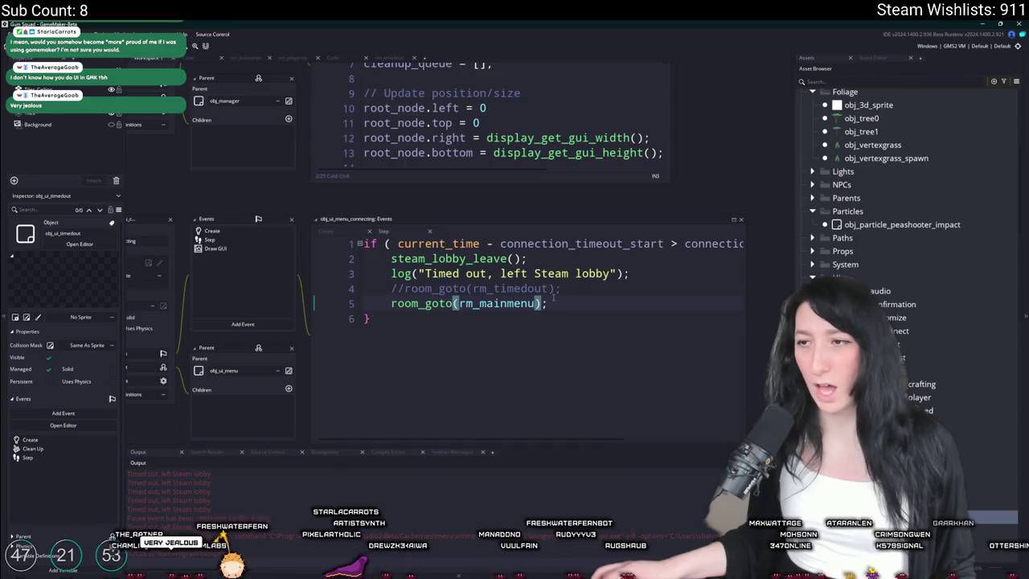
{"action": "left_click", "coordinate": [581, 288]}
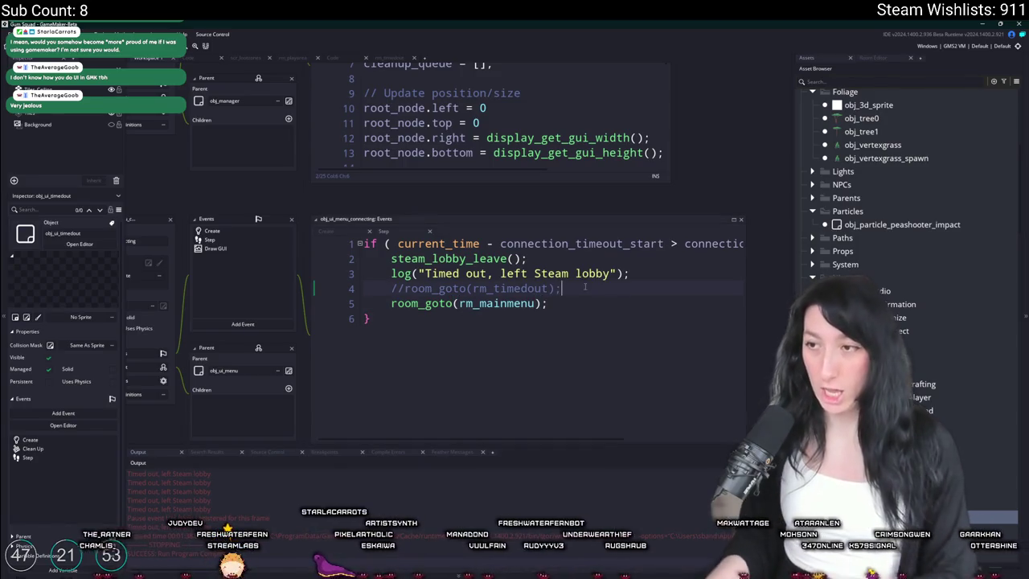
{"action": "key", "text": "Return"}
{"action": "type", "text": "if ( room == rm_"}
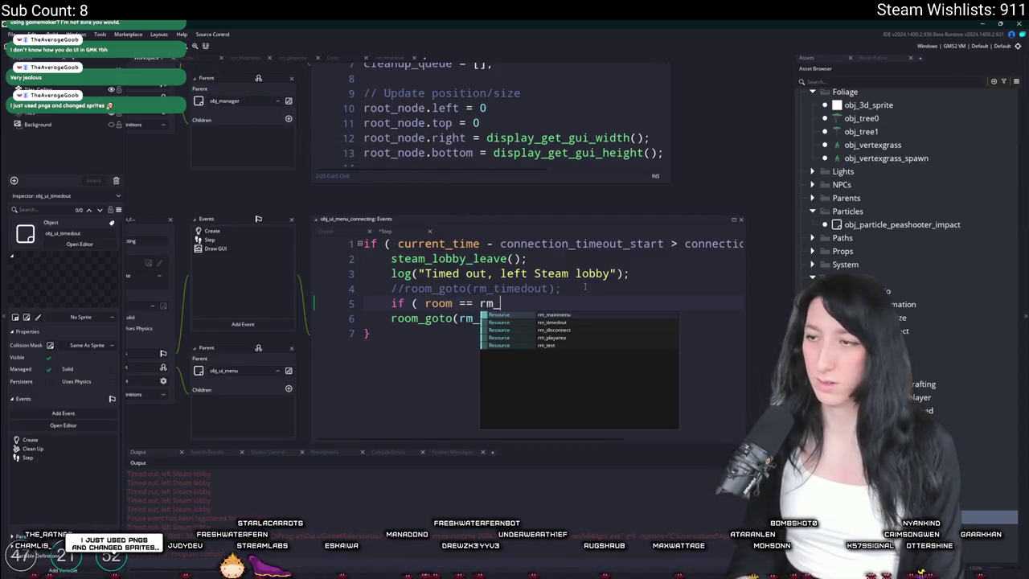
{"action": "key", "text": "Return"}
{"action": "type", "text": ") {"}
{"action": "key", "text": "Return"}
{"action": "type", "text": "} else {"}
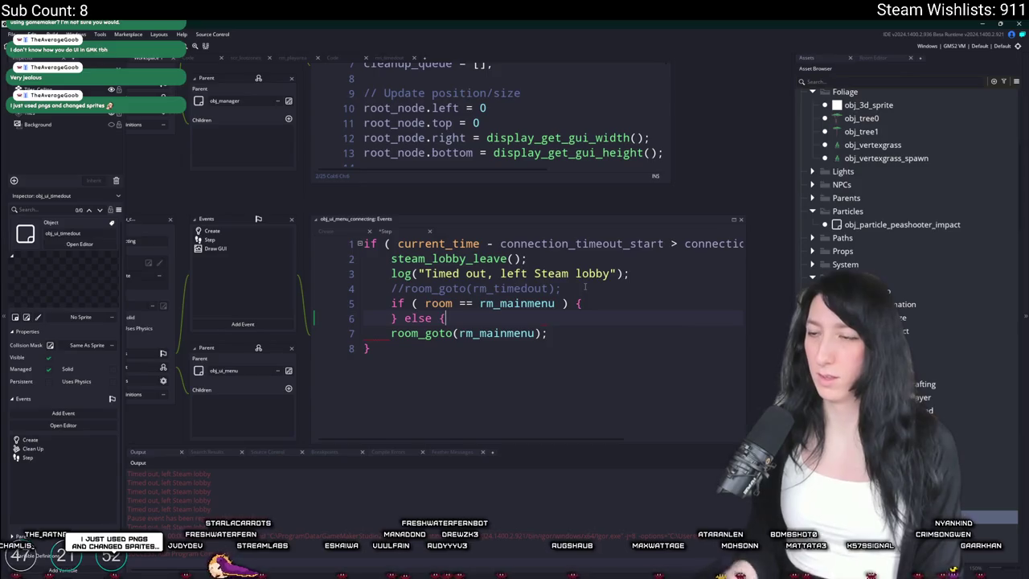
{"action": "key", "text": "Return"}
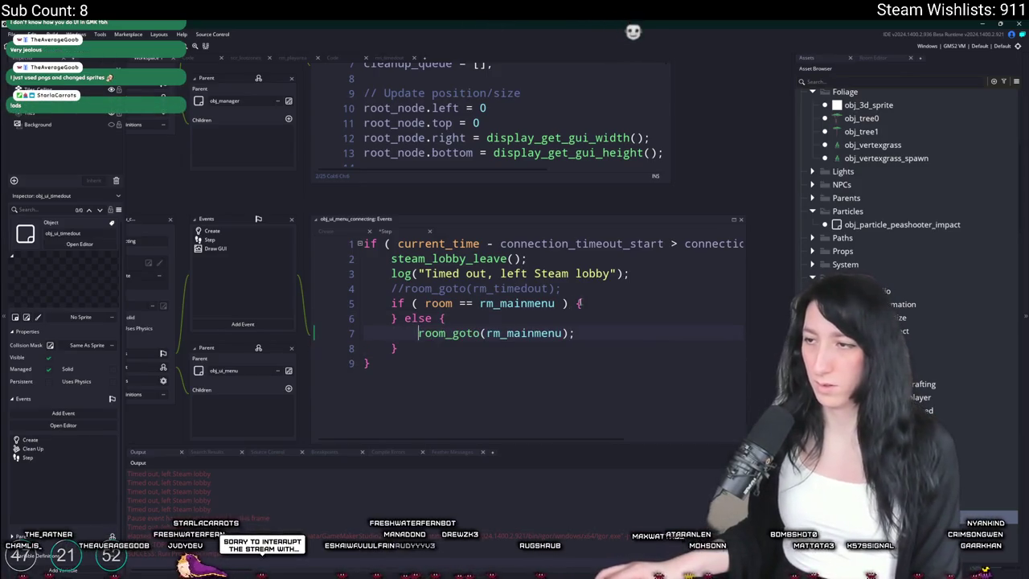
- Add room_restart(); inside the if branch and run the game
{"action": "key", "text": "Up"}
{"action": "key", "text": "Home"}
{"action": "key", "text": "Return"}
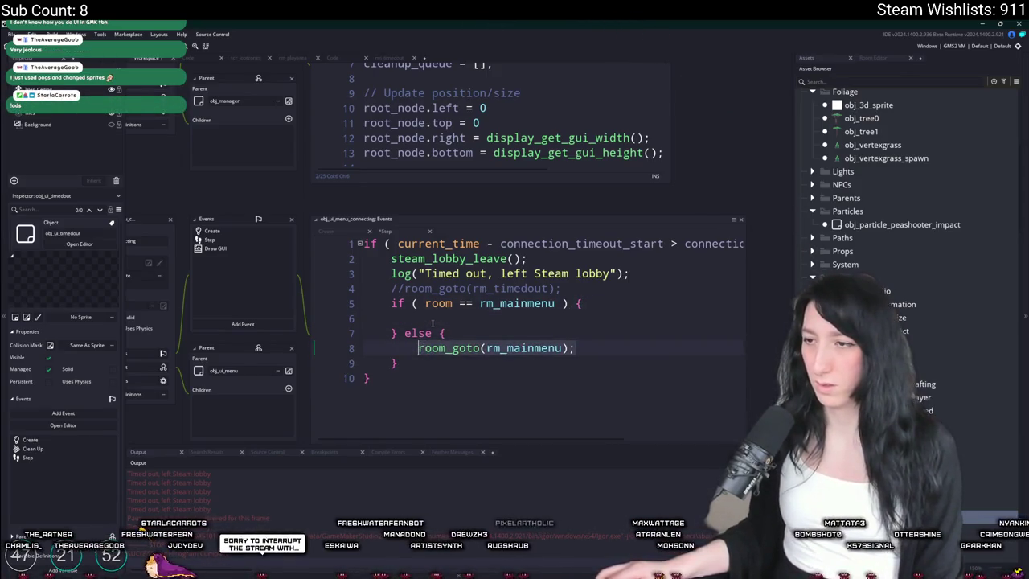
{"action": "left_click", "coordinate": [432, 321]}
{"action": "type", "text": "room_restart()"}
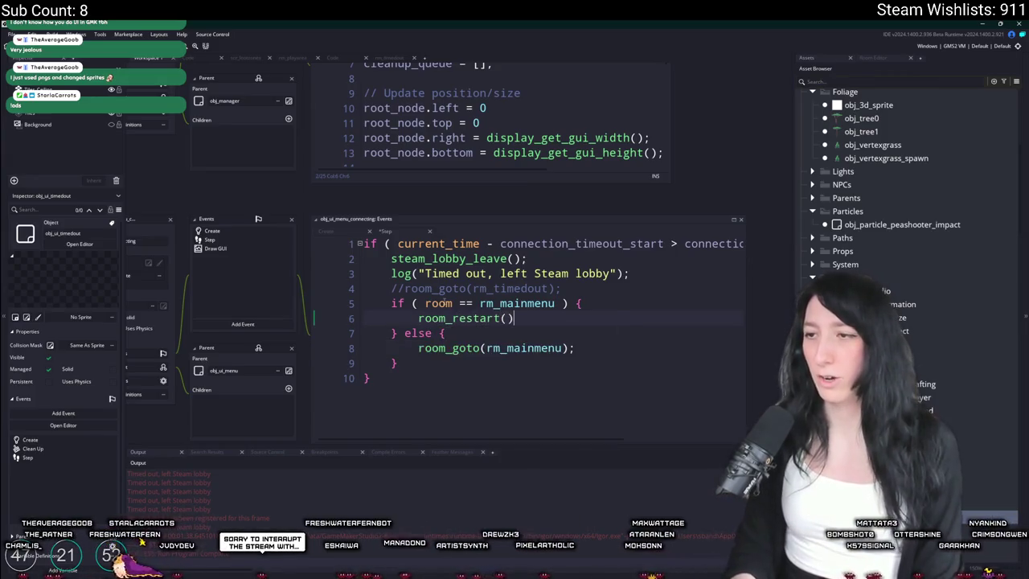
{"action": "type", "text": ";"}
{"action": "key", "text": "F5"}
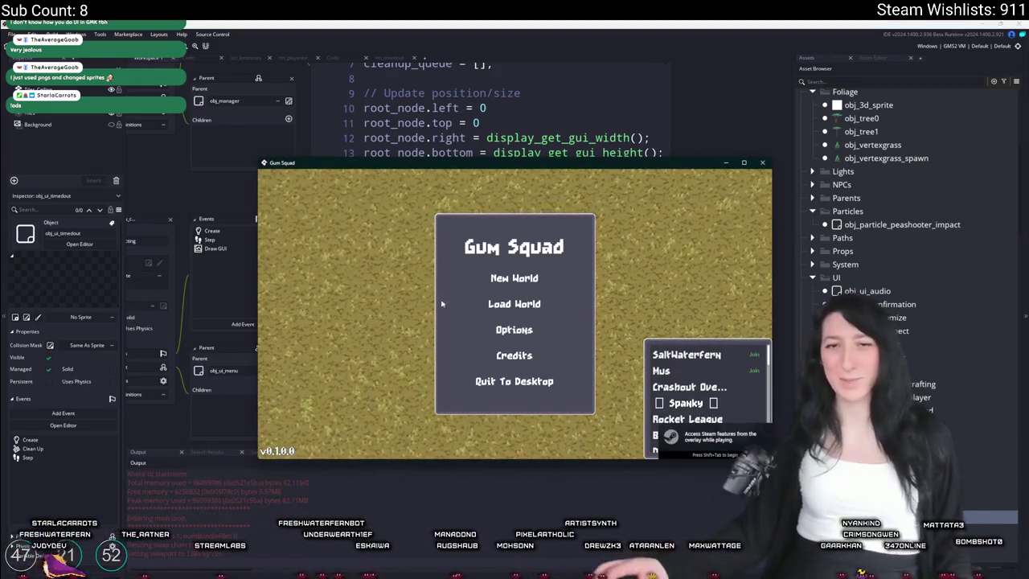
- In Load World, create a Friends Only lobby and dismiss the resulting error
{"action": "left_click", "coordinate": [514, 303]}
{"action": "left_click", "coordinate": [475, 273]}
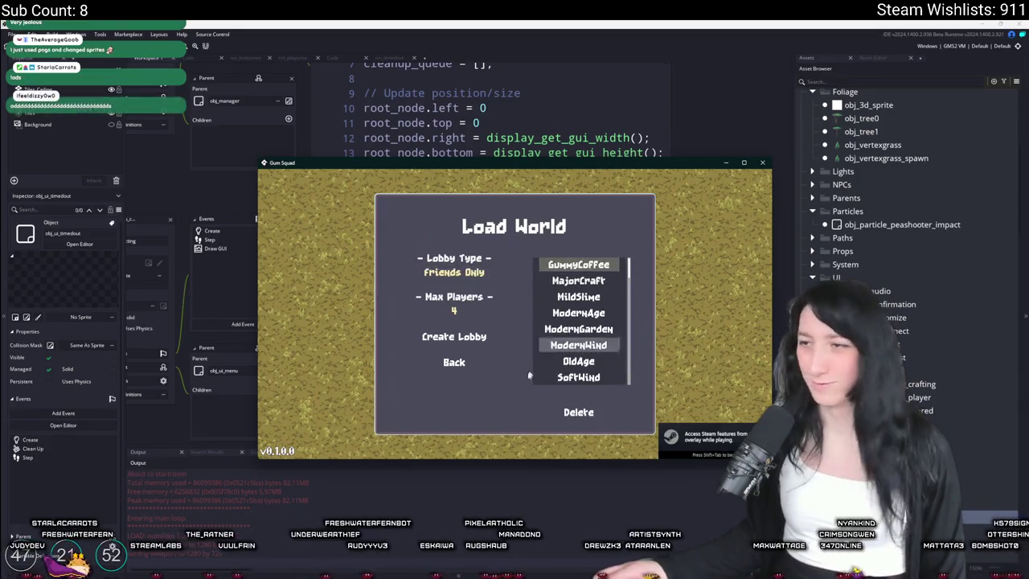
{"action": "left_click", "coordinate": [456, 362]}
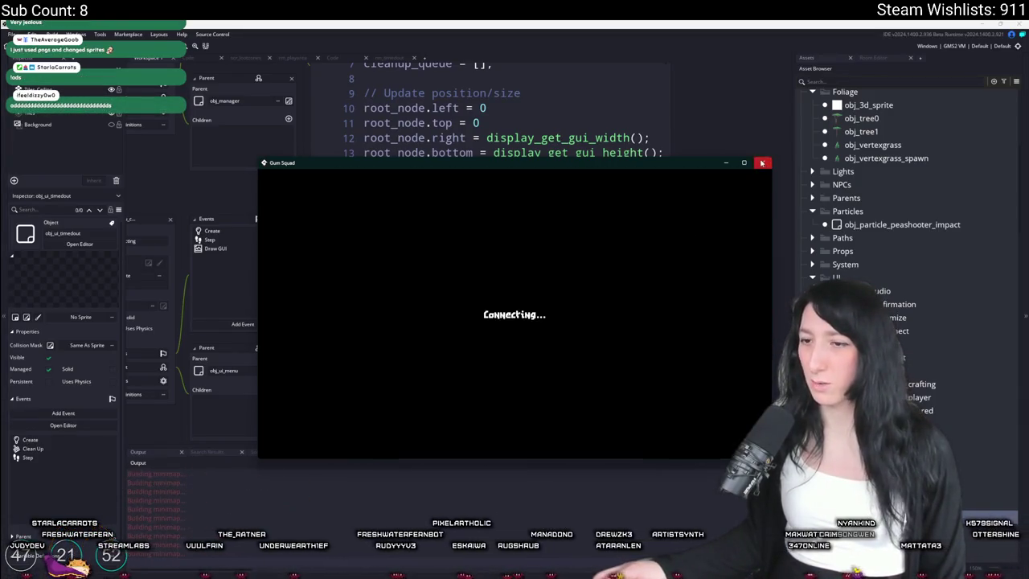
{"action": "left_click", "coordinate": [413, 400]}
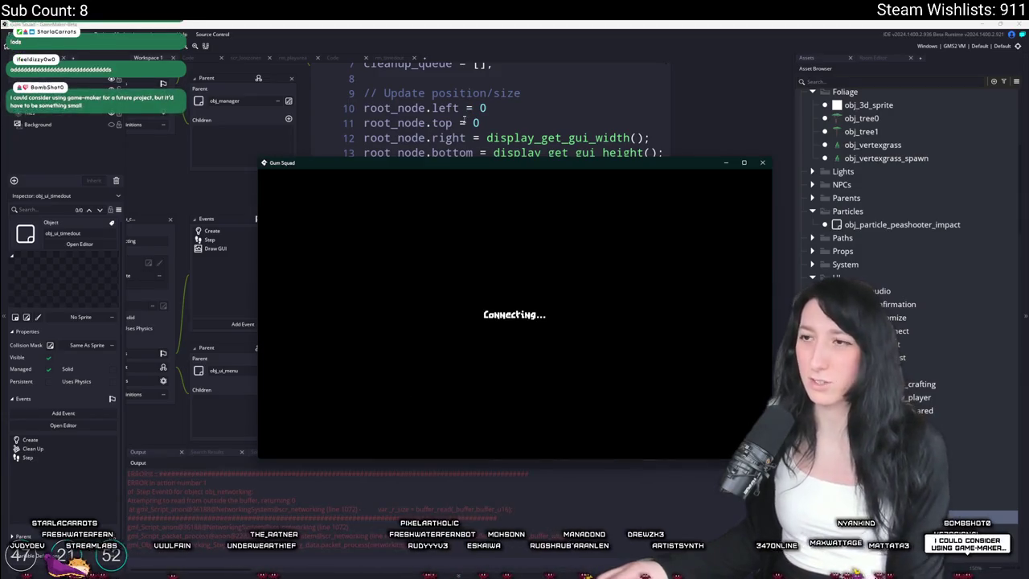
- Stop the running game and rebuild and run the project
{"action": "key", "text": "F5"}
{"action": "left_click", "coordinate": [525, 323]}
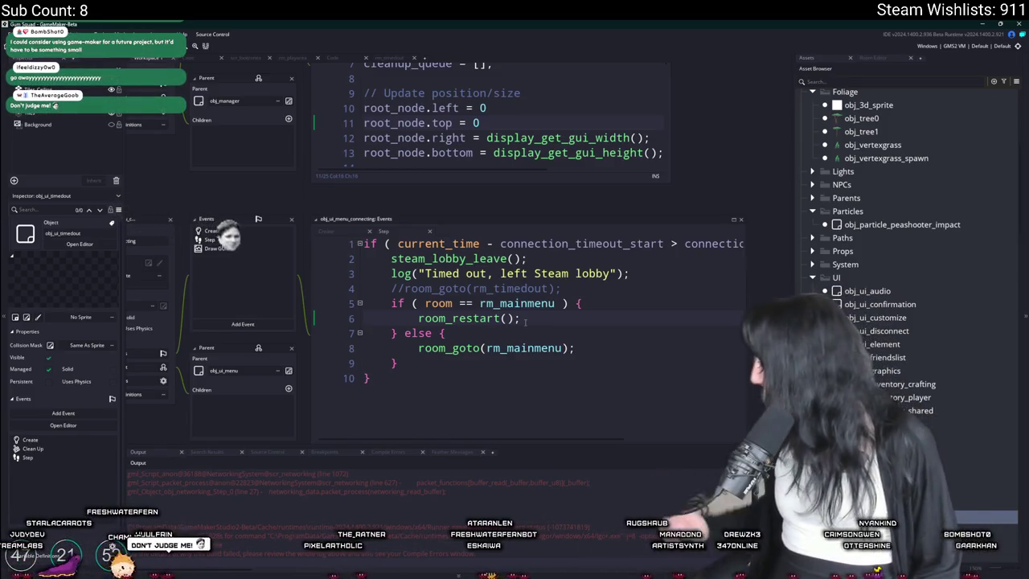
{"action": "key", "text": "F5"}
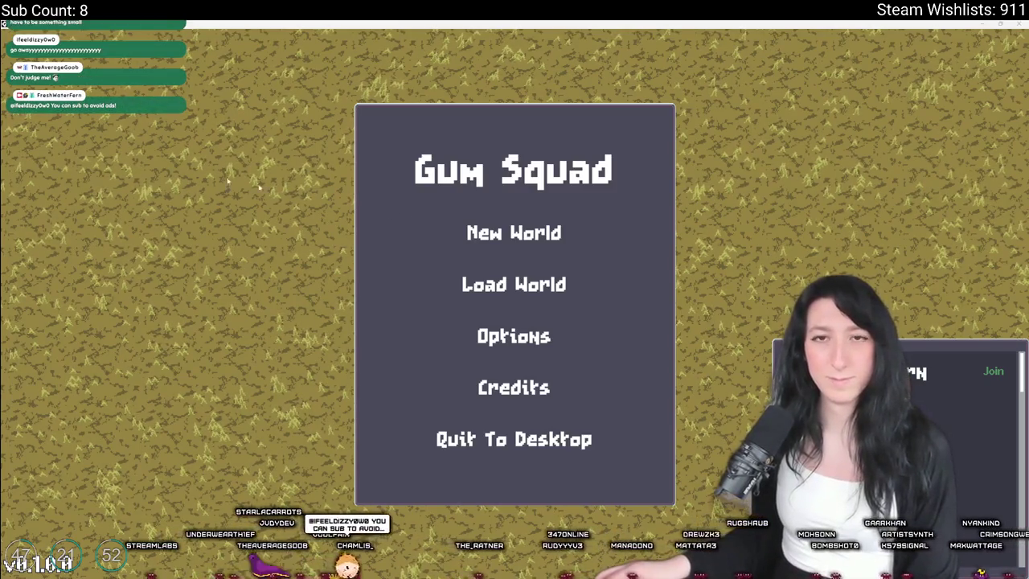
- Load a world, then pause, quit to the main menu and start connecting again
{"action": "left_click", "coordinate": [514, 283]}
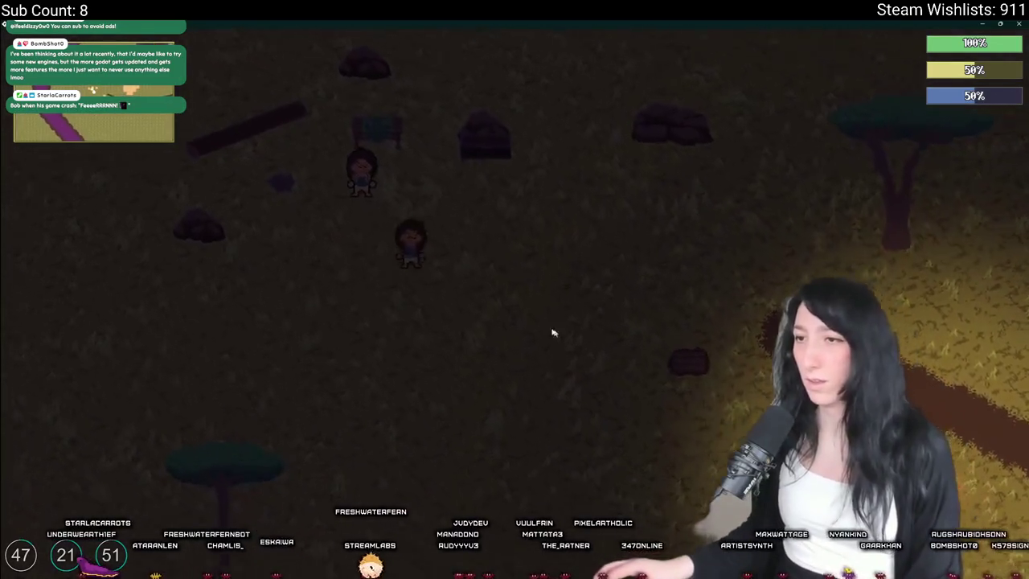
{"action": "key", "text": "Escape"}
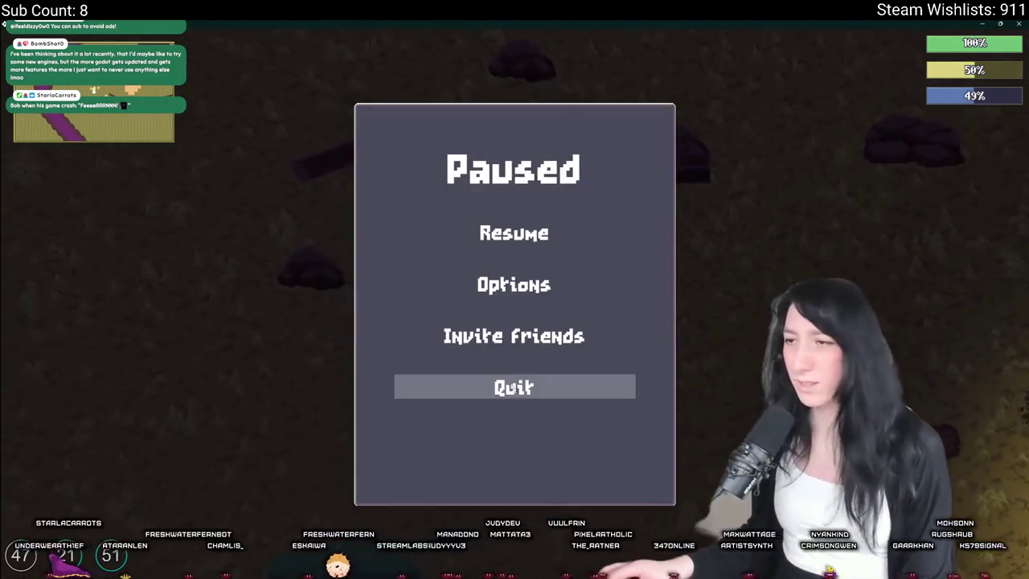
{"action": "left_click", "coordinate": [512, 385]}
{"action": "left_click", "coordinate": [514, 283]}
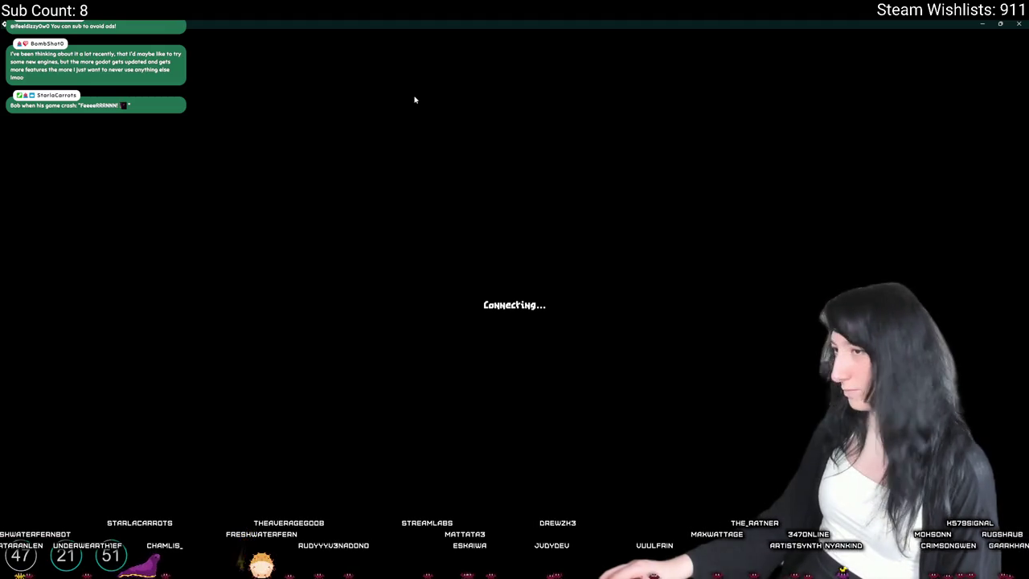
- Close the game window and return to the room_restart line in the code
{"action": "key", "text": "super+Down"}
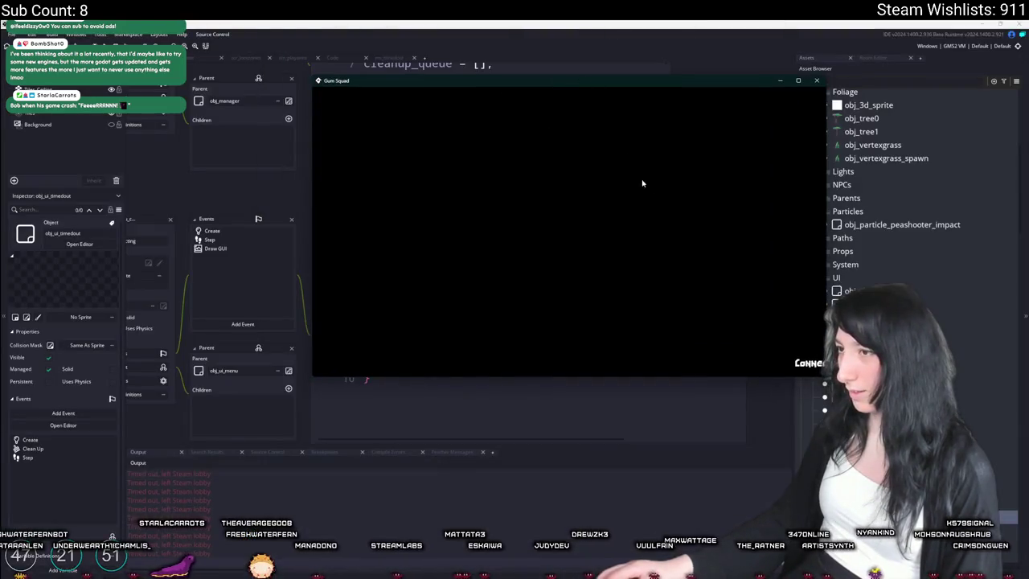
{"action": "key", "text": "alt+F4"}
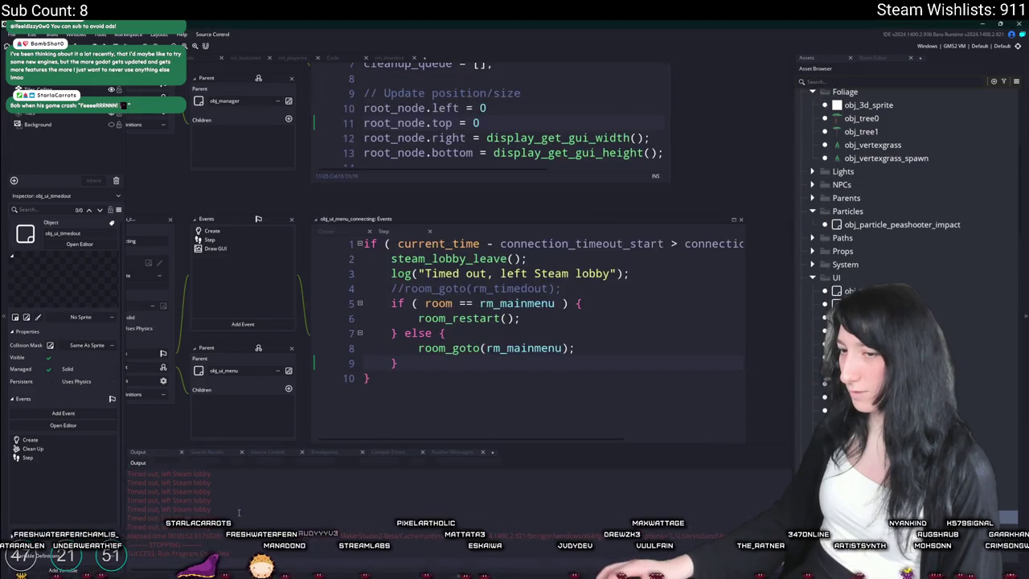
{"action": "left_click", "coordinate": [551, 322]}
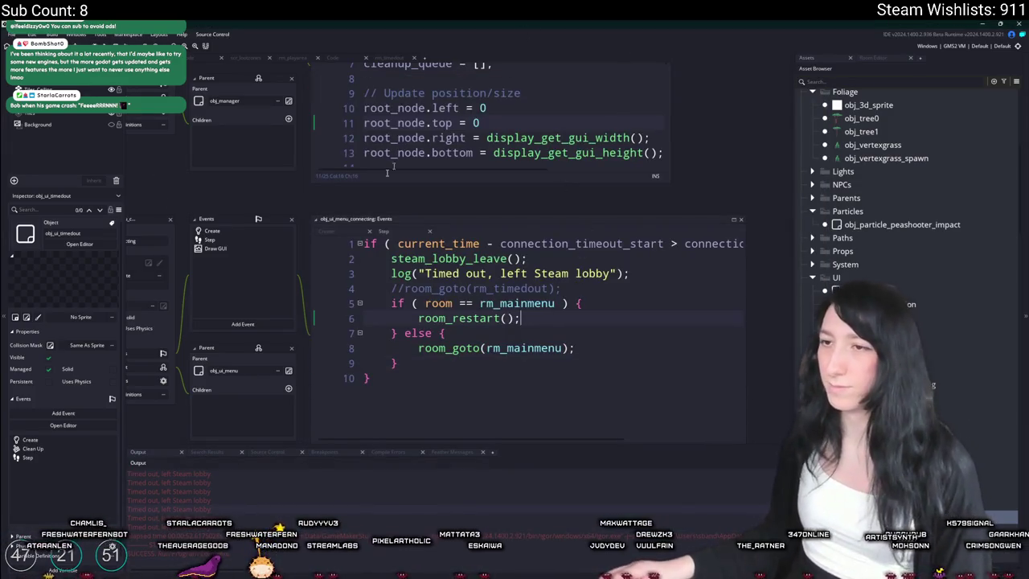
- Find where scr_networking creates obj_ui_menu_connecting and add a blank line below it
{"action": "left_click", "coordinate": [256, 231]}
{"action": "left_click", "coordinate": [255, 240]}
{"action": "left_click", "coordinate": [554, 303]}
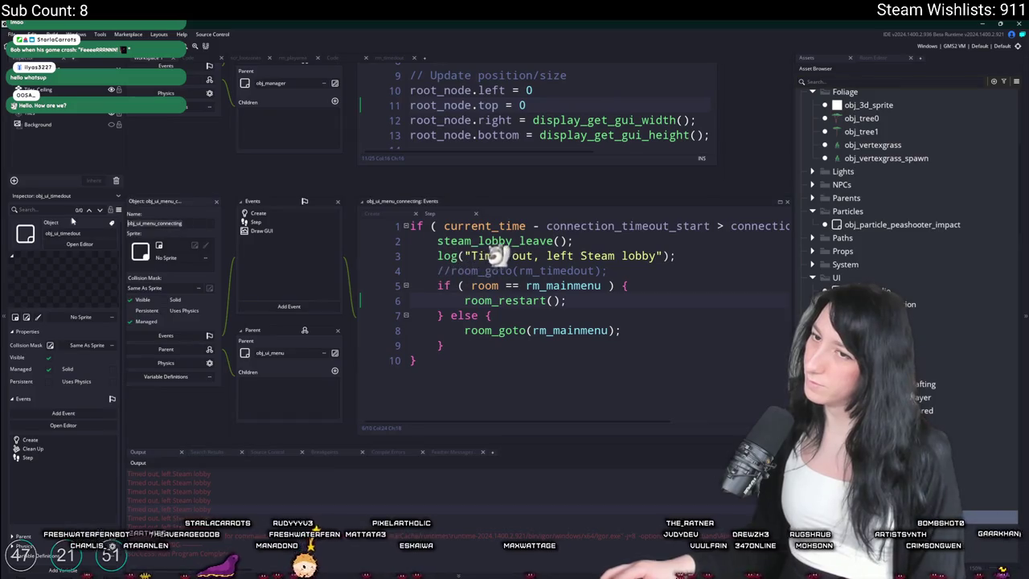
{"action": "key", "text": "ctrl+shift+f"}
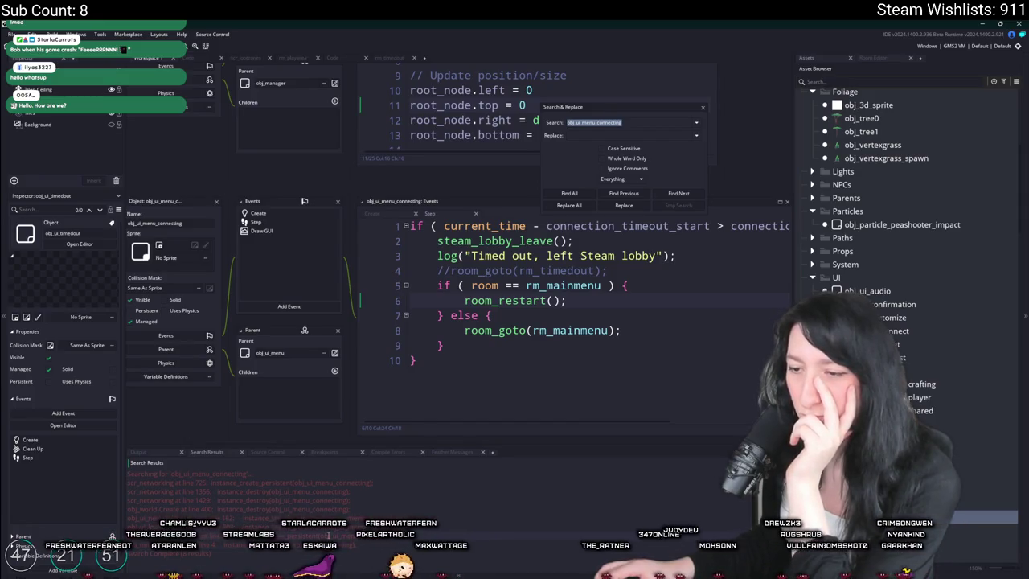
{"action": "double_click", "coordinate": [342, 483]}
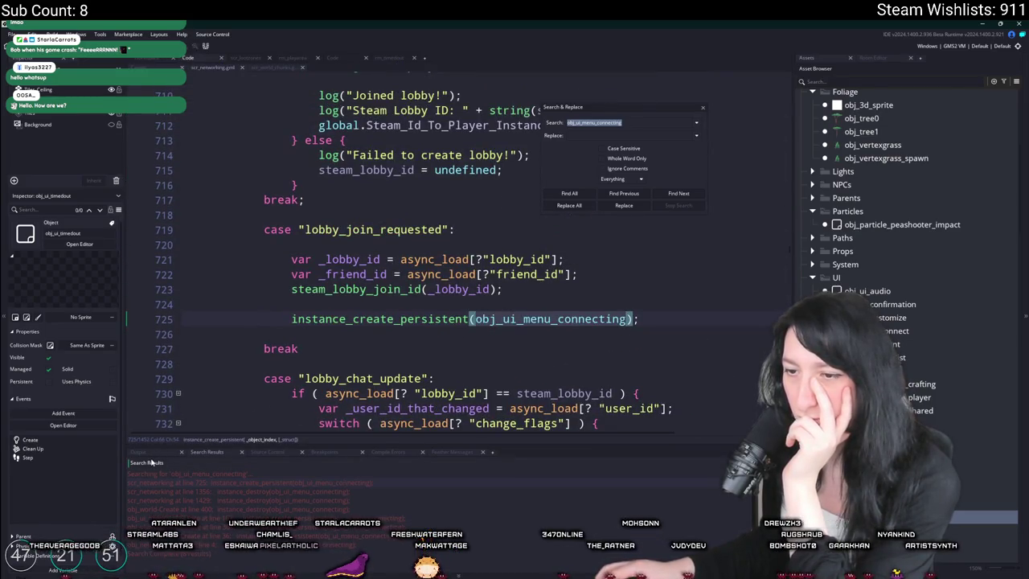
{"action": "scroll", "coordinate": [213, 509], "scroll_direction": "up", "scroll_amount": 1}
{"action": "scroll", "coordinate": [213, 509], "scroll_direction": "down", "scroll_amount": 2}
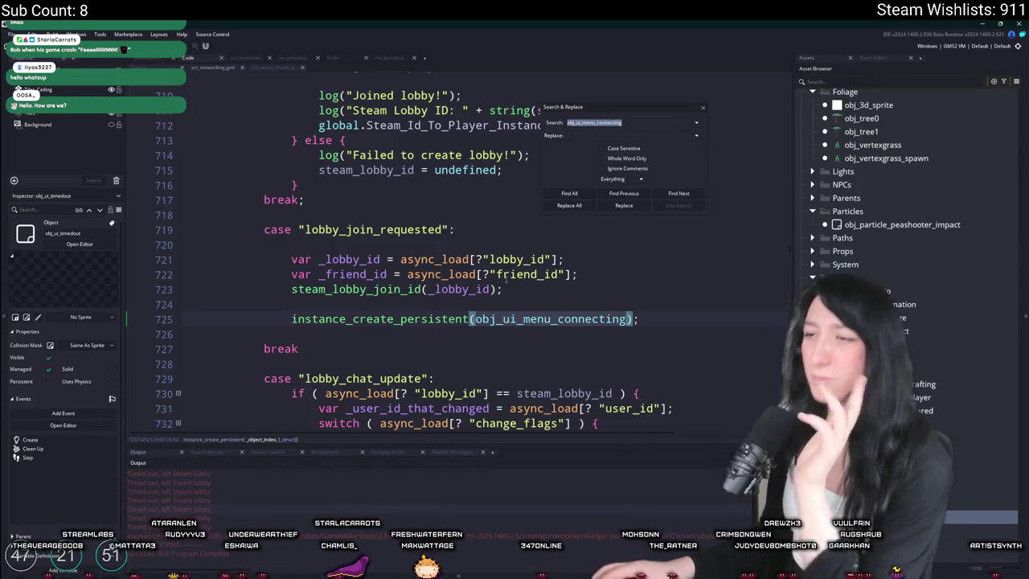
{"action": "left_click", "coordinate": [704, 108]}
{"action": "left_click", "coordinate": [677, 320]}
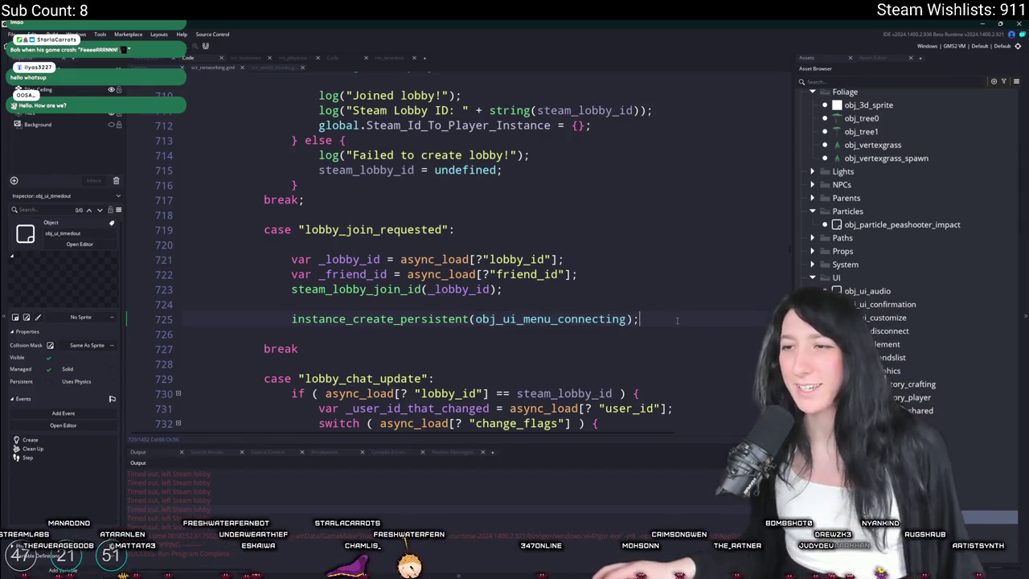
{"action": "key", "text": "Return"}
- Add instance_destroy() after the timeout if/else in the connecting menu's Step event, then run the game
{"action": "middle_click", "coordinate": [554, 319]}
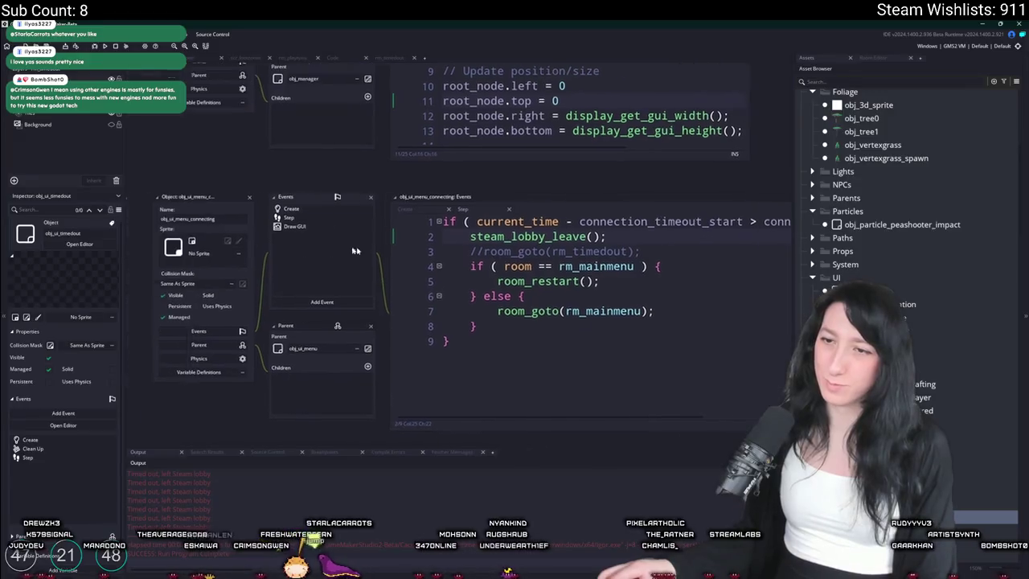
{"action": "key", "text": "ctrl+f"}
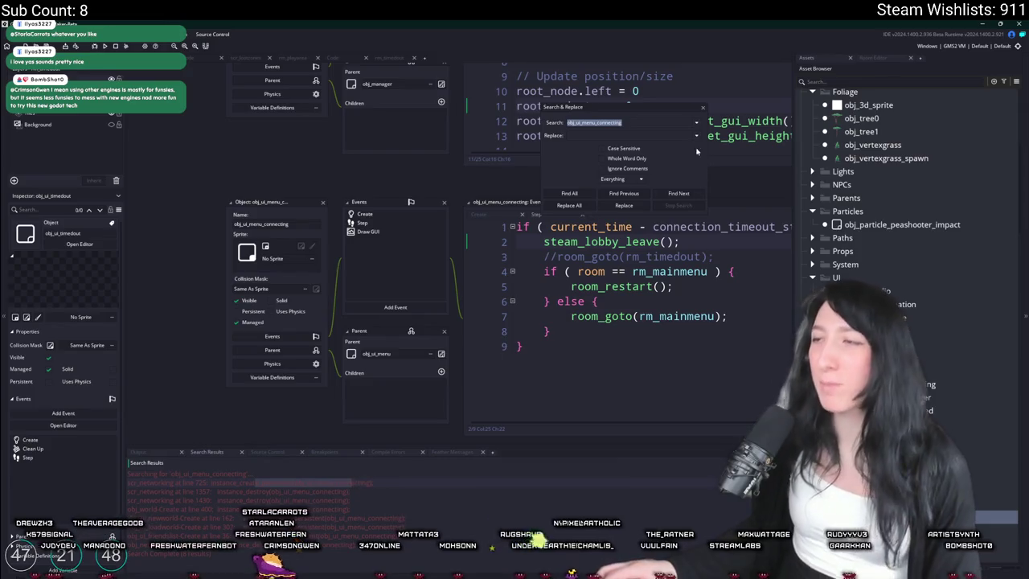
{"action": "left_click", "coordinate": [702, 107]}
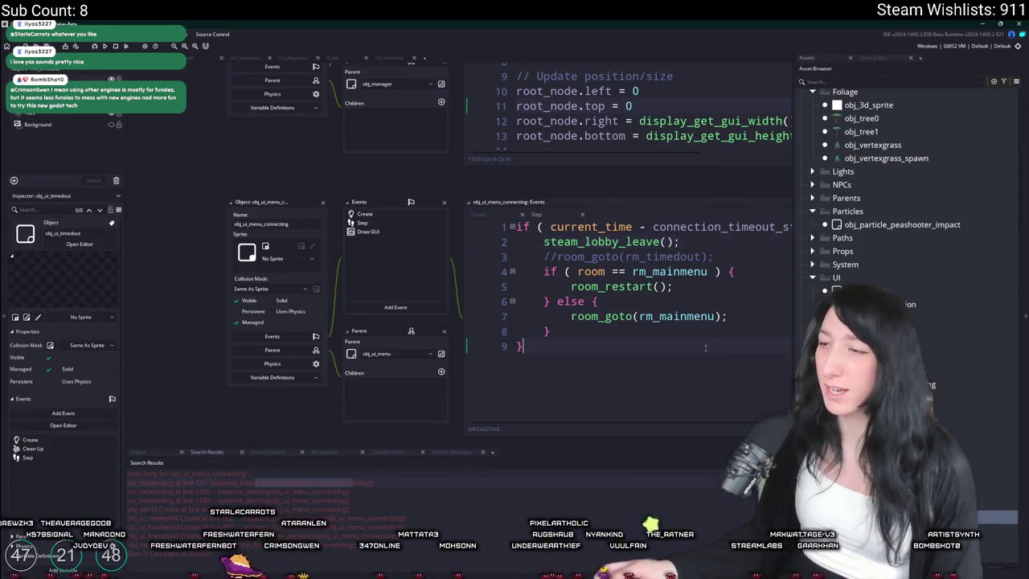
{"action": "left_click", "coordinate": [740, 226]}
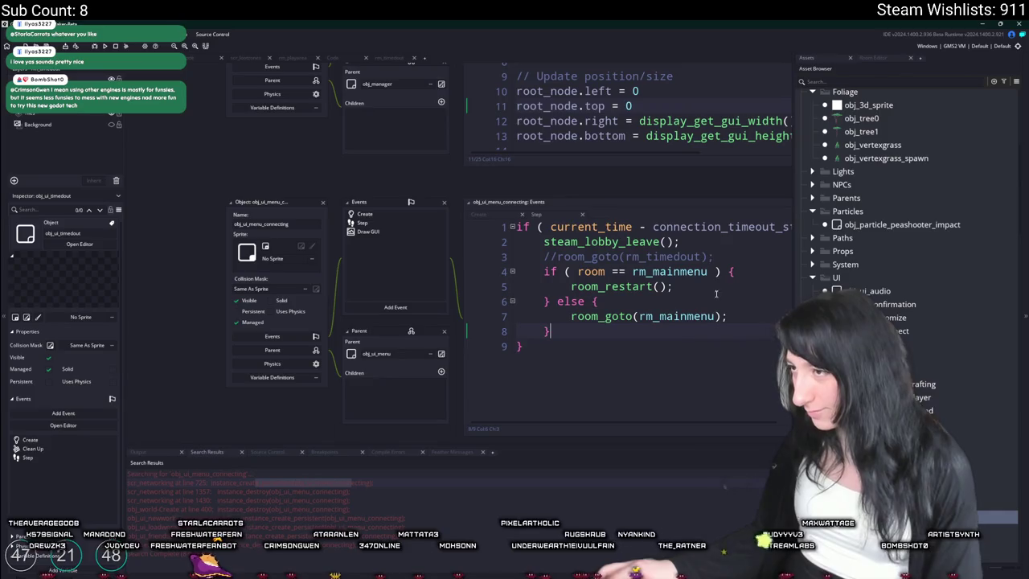
{"action": "left_click", "coordinate": [683, 329]}
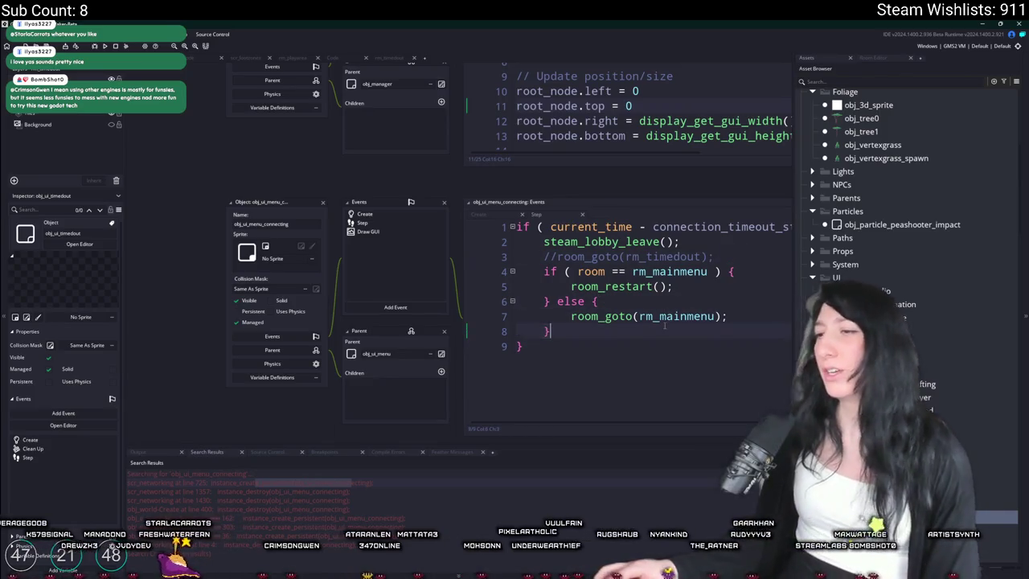
{"action": "key", "text": "Return"}
{"action": "key", "text": "Return"}
{"action": "type", "text": "i"}
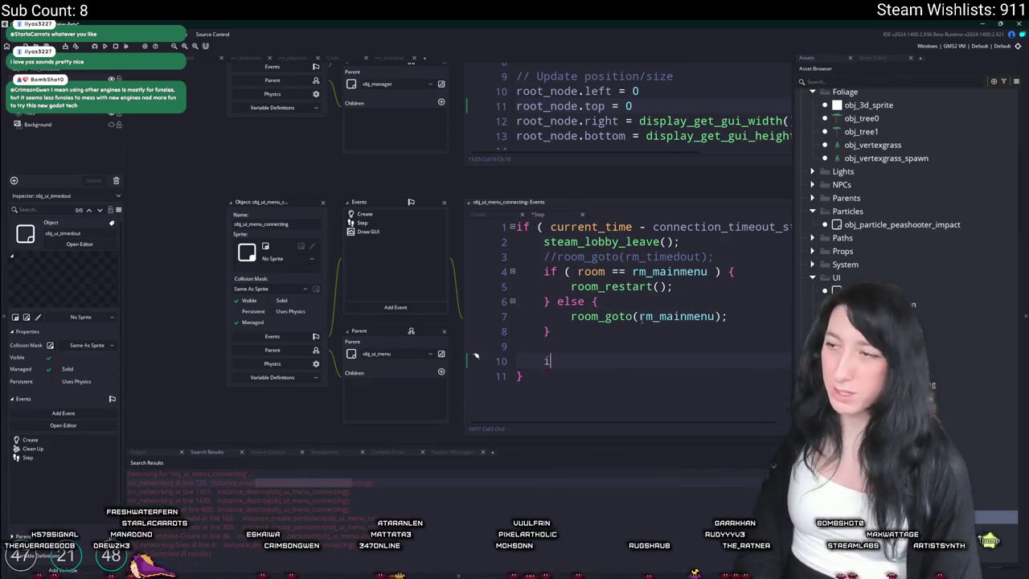
{"action": "type", "text": "nstance_destroy();"}
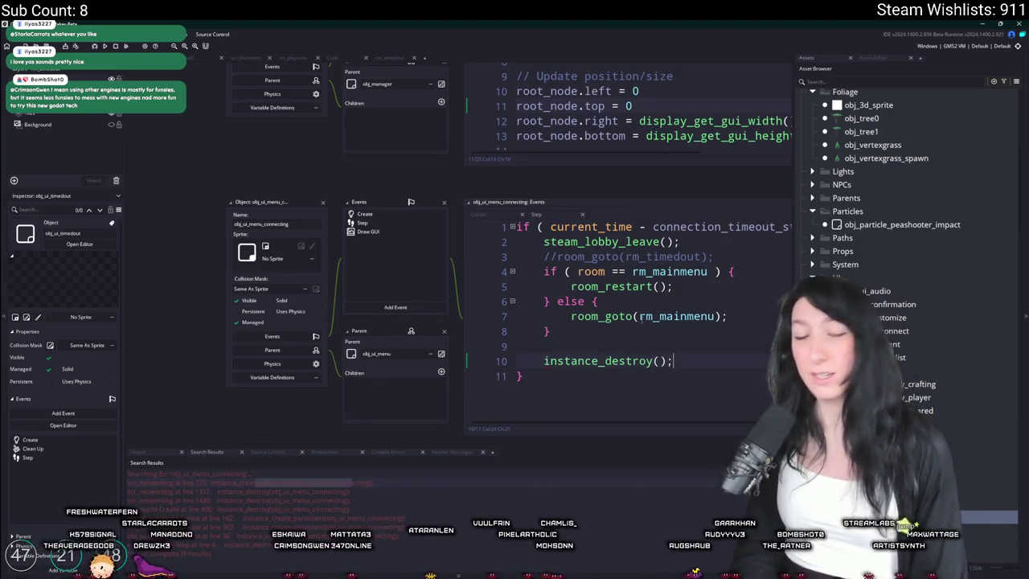
{"action": "key", "text": "F5"}
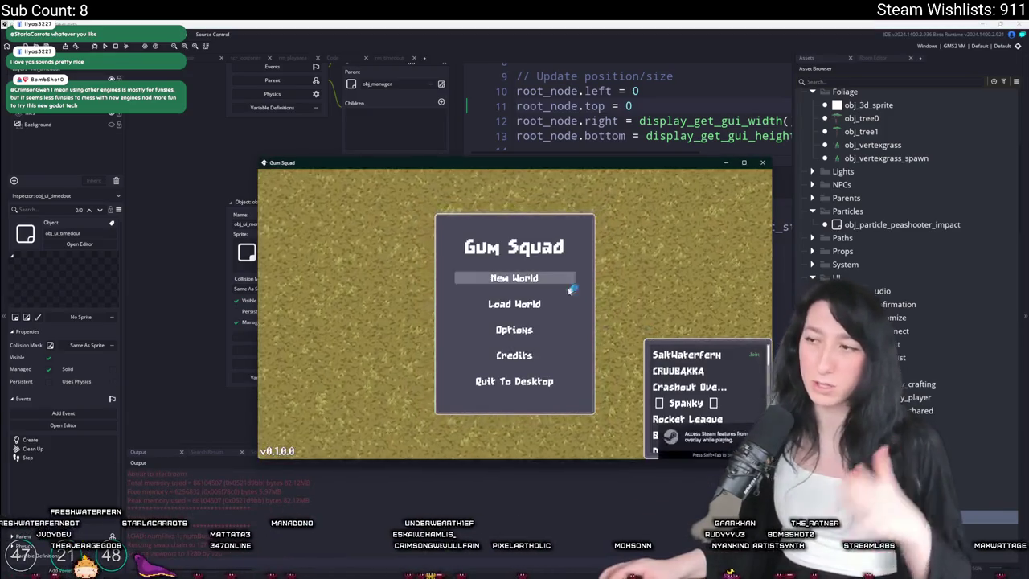
- Start a world to test the timeout, abort after the code error, and return to the connecting menu code
{"action": "left_click", "coordinate": [736, 352]}
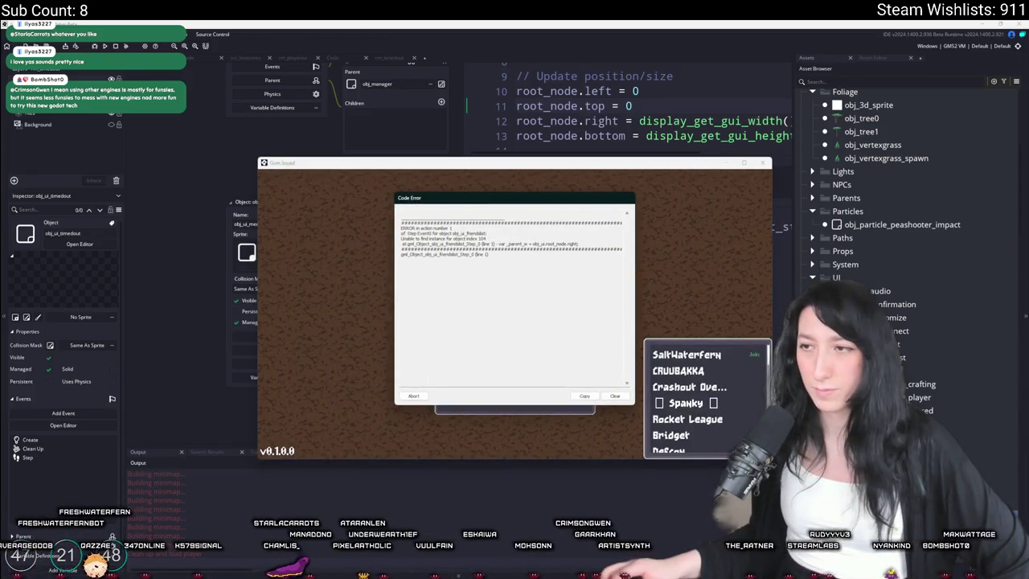
{"action": "left_click", "coordinate": [406, 397]}
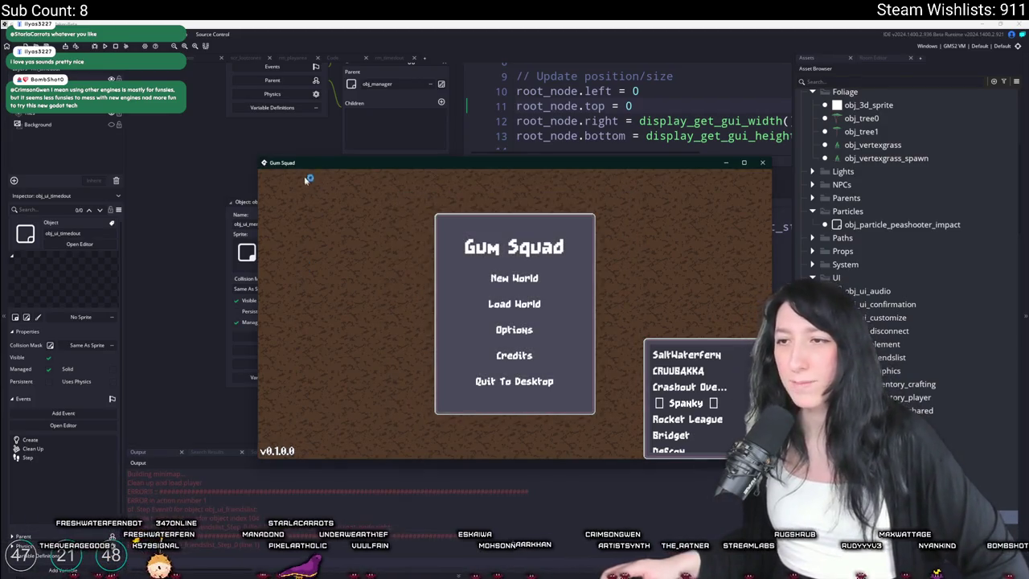
{"action": "left_click", "coordinate": [584, 364]}
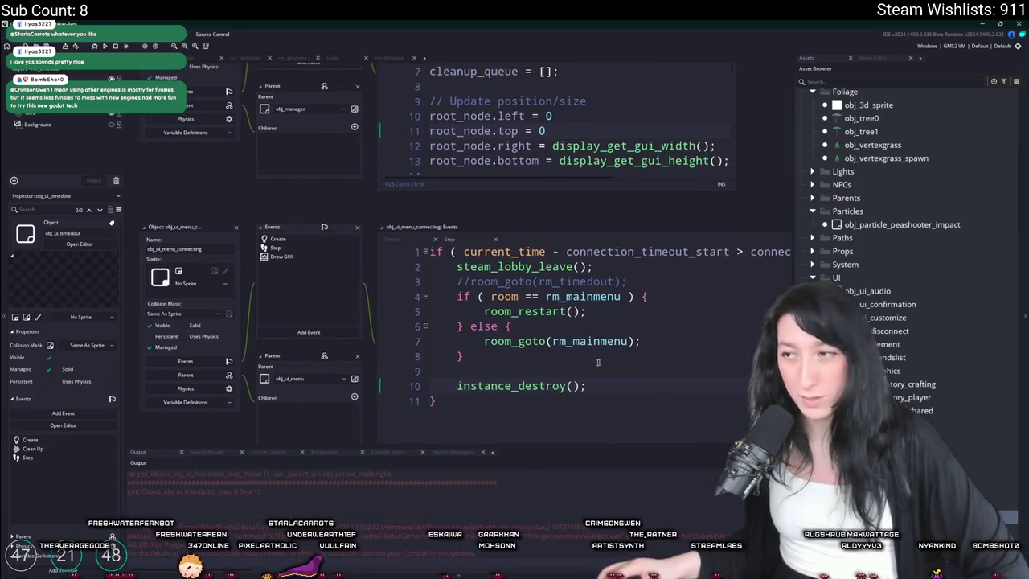
- Search the project for instance_activate_object and select the three activation lines in obj_world's Step
{"action": "left_click_drag", "start_coordinate": [599, 330], "coordinate": [530, 288]}
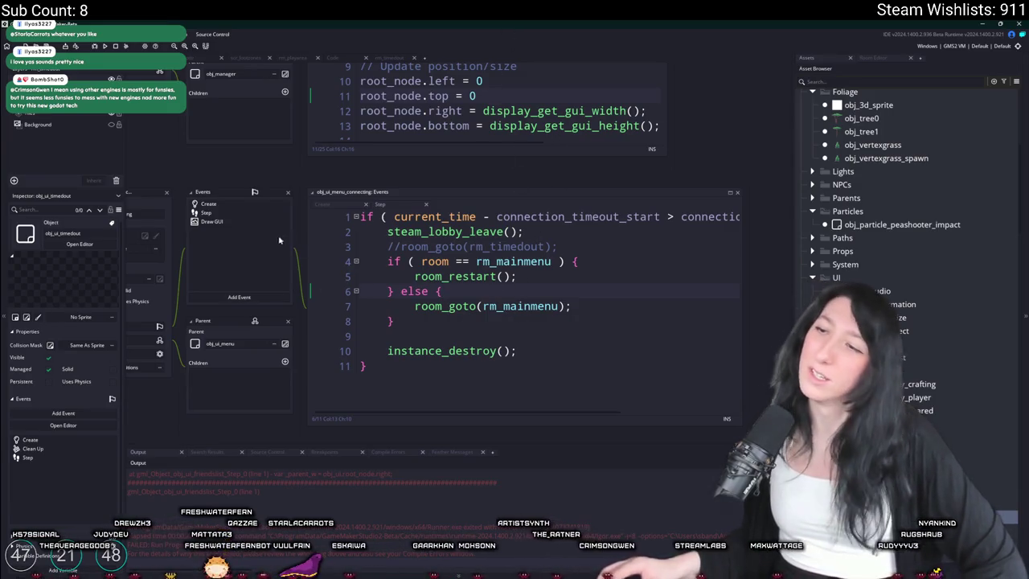
{"action": "mouse_move", "coordinate": [240, 177]}
{"action": "left_mouse_down"}
{"action": "mouse_move", "coordinate": [399, 267]}
{"action": "mouse_move", "coordinate": [394, 256]}
{"action": "left_mouse_up"}
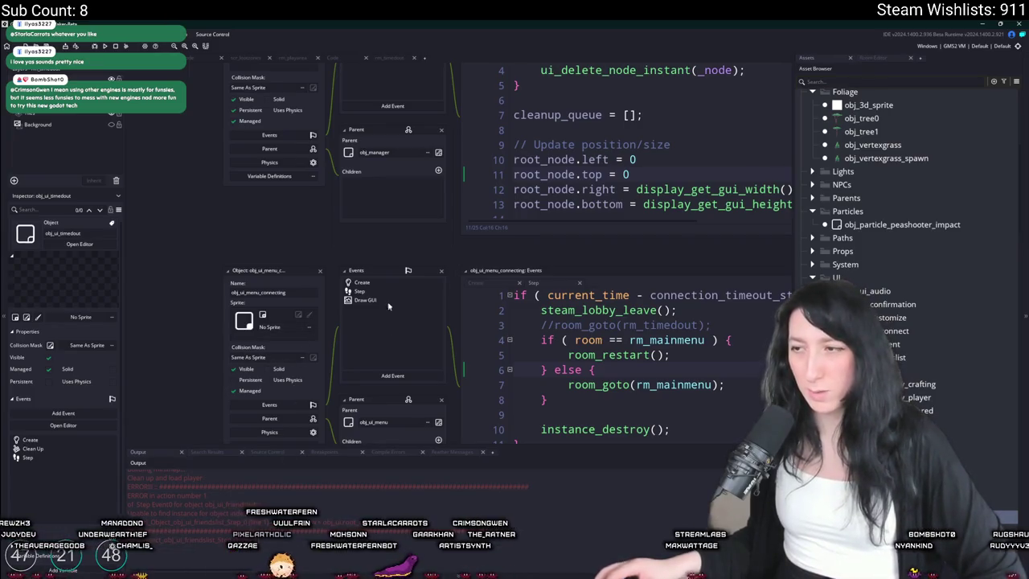
{"action": "left_click_drag", "start_coordinate": [405, 247], "coordinate": [312, 201]}
{"action": "key", "text": "ctrl+t"}
{"action": "type", "text": "obj_ui"}
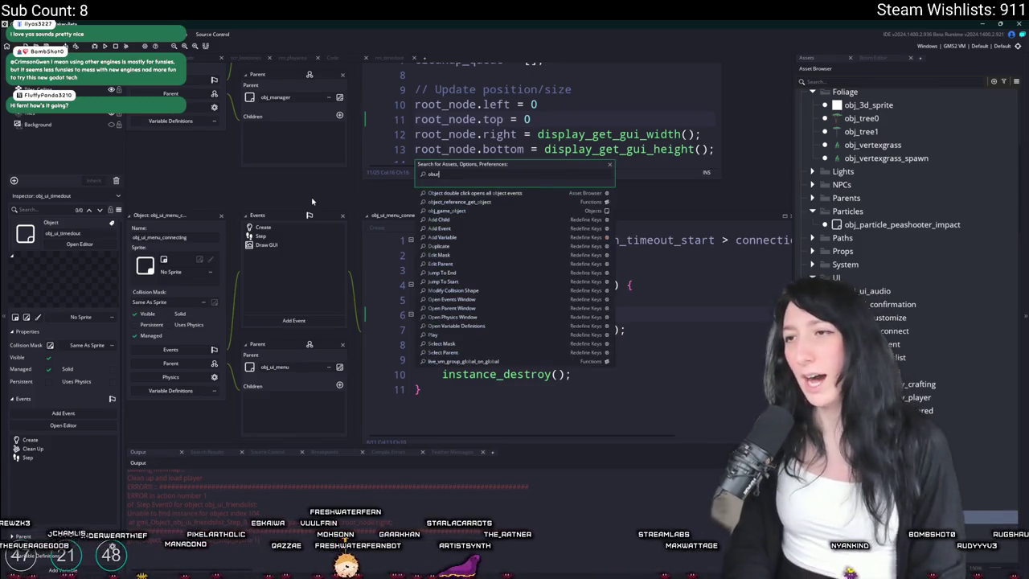
{"action": "key", "text": "ctrl+f"}
{"action": "type", "text": "instance_activate_object"}
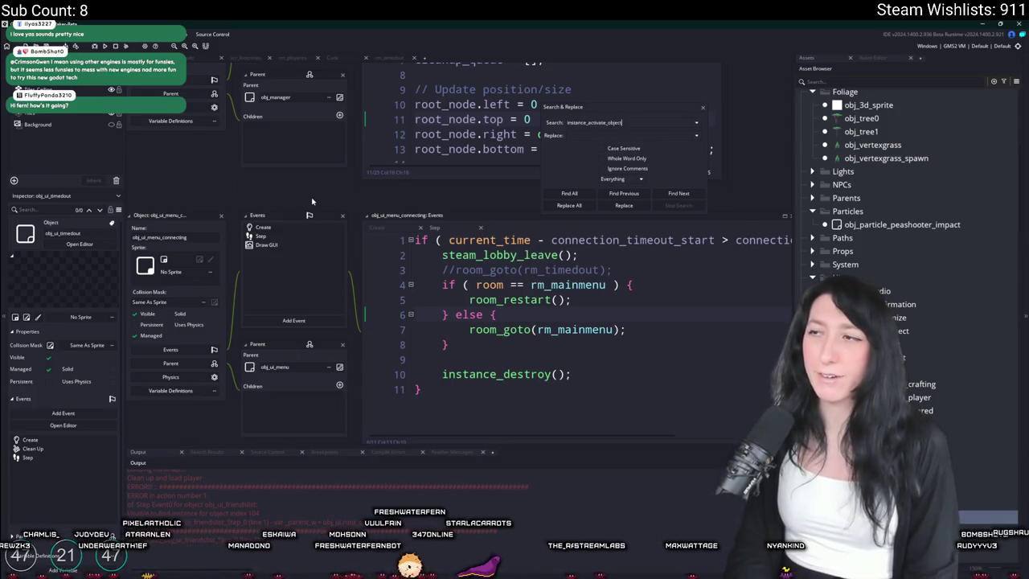
{"action": "key", "text": "Return"}
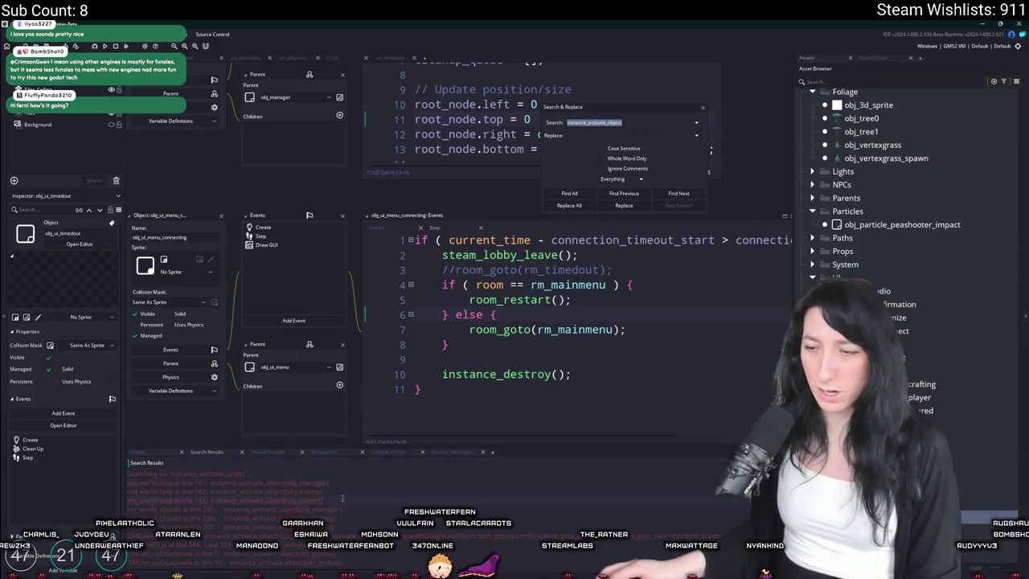
{"action": "double_click", "coordinate": [342, 499]}
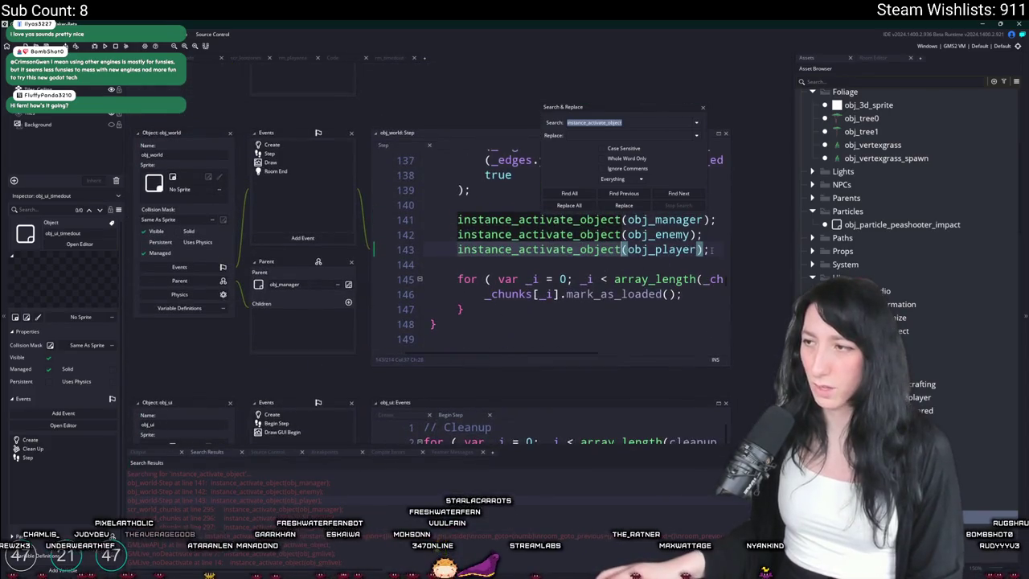
{"action": "left_click_drag", "start_coordinate": [710, 251], "coordinate": [422, 219]}
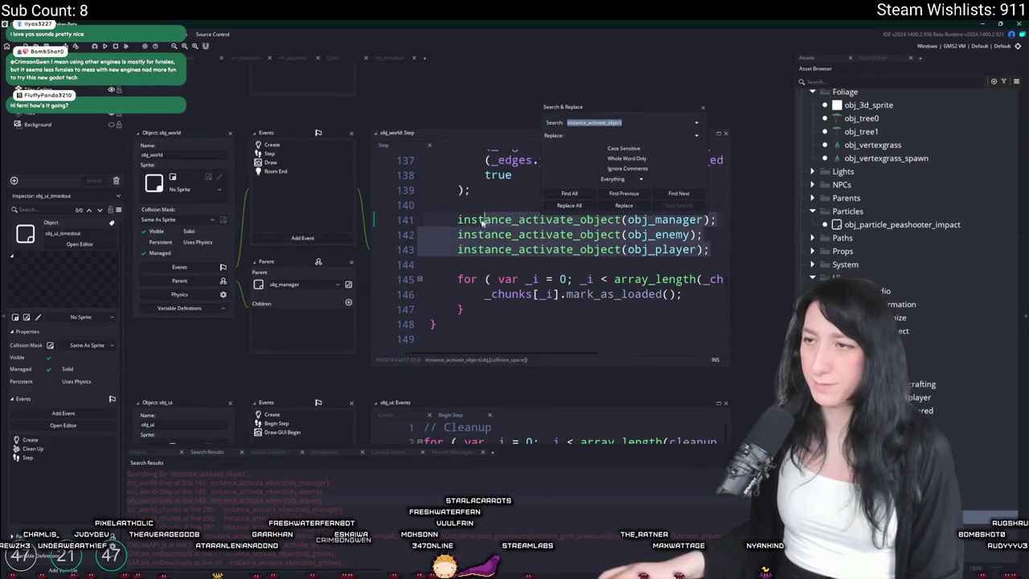
{"action": "left_click", "coordinate": [703, 107]}
- Inspect obj_world's Room End and Create code, including the host check destroying the connecting menu
{"action": "left_click", "coordinate": [302, 173]}
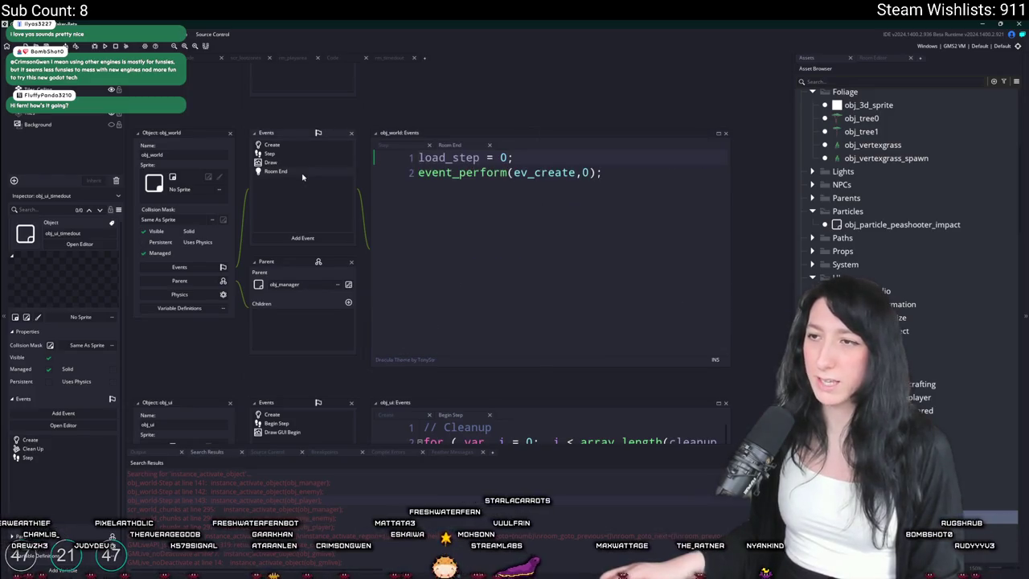
{"action": "left_click", "coordinate": [308, 145]}
{"action": "scroll", "coordinate": [578, 238], "scroll_direction": "down", "scroll_amount": 10}
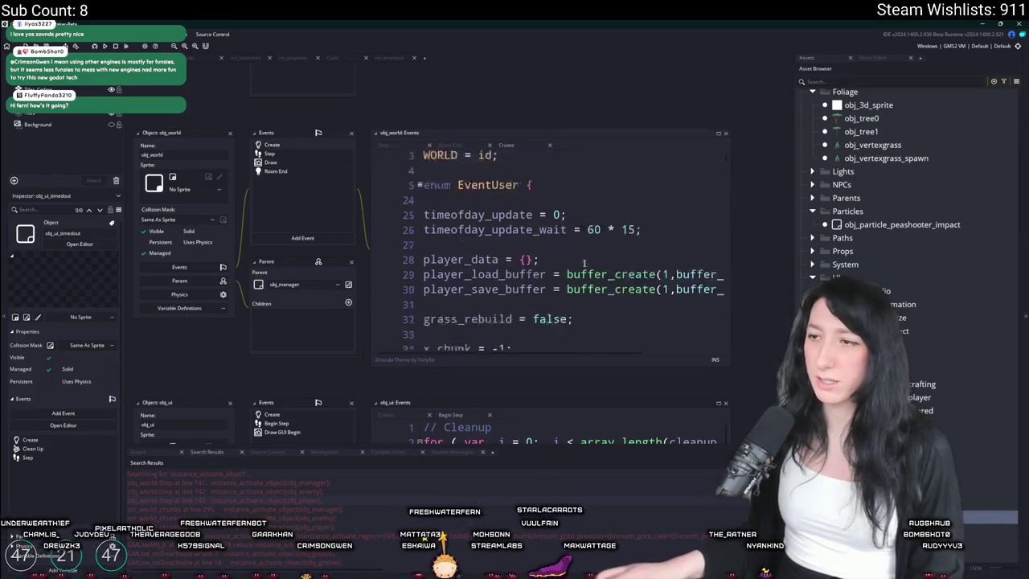
{"action": "scroll", "coordinate": [579, 238], "scroll_direction": "down", "scroll_amount": 20}
{"action": "left_click", "coordinate": [607, 239]}
{"action": "scroll", "coordinate": [608, 239], "scroll_direction": "down", "scroll_amount": 20}
{"action": "left_click", "coordinate": [471, 234]}
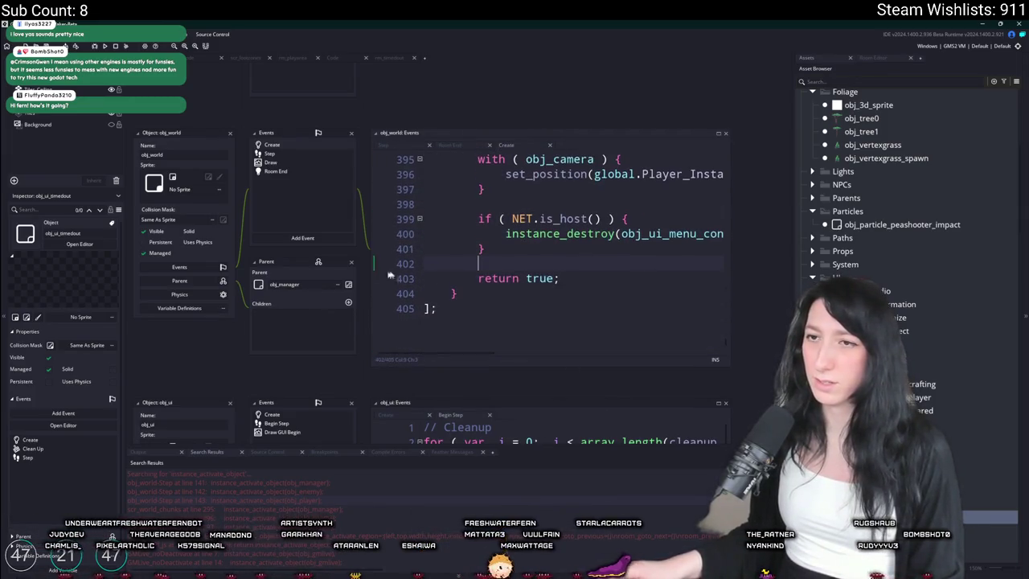
- Return to obj_ui's Begin Step code and the connecting menu's Step timeout code below it
{"action": "left_click_drag", "start_coordinate": [296, 319], "coordinate": [310, 207]}
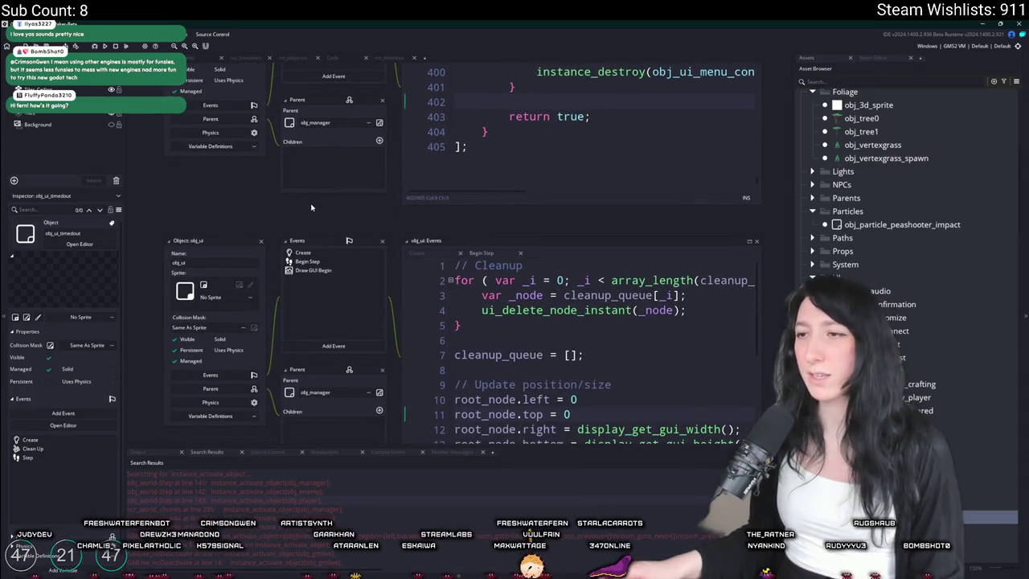
{"action": "left_click", "coordinate": [332, 347]}
{"action": "left_click", "coordinate": [338, 347]}
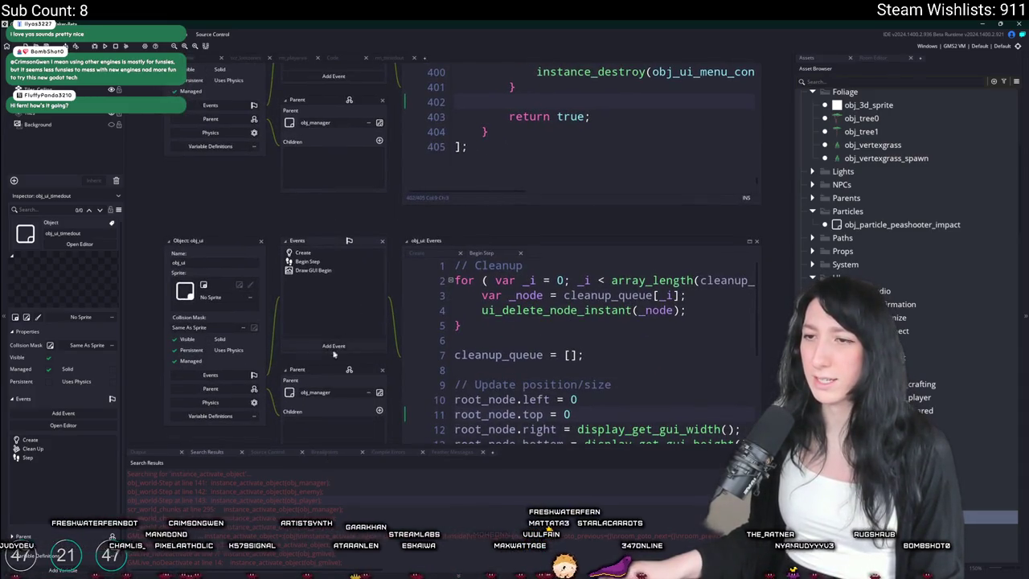
{"action": "scroll", "coordinate": [368, 241], "scroll_direction": "down", "scroll_amount": 1}
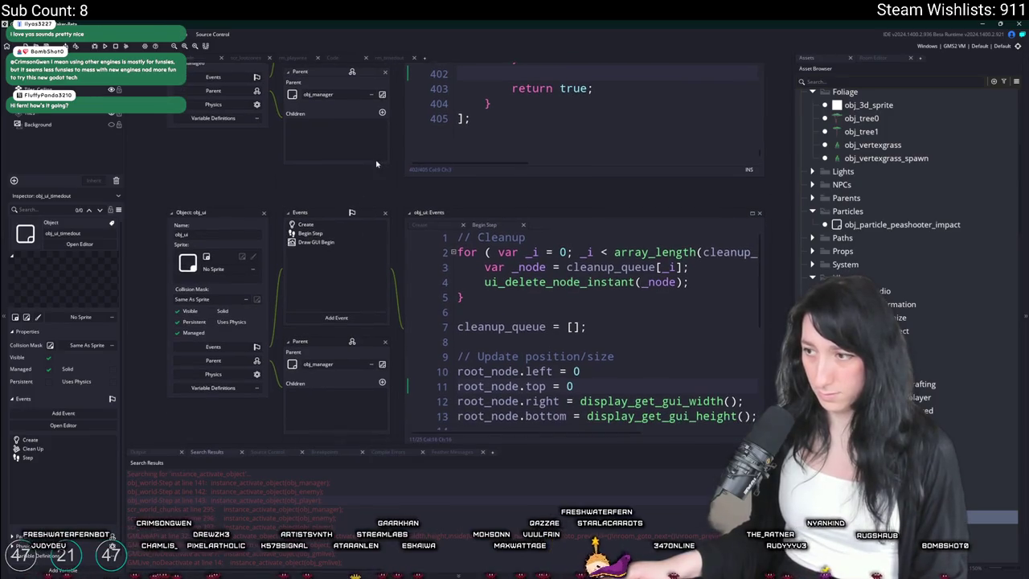
{"action": "key", "text": "ctrl+t"}
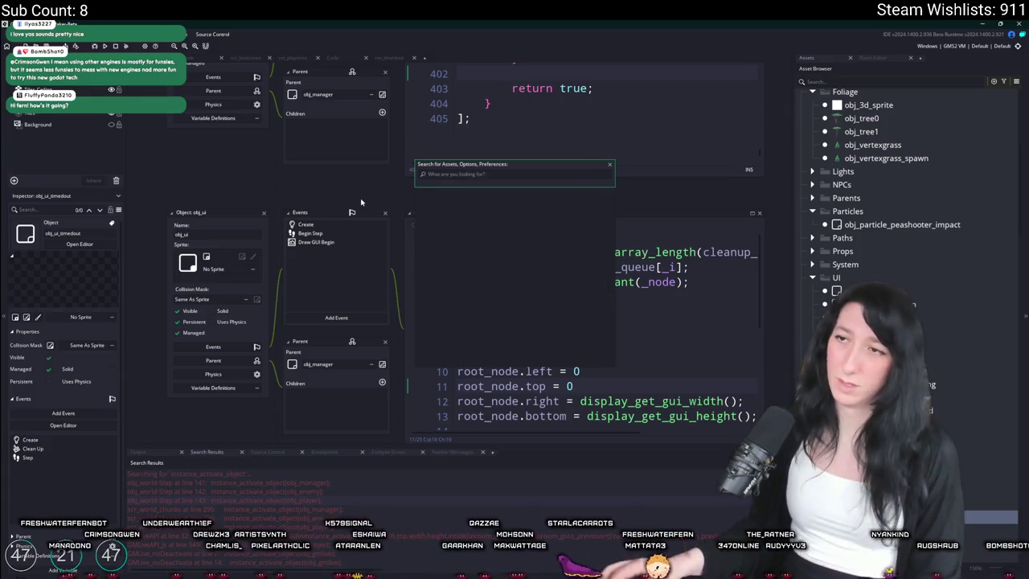
{"action": "key", "text": "Escape"}
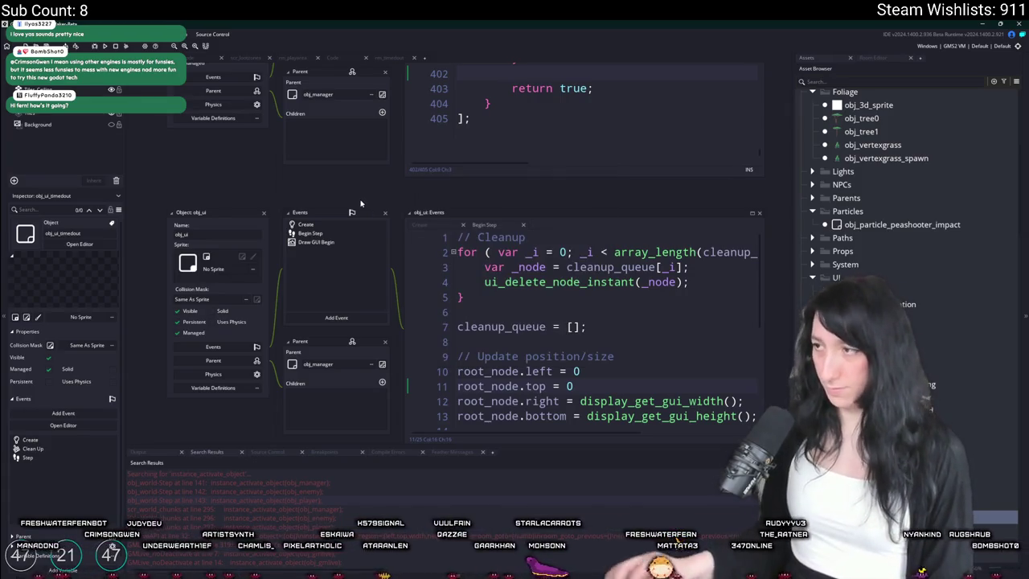
{"action": "scroll", "coordinate": [334, 250], "scroll_direction": "down", "scroll_amount": 3}
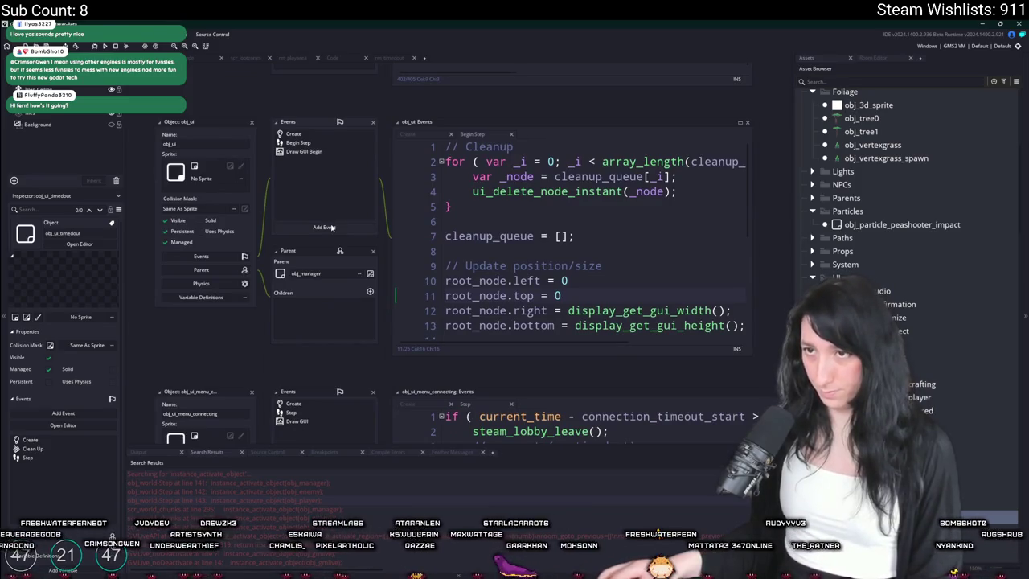
- Add a Room Start event to obj_ui with the three aligned activation lines, then run the game
{"action": "left_click", "coordinate": [331, 228]}
{"action": "mouse_move", "coordinate": [349, 347]}
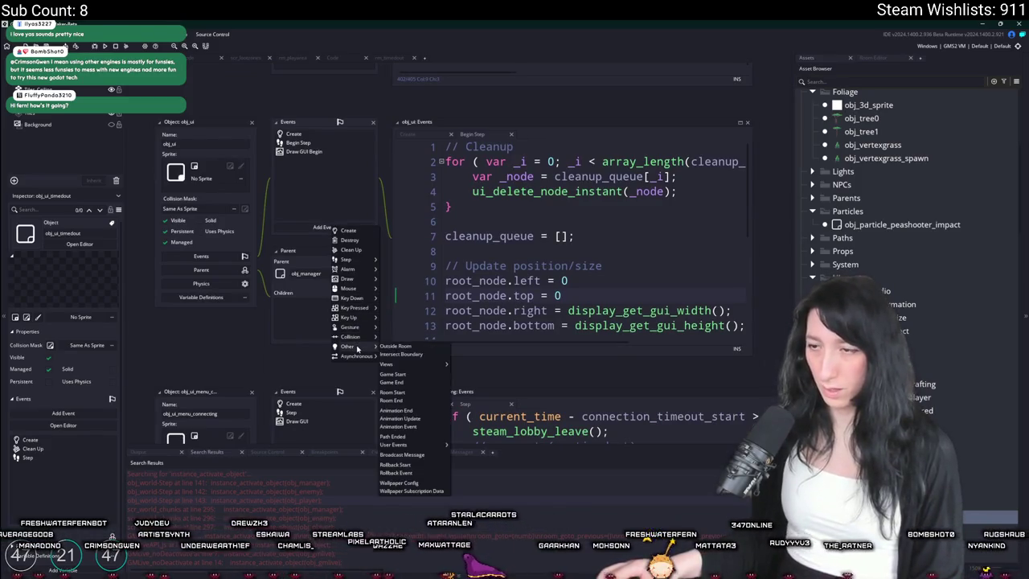
{"action": "left_click", "coordinate": [392, 391]}
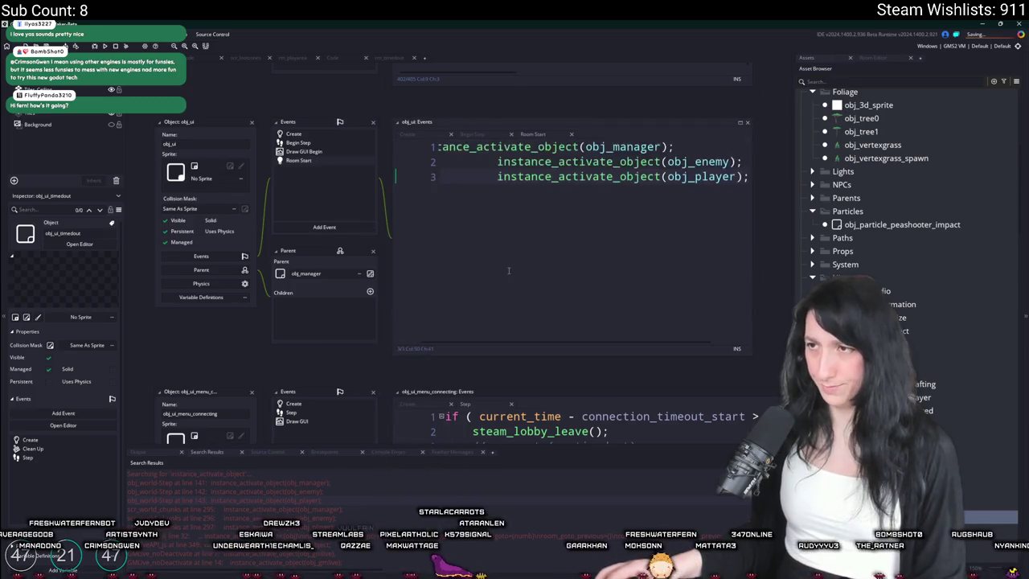
{"action": "left_click_drag", "start_coordinate": [533, 196], "coordinate": [734, 162]}
{"action": "key", "text": "shift+Tab"}
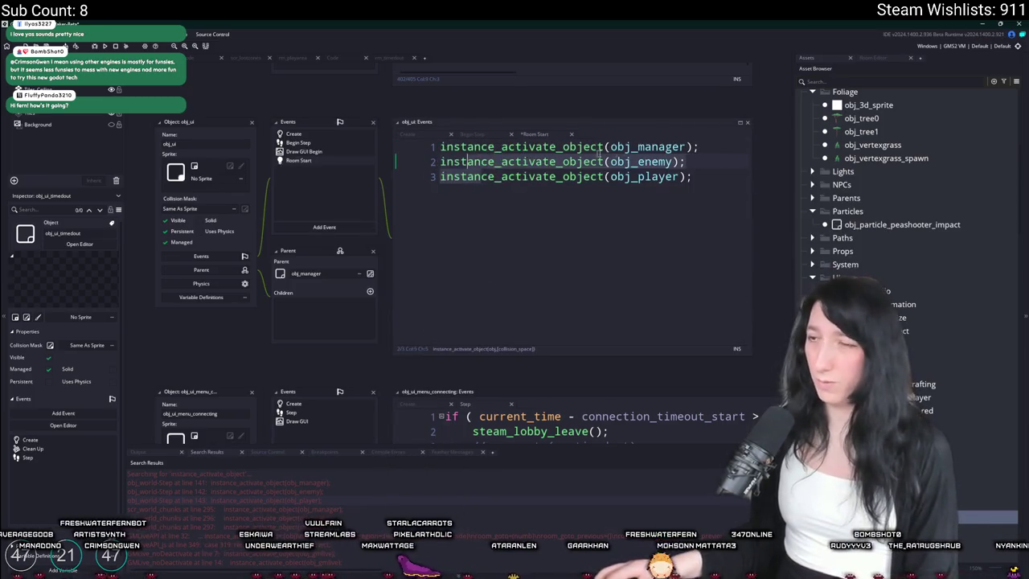
{"action": "key", "text": "F5"}
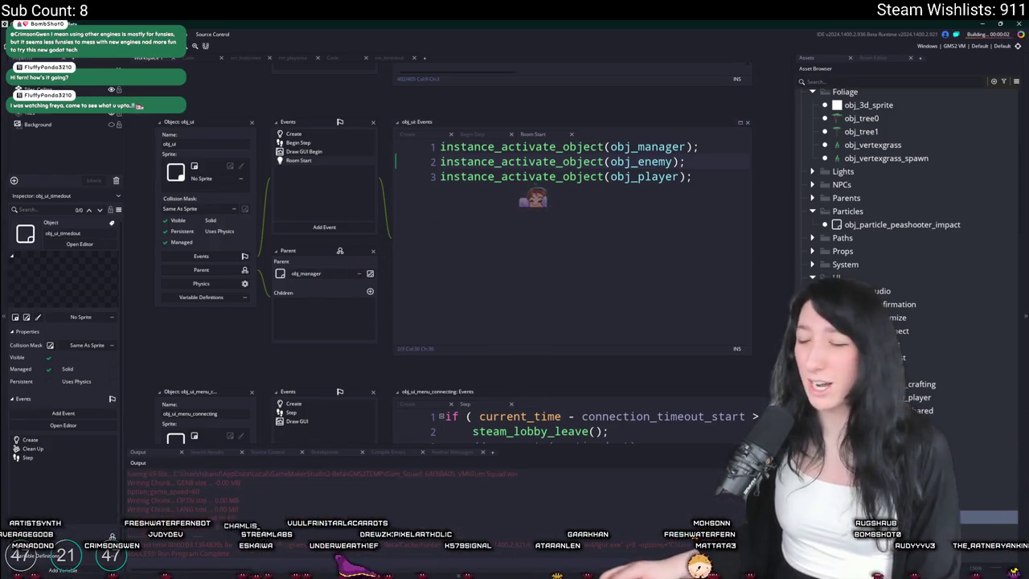
- Change the timeout's target room from rm_mainmenu to rm_timedout
{"action": "scroll", "coordinate": [396, 204], "scroll_direction": "down", "scroll_amount": 1}
{"action": "scroll", "coordinate": [577, 364], "scroll_direction": "down", "scroll_amount": 1}
{"action": "scroll", "coordinate": [577, 364], "scroll_direction": "up", "scroll_amount": 3}
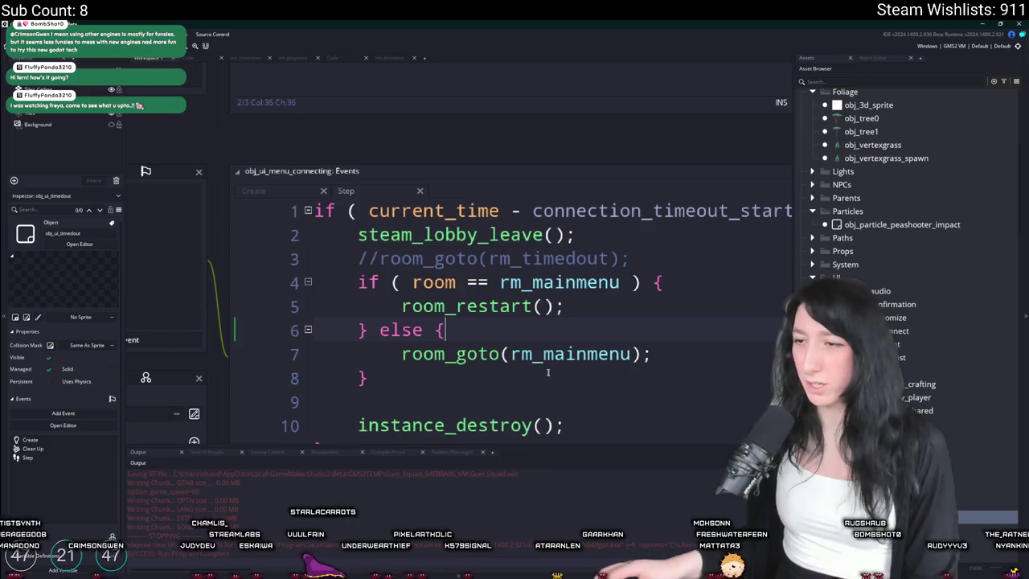
{"action": "left_click_drag", "start_coordinate": [640, 353], "coordinate": [565, 353]}
{"action": "type", "text": "t"}
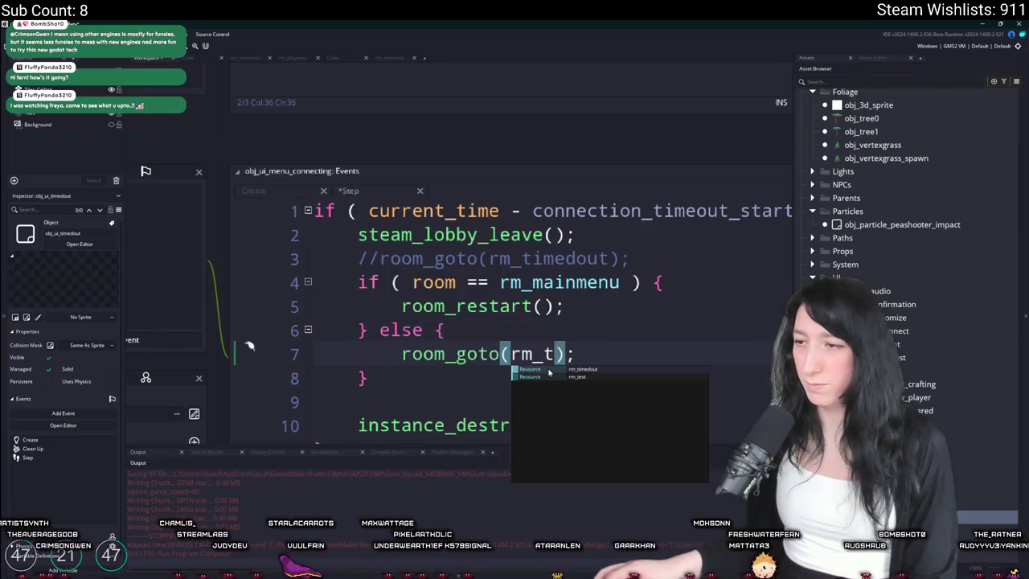
{"action": "key", "text": "Return"}
{"action": "left_click", "coordinate": [413, 372]}
- Remove the if/else and old commented room_goto, leaving only room_goto(rm_timedout), and rerun
{"action": "key", "text": "BackSpace"}
{"action": "key", "text": "BackSpace"}
{"action": "key", "text": "BackSpace"}
{"action": "left_click_drag", "start_coordinate": [401, 354], "coordinate": [313, 282]}
{"action": "key", "text": "BackSpace"}
{"action": "key", "text": "Tab"}
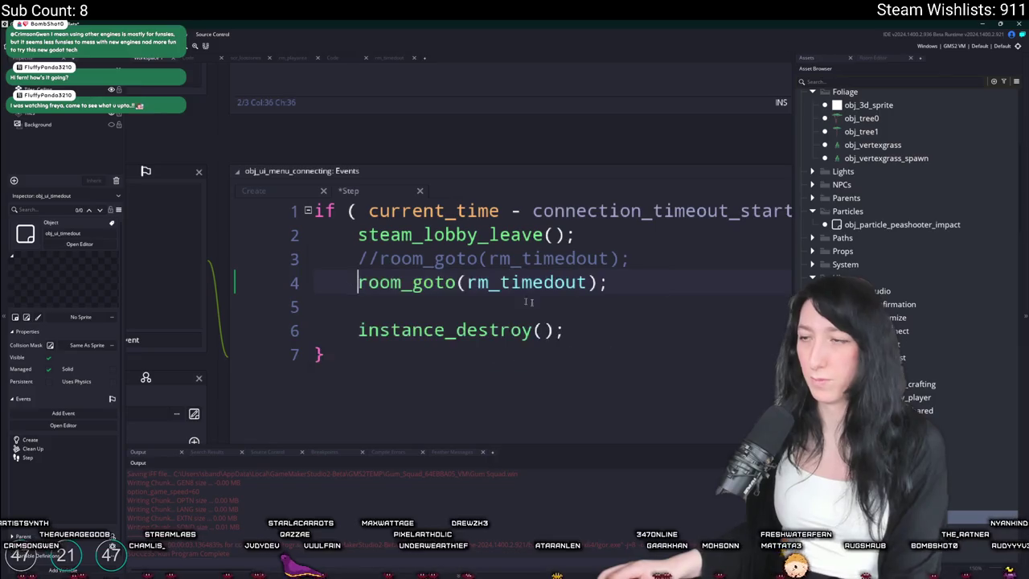
{"action": "left_click_drag", "start_coordinate": [696, 258], "coordinate": [705, 236]}
{"action": "key", "text": "BackSpace"}
{"action": "key", "text": "F5"}
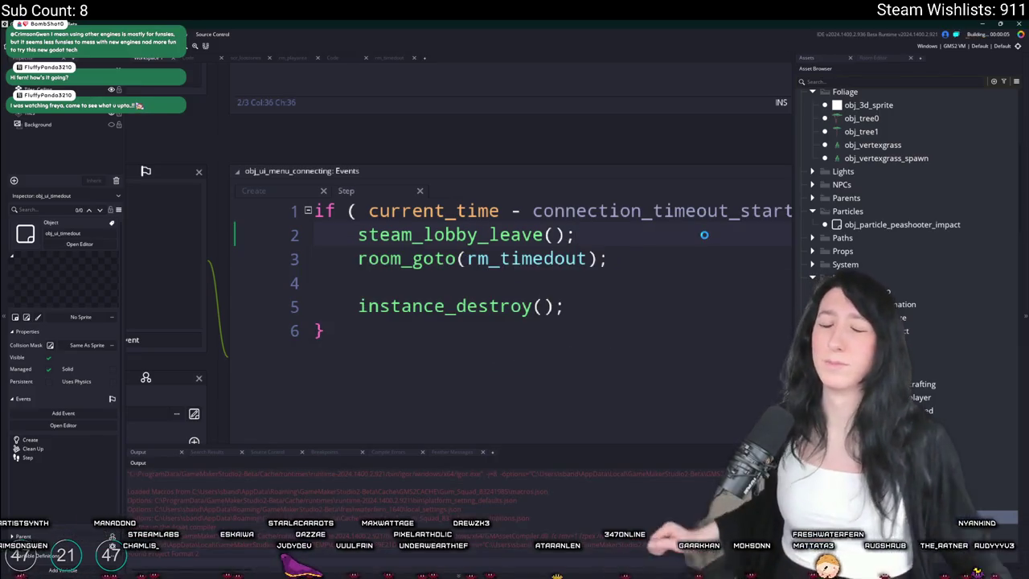
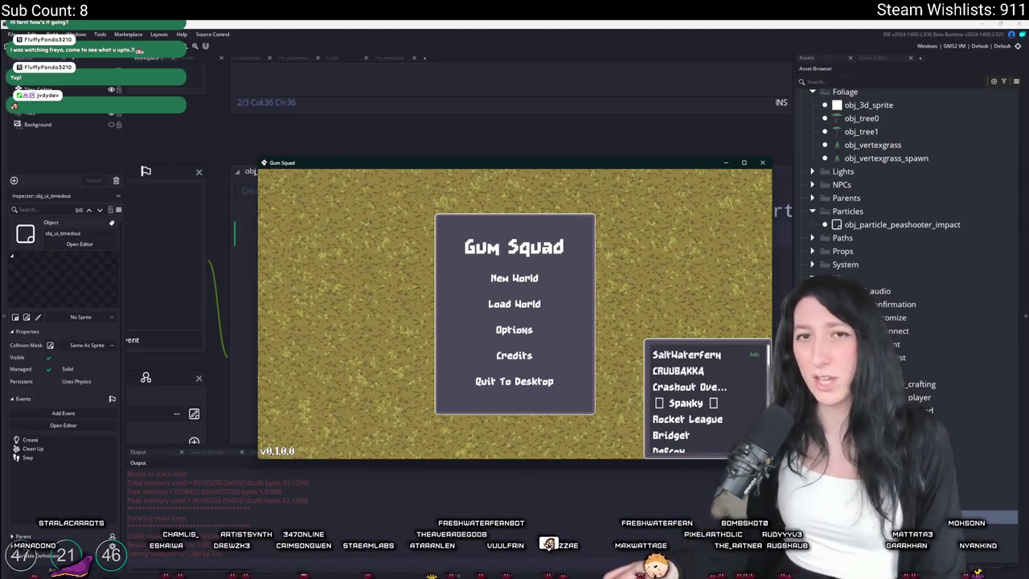
- Maximize the Gum Squad window, join a lobby to trigger the code error, then abort the run
{"action": "double_click", "coordinate": [323, 163]}
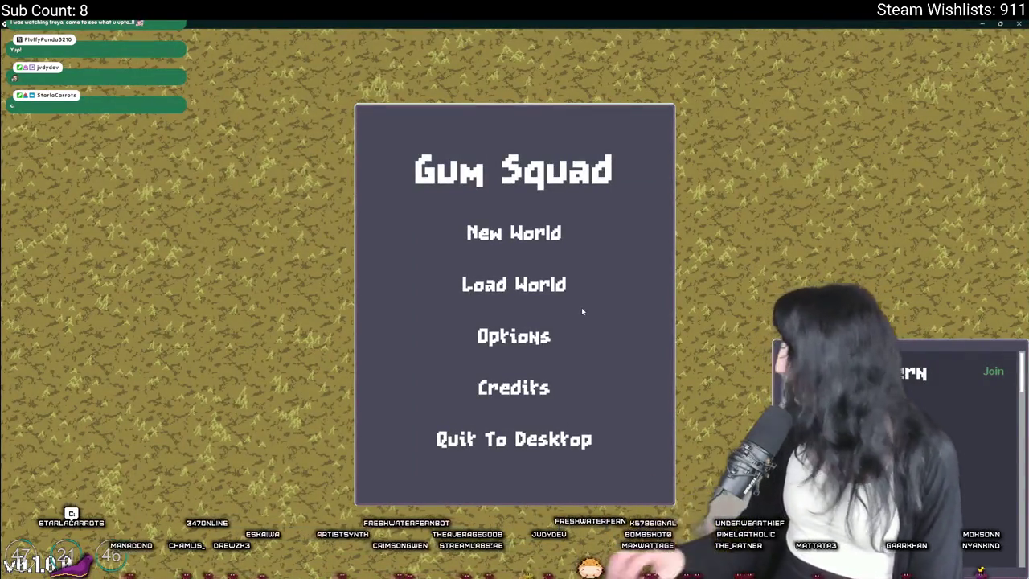
{"action": "left_click", "coordinate": [992, 370]}
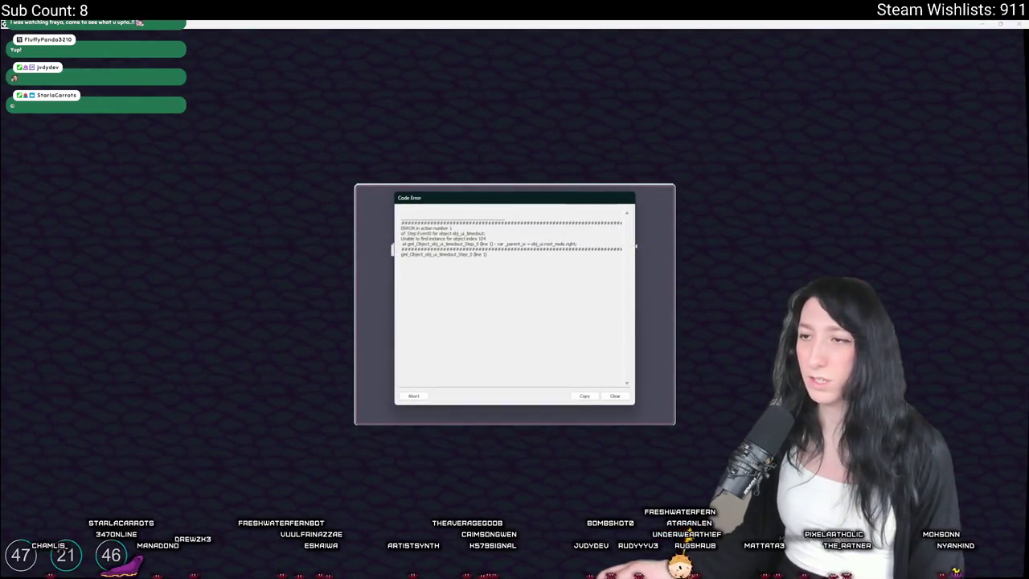
{"action": "left_click", "coordinate": [408, 397]}
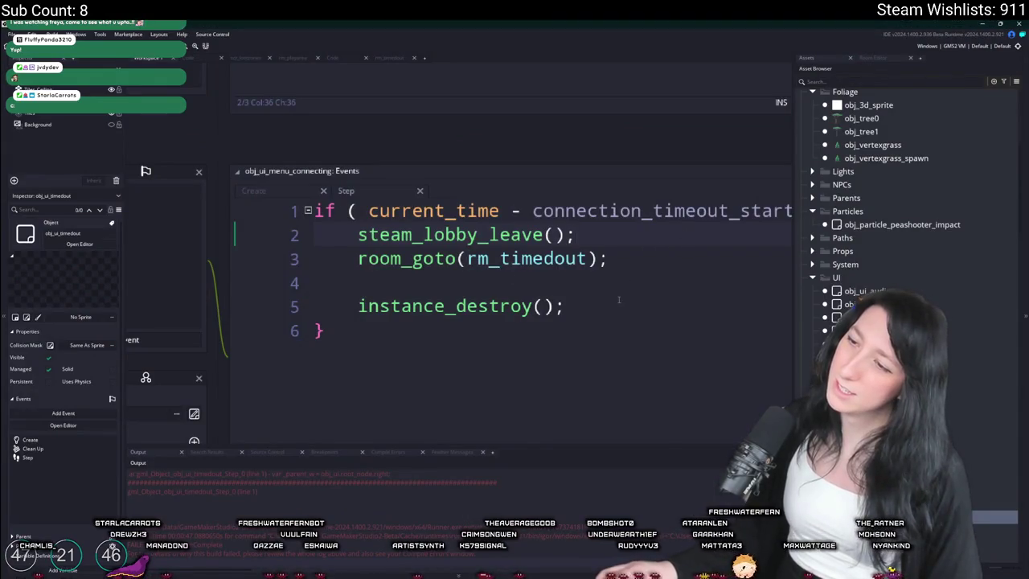
- Delete obj_ui's Room Start event and confirm the deletion
{"action": "scroll", "coordinate": [418, 160], "scroll_direction": "down", "scroll_amount": 3}
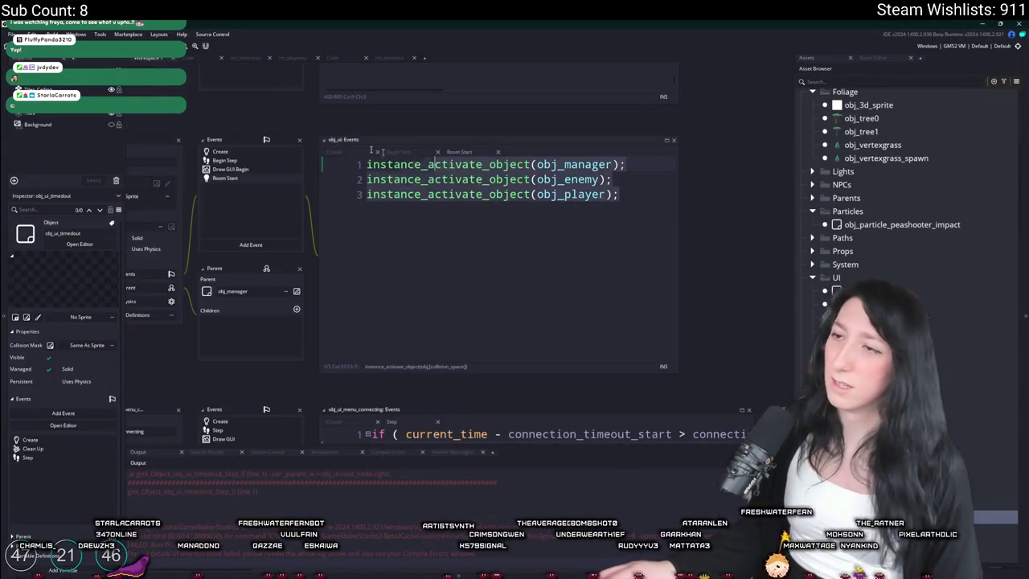
{"action": "right_click", "coordinate": [268, 178]}
{"action": "left_click", "coordinate": [305, 266]}
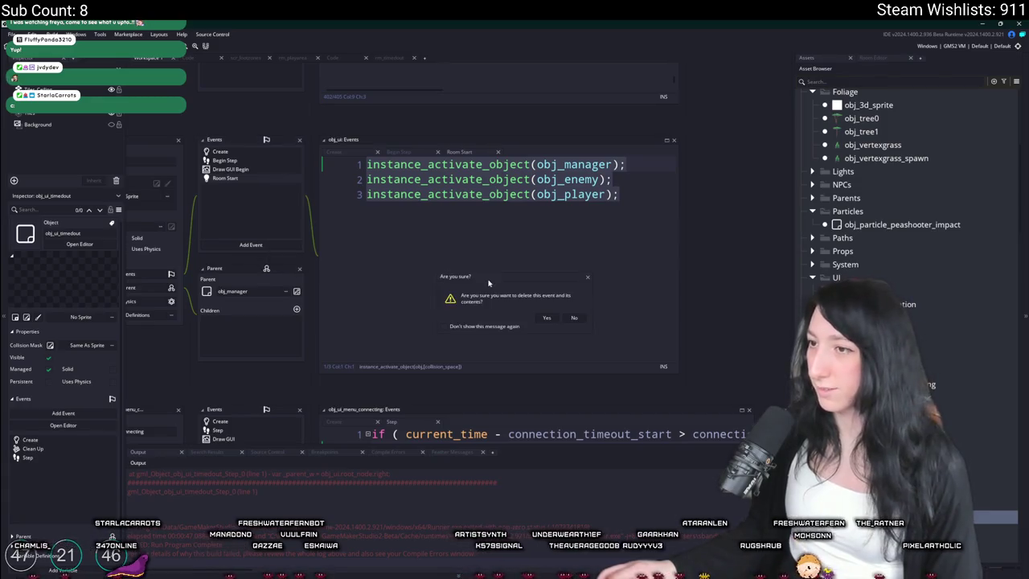
{"action": "left_click", "coordinate": [546, 318]}
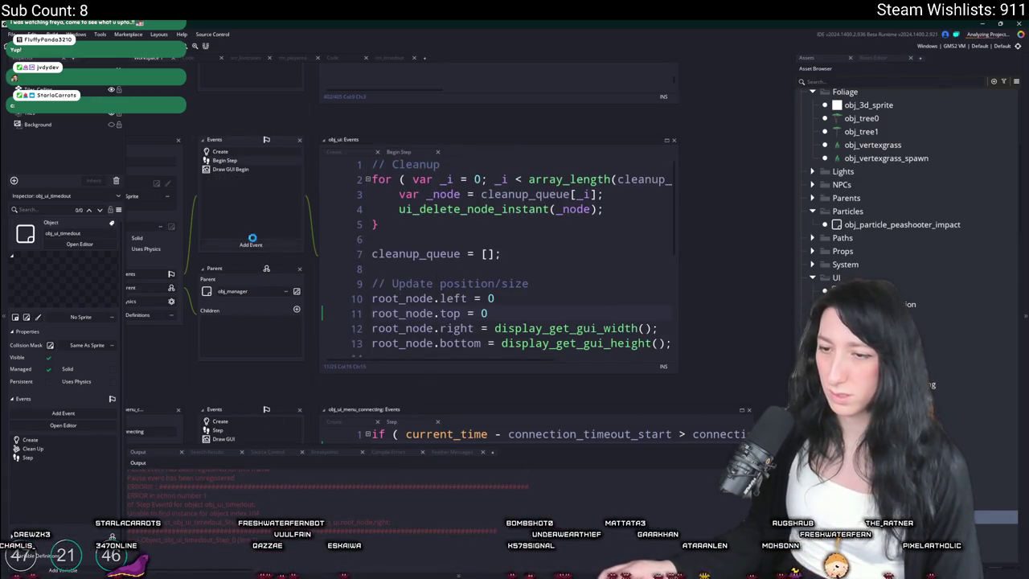
{"action": "scroll", "coordinate": [252, 239], "scroll_direction": "down", "scroll_amount": 2}
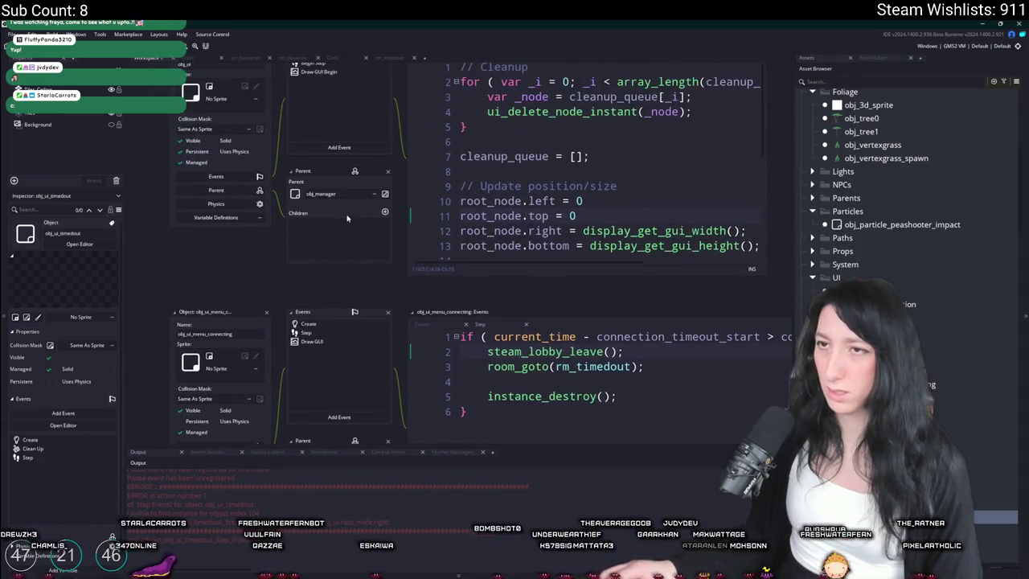
{"action": "scroll", "coordinate": [347, 218], "scroll_direction": "up", "scroll_amount": 1}
- Find obj_ui_timedout through the asset search and open its Create event code
{"action": "key", "text": "ctrl+t"}
{"action": "type", "text": "timeout"}
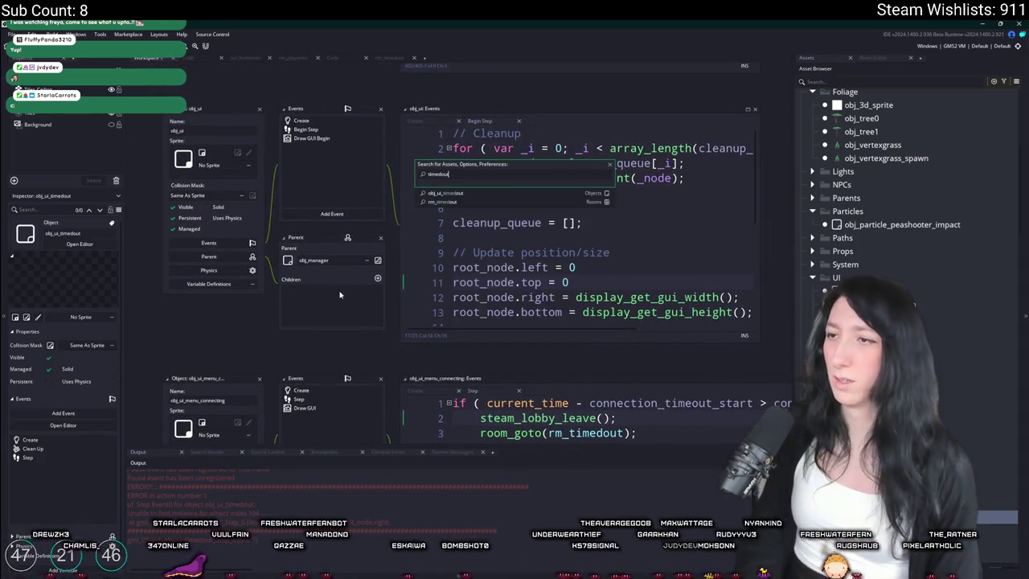
{"action": "key", "text": "BackSpace"}
{"action": "key", "text": "BackSpace"}
{"action": "key", "text": "BackSpace"}
{"action": "type", "text": "obj_ga"}
{"action": "key", "text": "BackSpace"}
{"action": "key", "text": "BackSpace"}
{"action": "key", "text": "BackSpace"}
{"action": "type", "text": "timeout"}
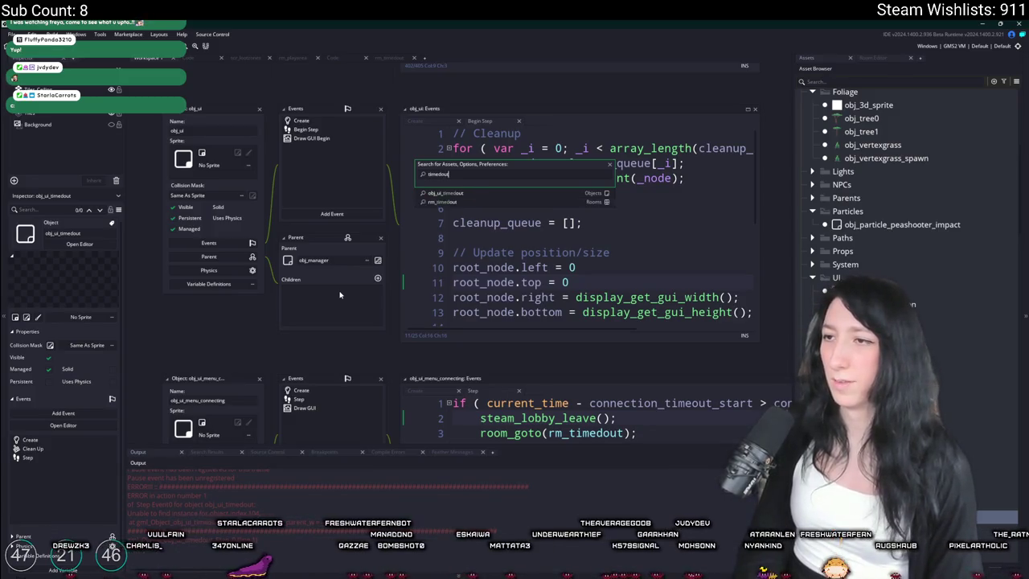
{"action": "key", "text": "Return"}
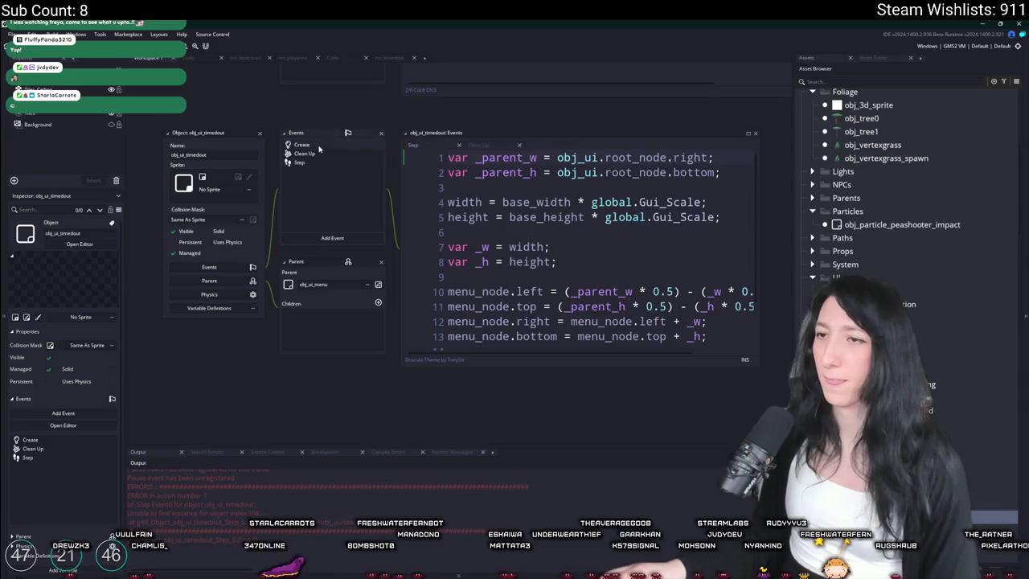
{"action": "left_click", "coordinate": [319, 148]}
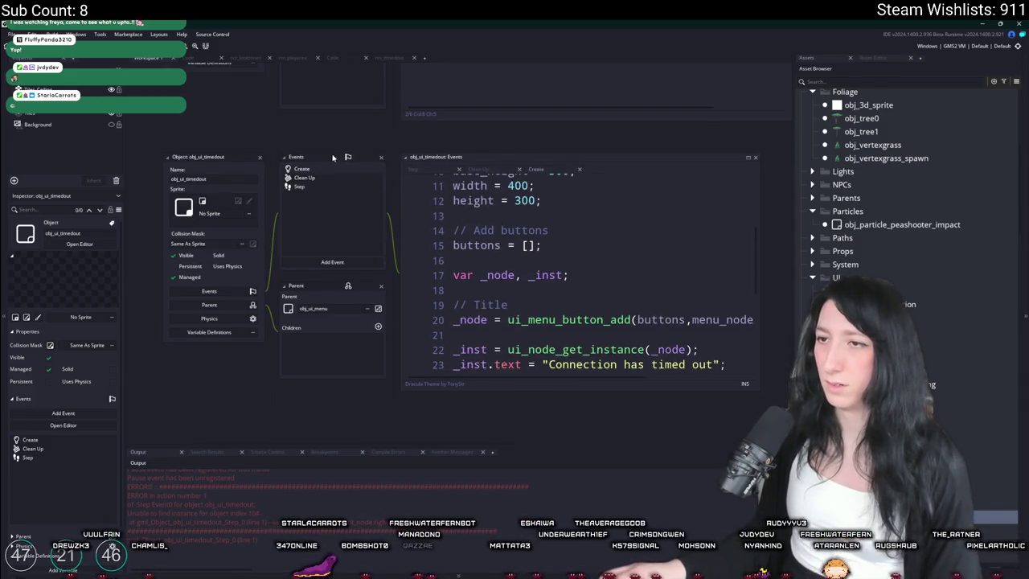
- Search the project for 'deactivate' and open the obj_world match at line 274 in a wider editor
{"action": "key", "text": "ctrl+f"}
{"action": "type", "text": "deactivem"}
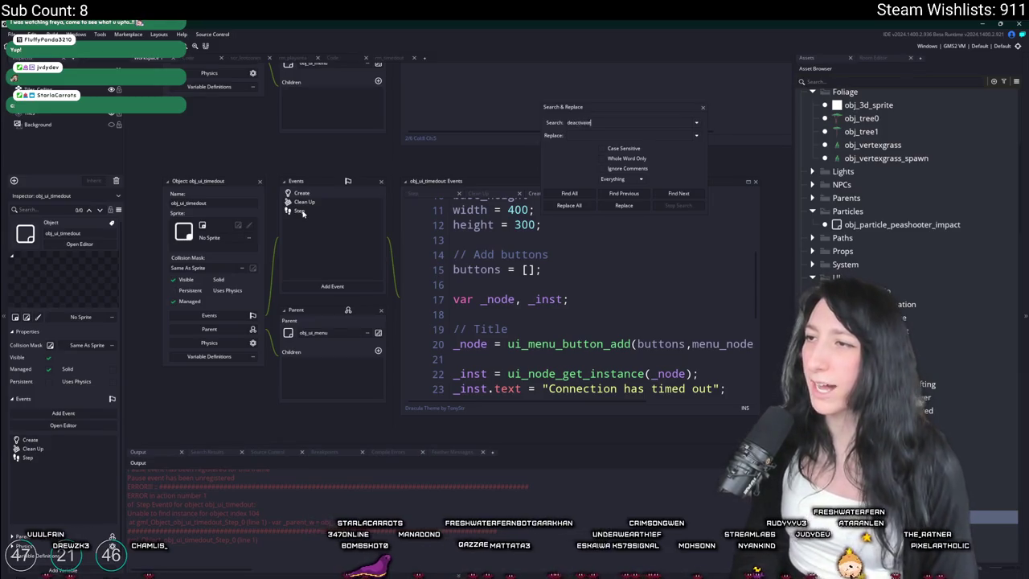
{"action": "key", "text": "Return"}
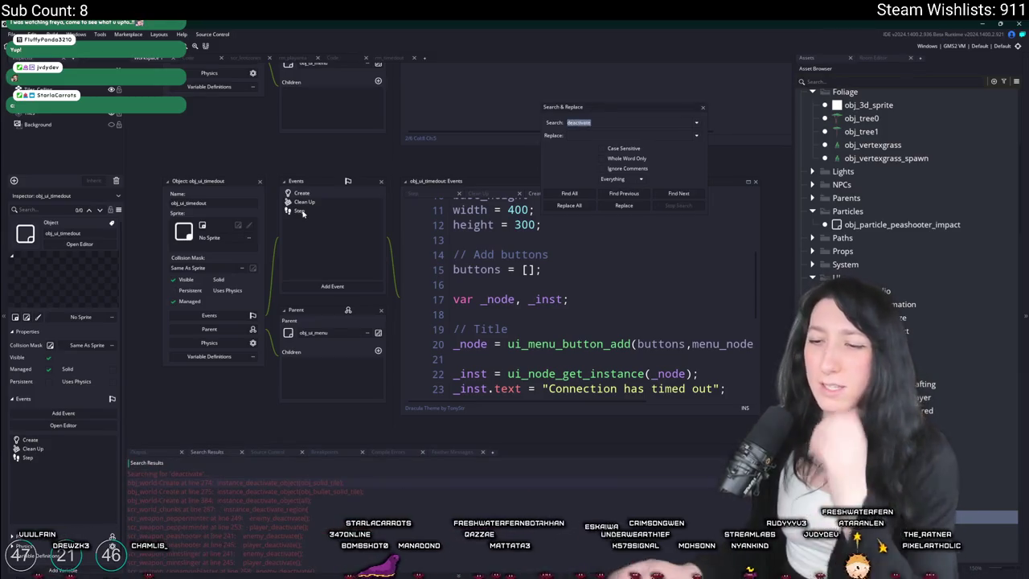
{"action": "double_click", "coordinate": [231, 482]}
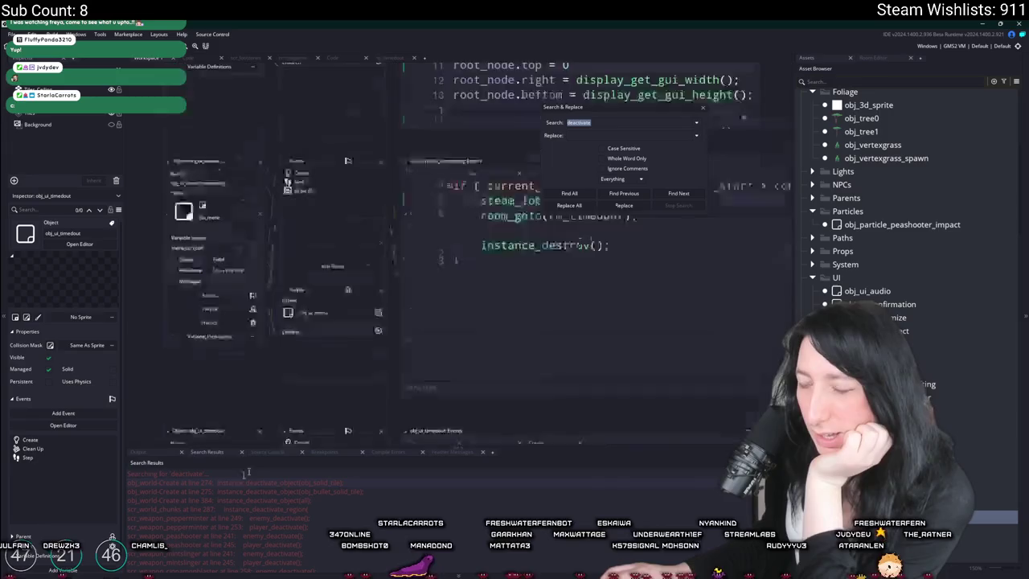
{"action": "scroll", "coordinate": [562, 274], "scroll_direction": "down", "scroll_amount": 10}
{"action": "scroll", "coordinate": [546, 273], "scroll_direction": "up", "scroll_amount": 1}
{"action": "left_click", "coordinate": [527, 282]}
{"action": "left_click_drag", "start_coordinate": [540, 241], "coordinate": [659, 241]}
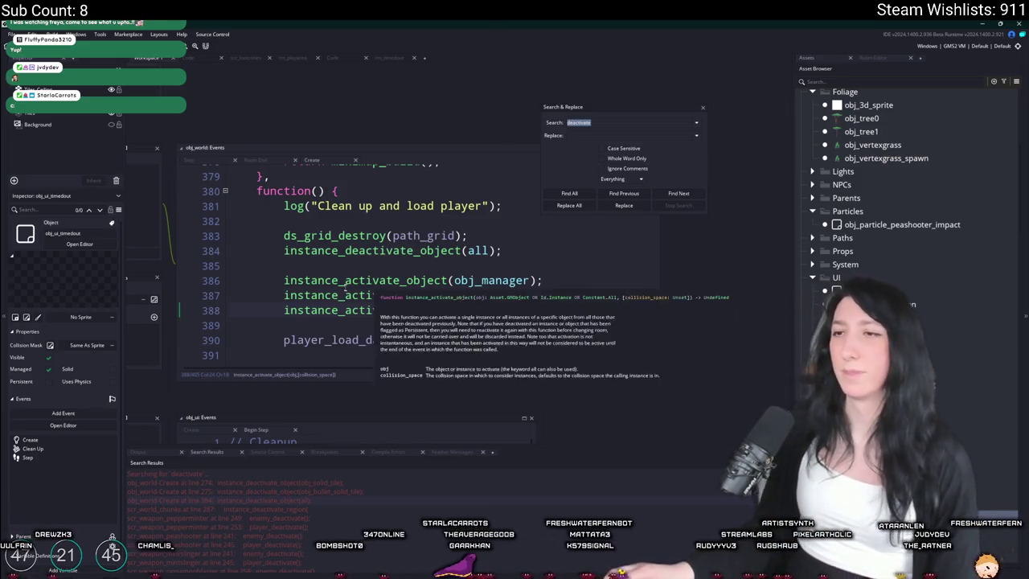
{"action": "scroll", "coordinate": [443, 274], "scroll_direction": "up", "scroll_amount": 2}
{"action": "scroll", "coordinate": [444, 273], "scroll_direction": "down", "scroll_amount": 6}
{"action": "left_click", "coordinate": [443, 322]}
- Review the deactivate matches and open the instance_deactivate_region call at scr_world_chunks line 287
{"action": "scroll", "coordinate": [294, 518], "scroll_direction": "down", "scroll_amount": 3}
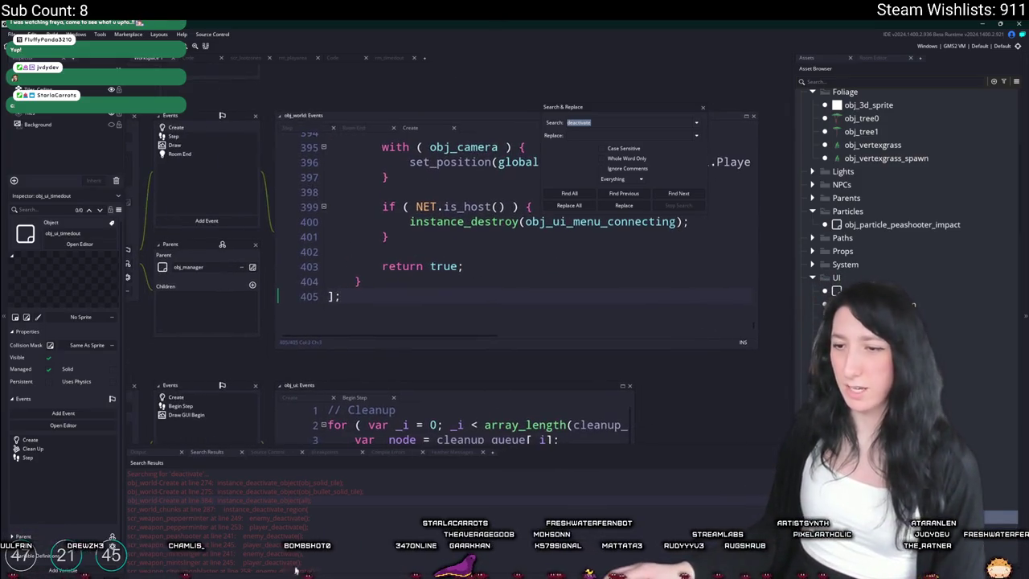
{"action": "scroll", "coordinate": [295, 518], "scroll_direction": "down", "scroll_amount": 3}
{"action": "scroll", "coordinate": [297, 511], "scroll_direction": "down", "scroll_amount": 3}
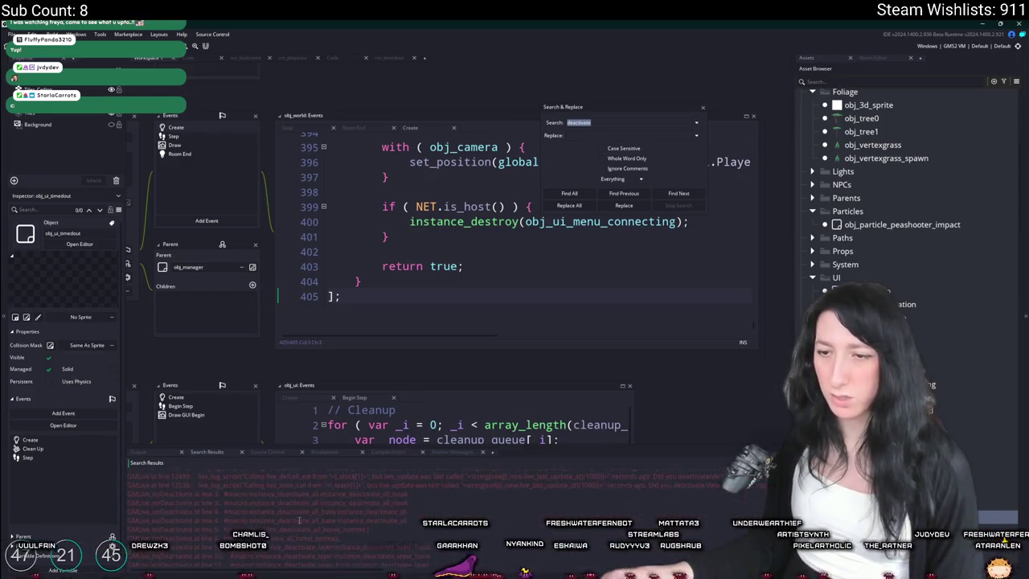
{"action": "scroll", "coordinate": [305, 511], "scroll_direction": "down", "scroll_amount": 2}
{"action": "scroll", "coordinate": [314, 498], "scroll_direction": "up", "scroll_amount": 1}
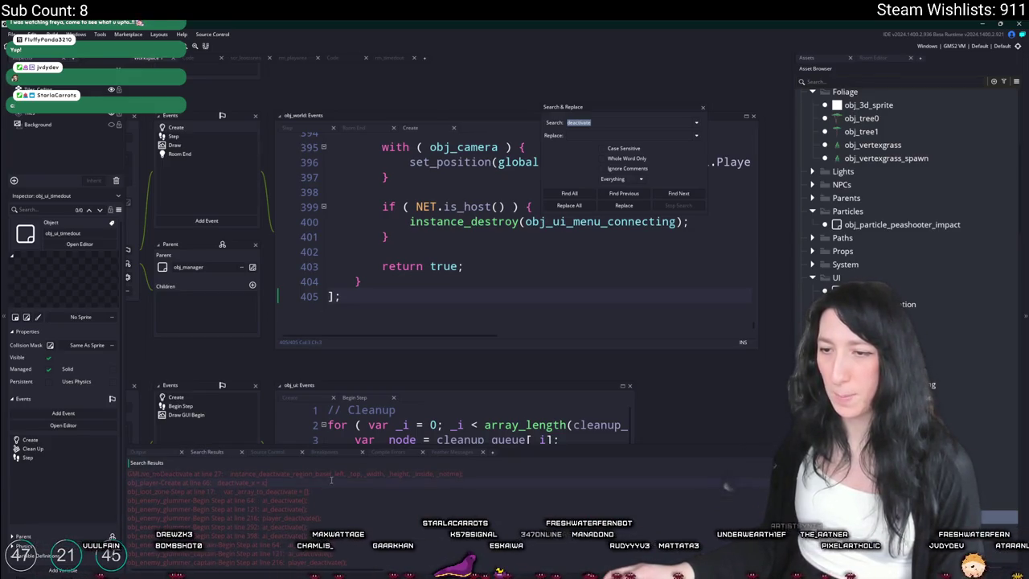
{"action": "scroll", "coordinate": [324, 479], "scroll_direction": "up", "scroll_amount": 3}
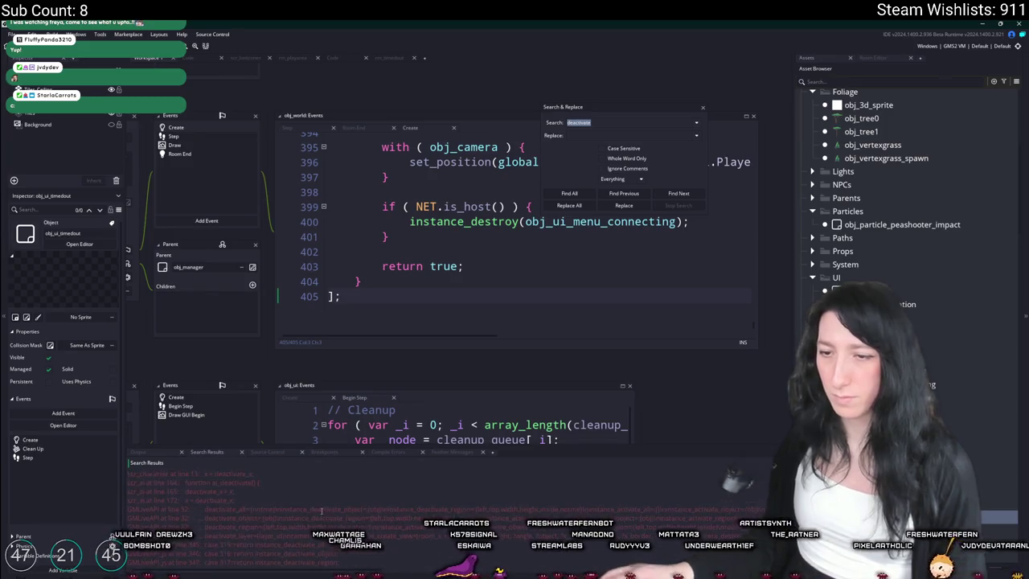
{"action": "scroll", "coordinate": [241, 514], "scroll_direction": "down", "scroll_amount": 5}
{"action": "scroll", "coordinate": [237, 514], "scroll_direction": "up", "scroll_amount": 2}
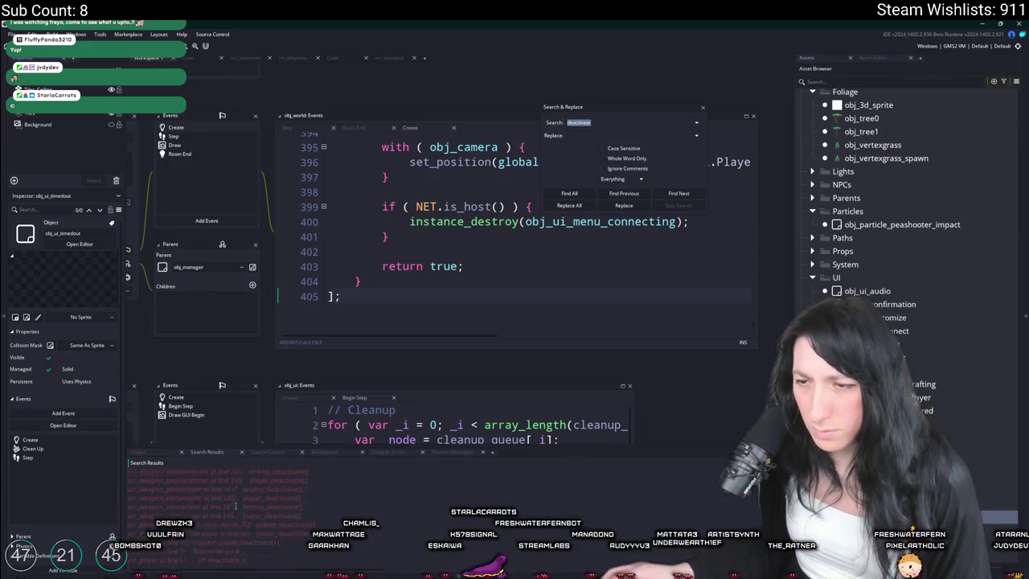
{"action": "scroll", "coordinate": [210, 503], "scroll_direction": "up", "scroll_amount": 2}
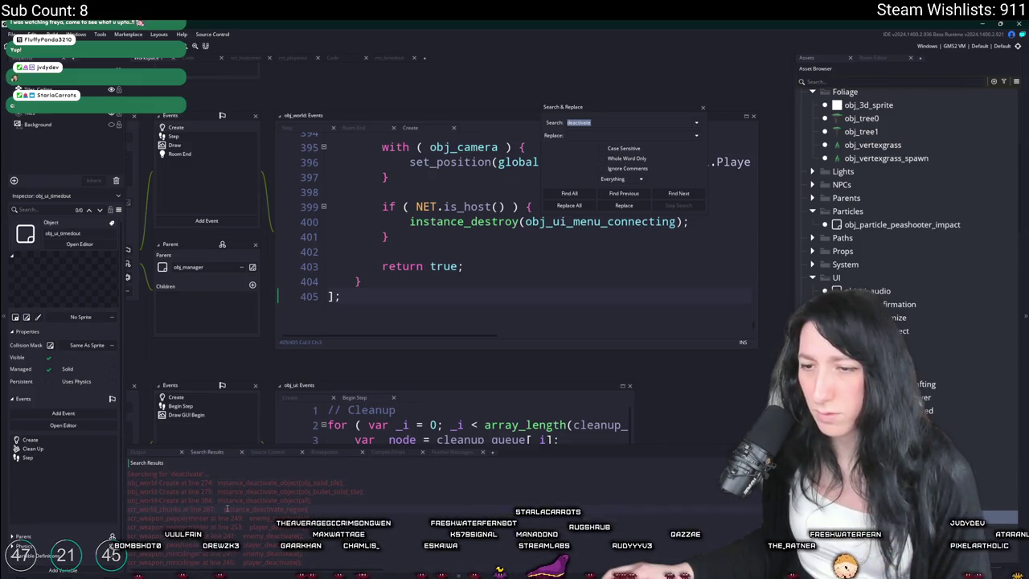
{"action": "double_click", "coordinate": [228, 509]}
{"action": "scroll", "coordinate": [398, 343], "scroll_direction": "up", "scroll_amount": 6}
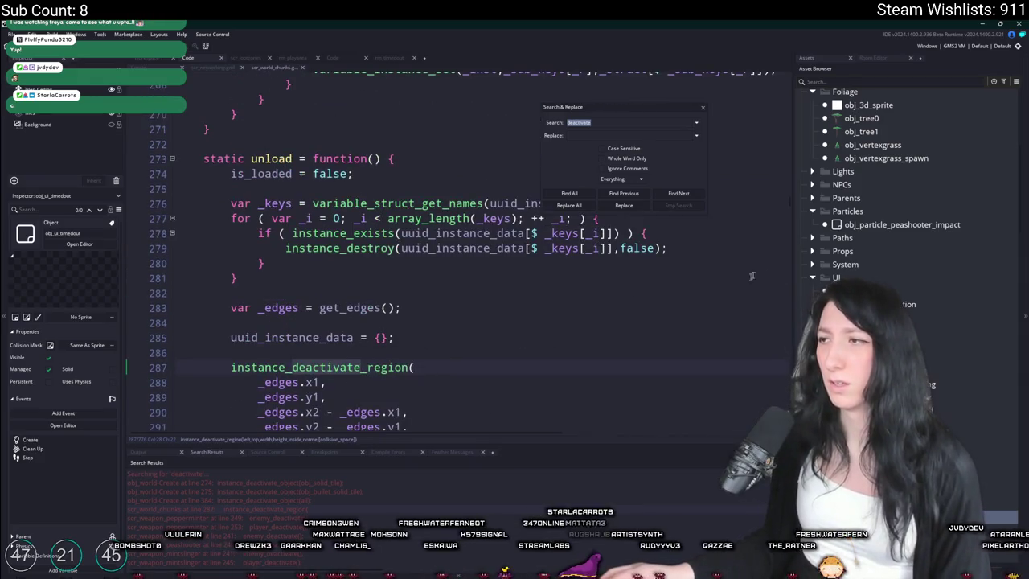
- Close Search & Replace and open obj_world through the asset search
{"action": "mouse_move", "coordinate": [791, 204]}
{"action": "left_mouse_down"}
{"action": "mouse_move", "coordinate": [778, 67]}
{"action": "mouse_move", "coordinate": [769, 86]}
{"action": "left_mouse_up"}
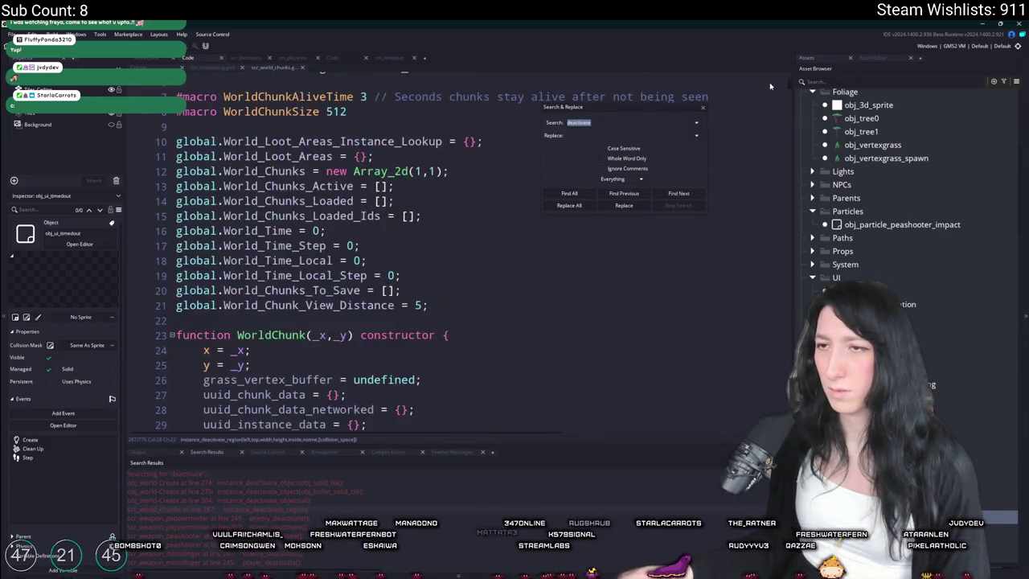
{"action": "left_click", "coordinate": [703, 108]}
{"action": "key", "text": "ctrl+t"}
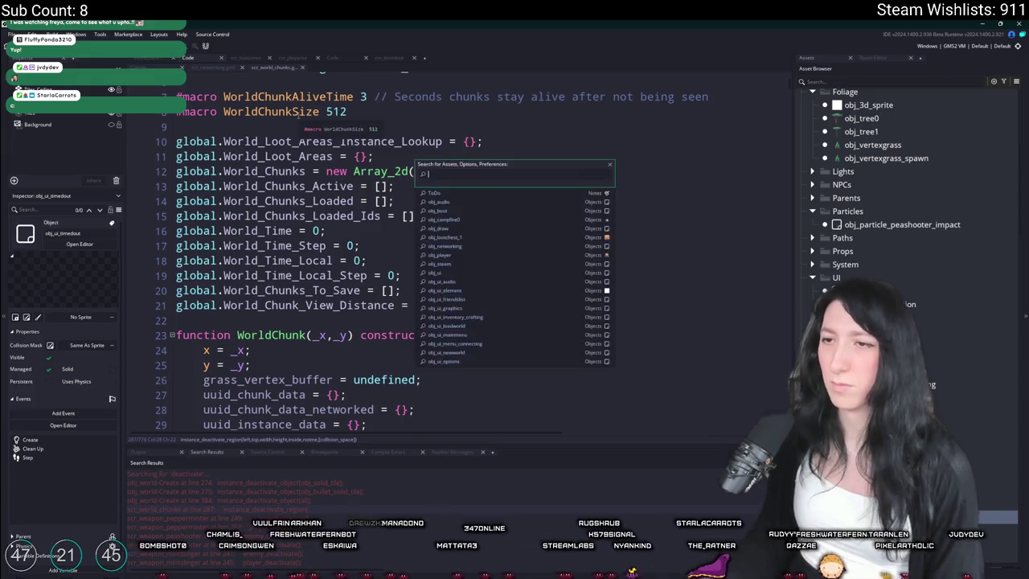
{"action": "type", "text": "obj_world"}
{"action": "key", "text": "Return"}
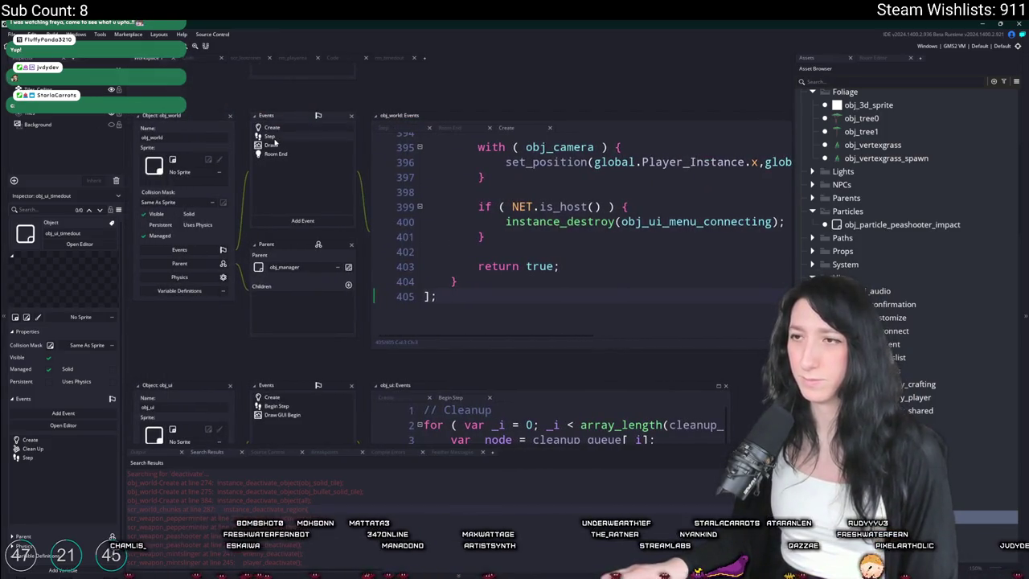
- Inspect obj_world's Step event code, selecting the load_step identifier on line 3
{"action": "left_click", "coordinate": [271, 138]}
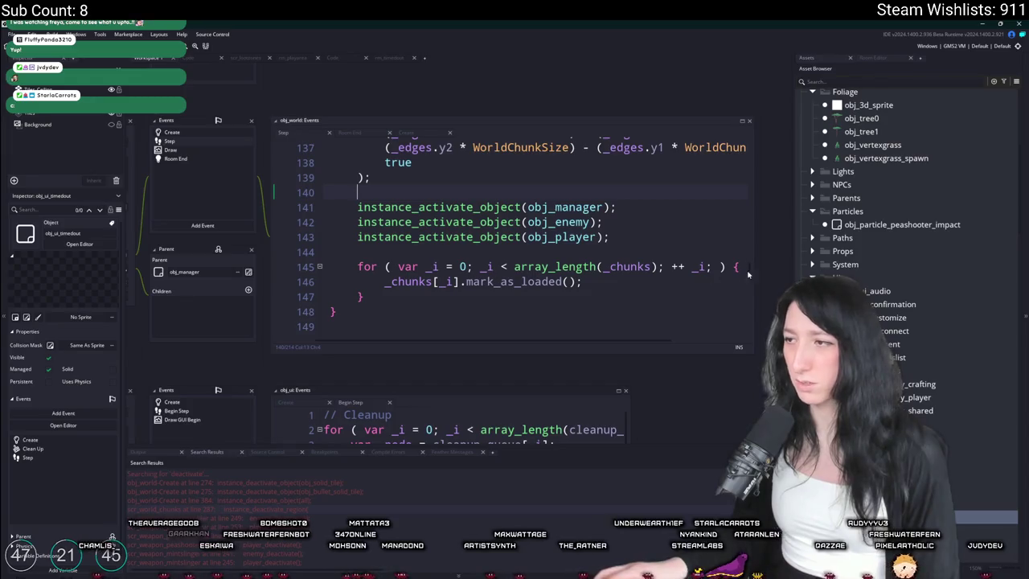
{"action": "left_click_drag", "start_coordinate": [748, 274], "coordinate": [754, 142]}
{"action": "left_click", "coordinate": [687, 174]}
{"action": "left_click", "coordinate": [655, 185]}
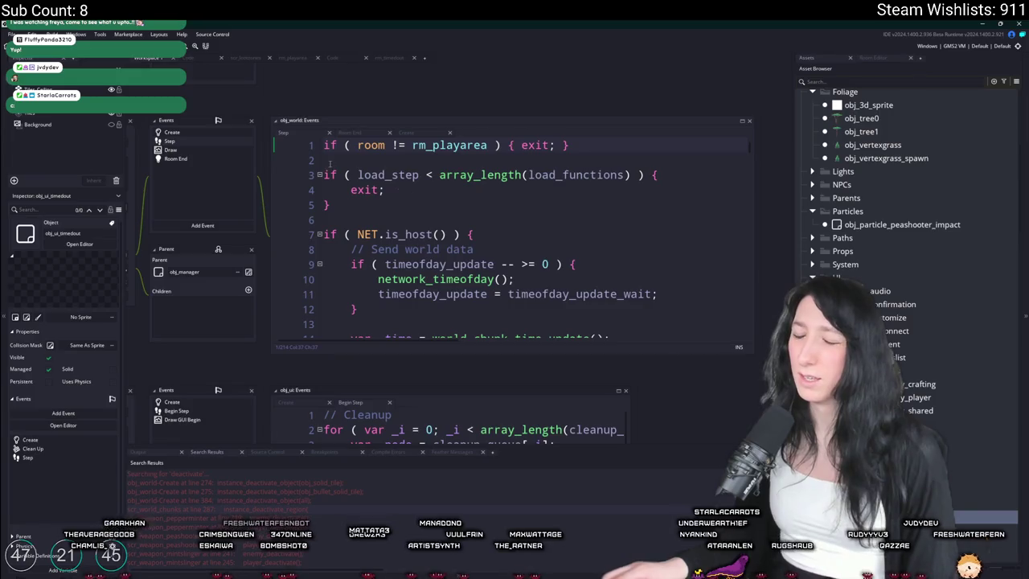
{"action": "double_click", "coordinate": [386, 176]}
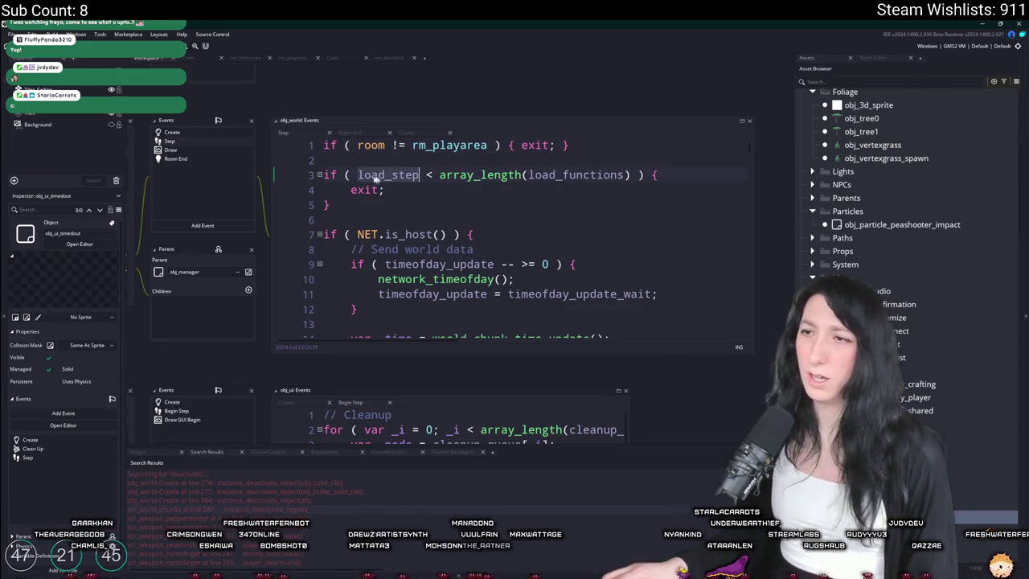
- Compare obj_world's Draw, Room End and Step events, ending on the Create event
{"action": "left_click", "coordinate": [208, 149]}
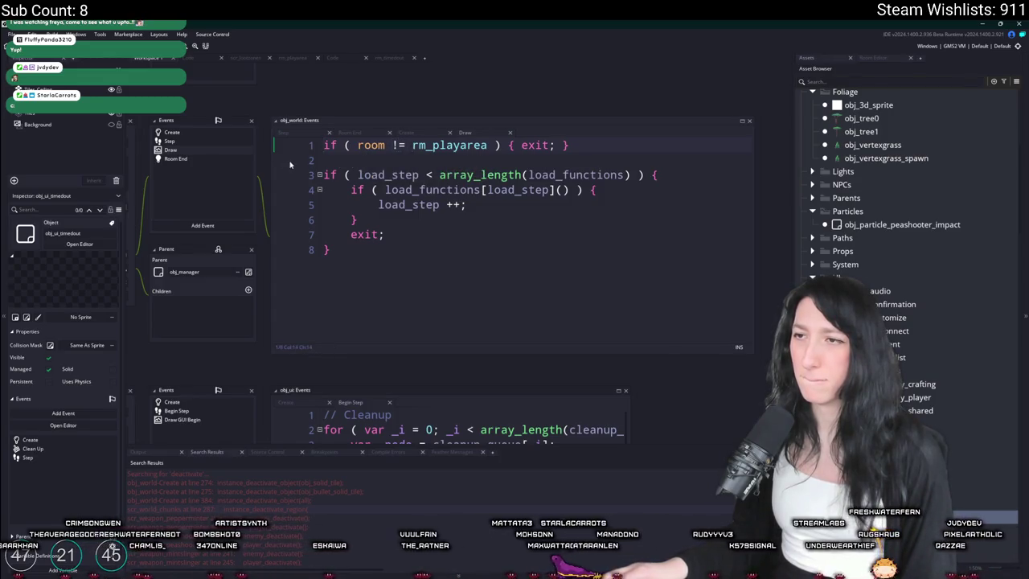
{"action": "left_click", "coordinate": [227, 159]}
{"action": "left_click", "coordinate": [222, 149]}
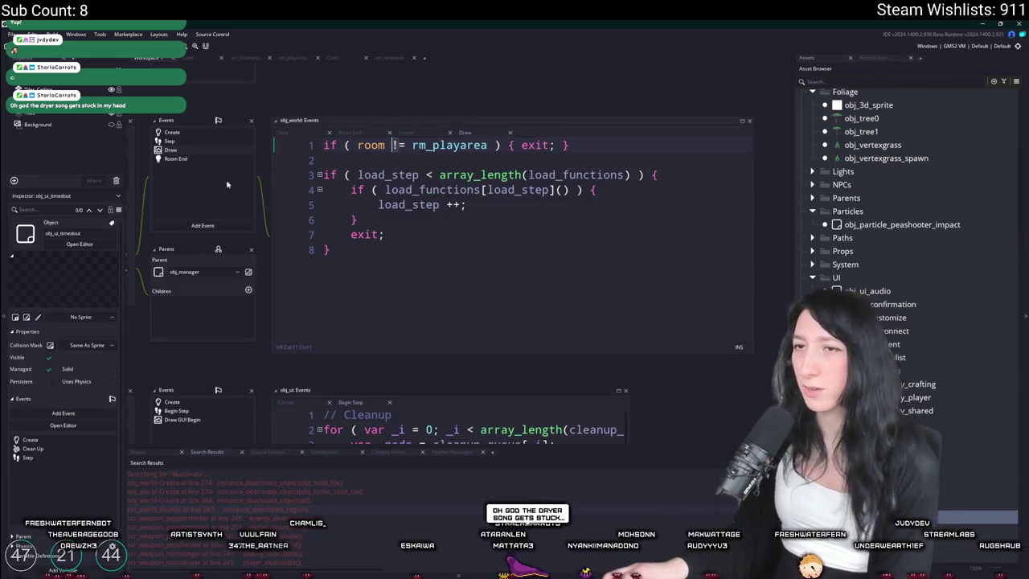
{"action": "left_click", "coordinate": [208, 159]}
{"action": "left_click", "coordinate": [212, 141]}
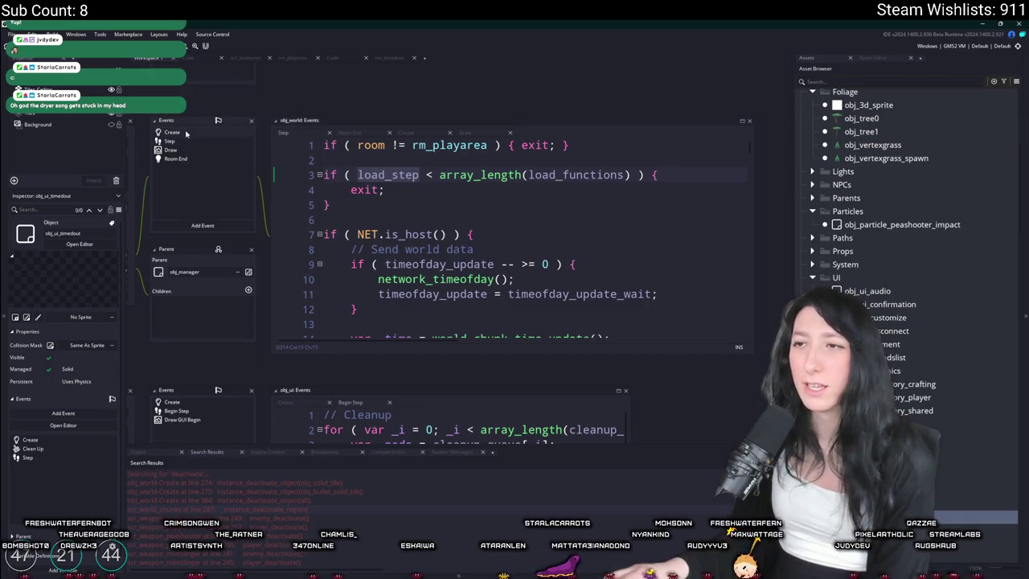
{"action": "left_click", "coordinate": [185, 134]}
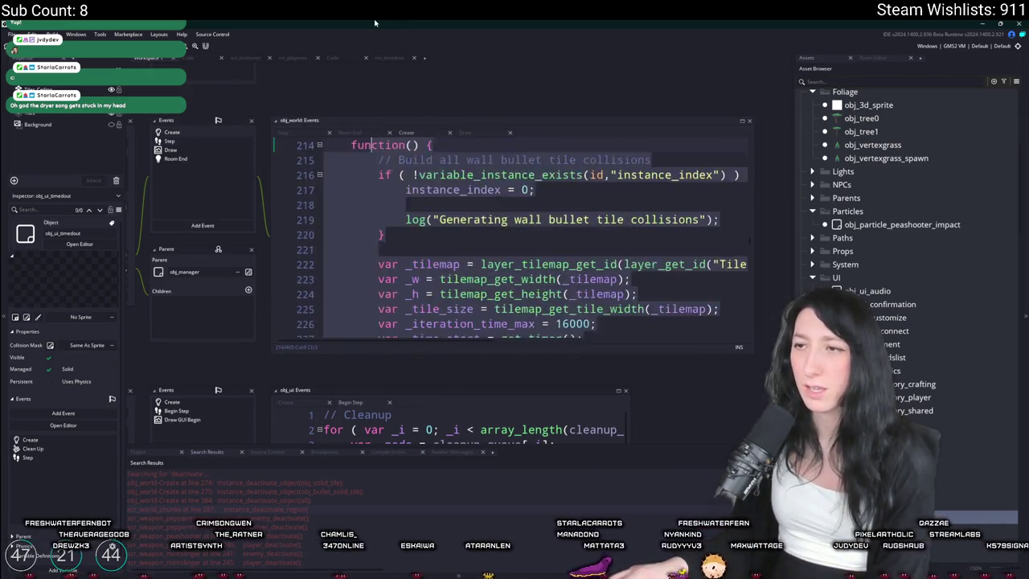
- Jump to world_chunk_init's definition with F12, close scr_world_chunks, and open Search & Replace
{"action": "scroll", "coordinate": [456, 223], "scroll_direction": "down", "scroll_amount": 5}
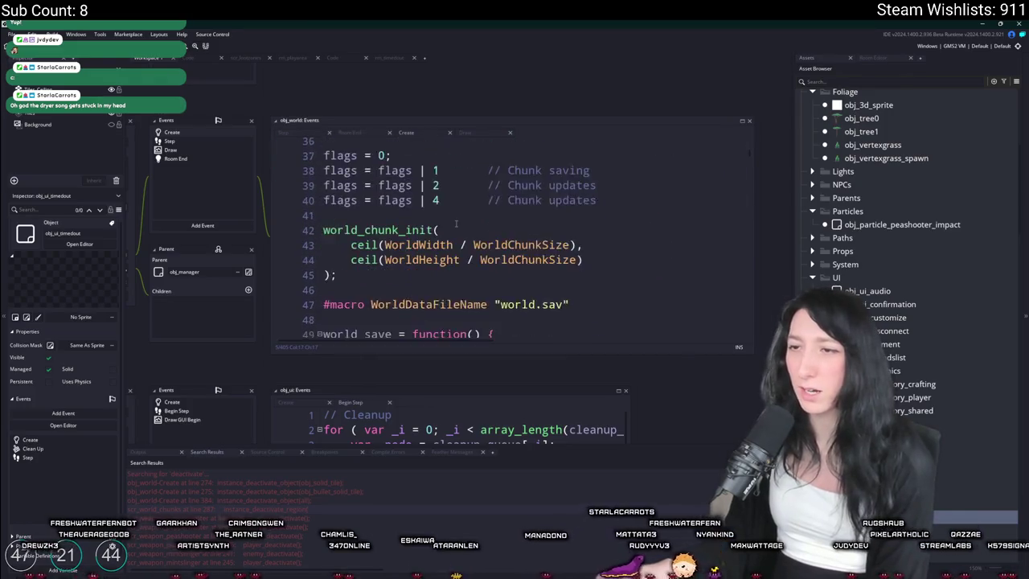
{"action": "scroll", "coordinate": [455, 223], "scroll_direction": "down", "scroll_amount": 2}
{"action": "left_click", "coordinate": [392, 149]}
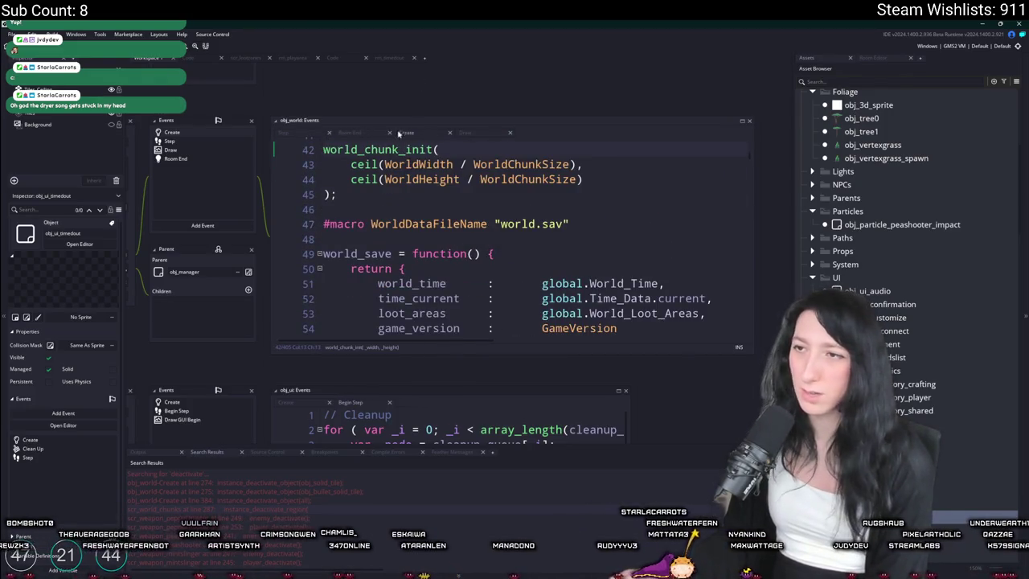
{"action": "key", "text": "F12"}
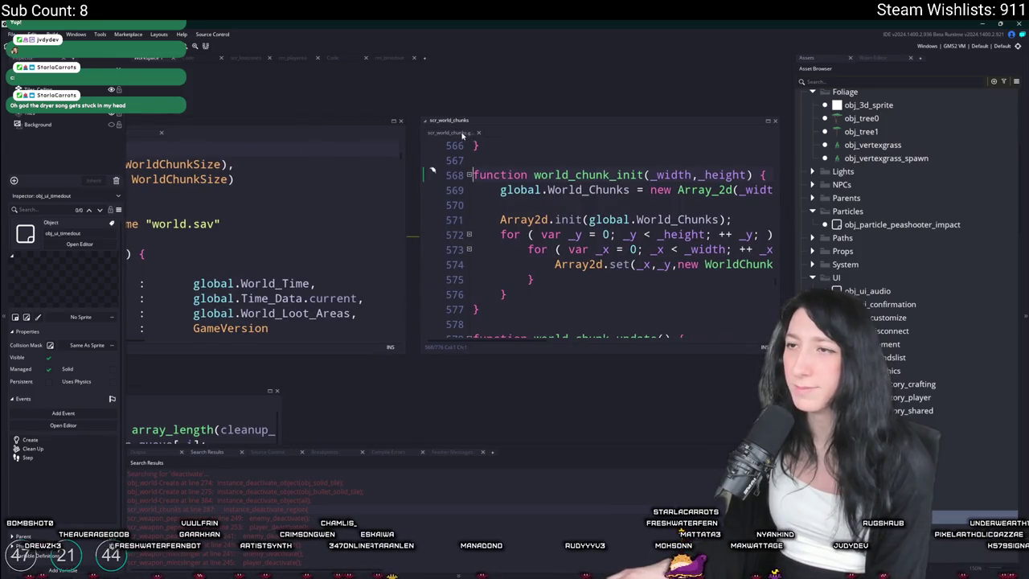
{"action": "left_click", "coordinate": [478, 133]}
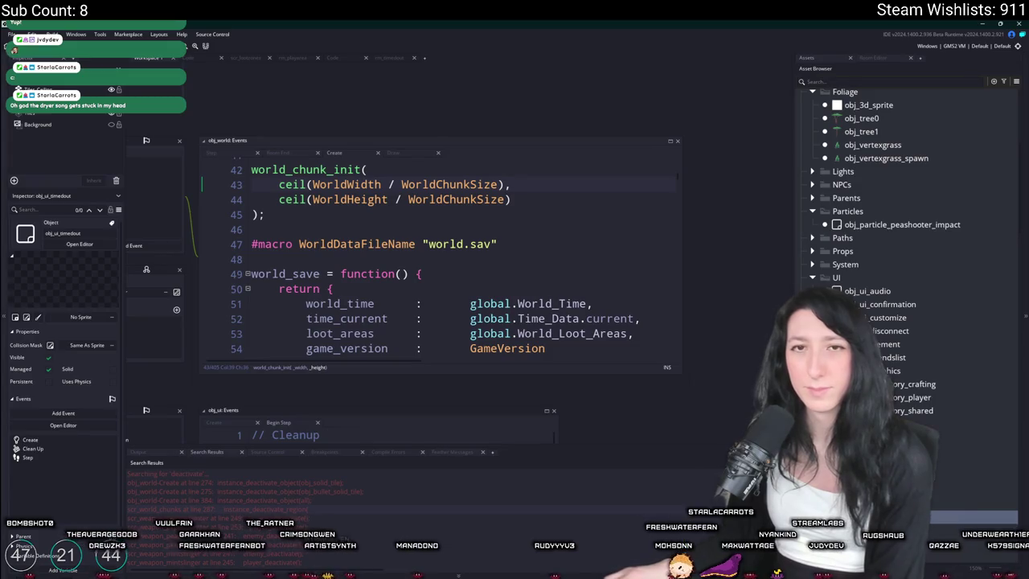
{"action": "scroll", "coordinate": [514, 233], "scroll_direction": "down", "scroll_amount": 10}
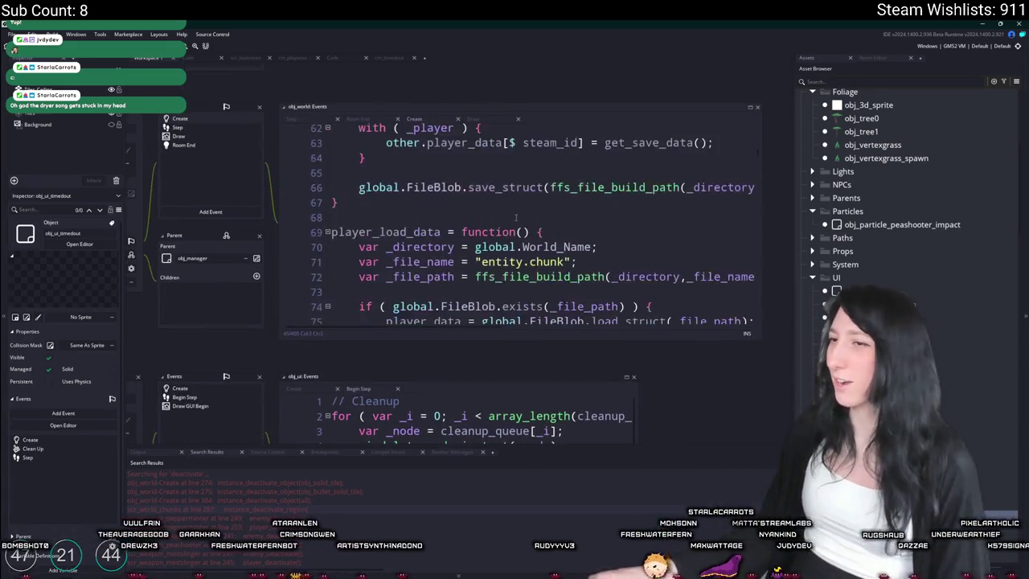
{"action": "scroll", "coordinate": [483, 206], "scroll_direction": "up", "scroll_amount": 3}
{"action": "key", "text": "ctrl+f"}
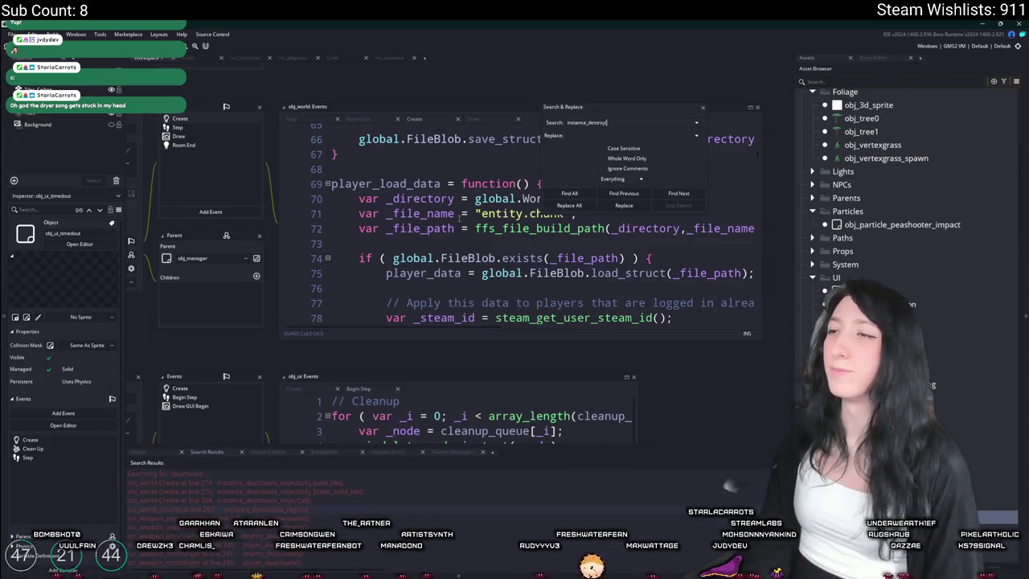
- Search the project for instance_destroy and open the obj_world match at line 400
{"action": "key", "text": "Return"}
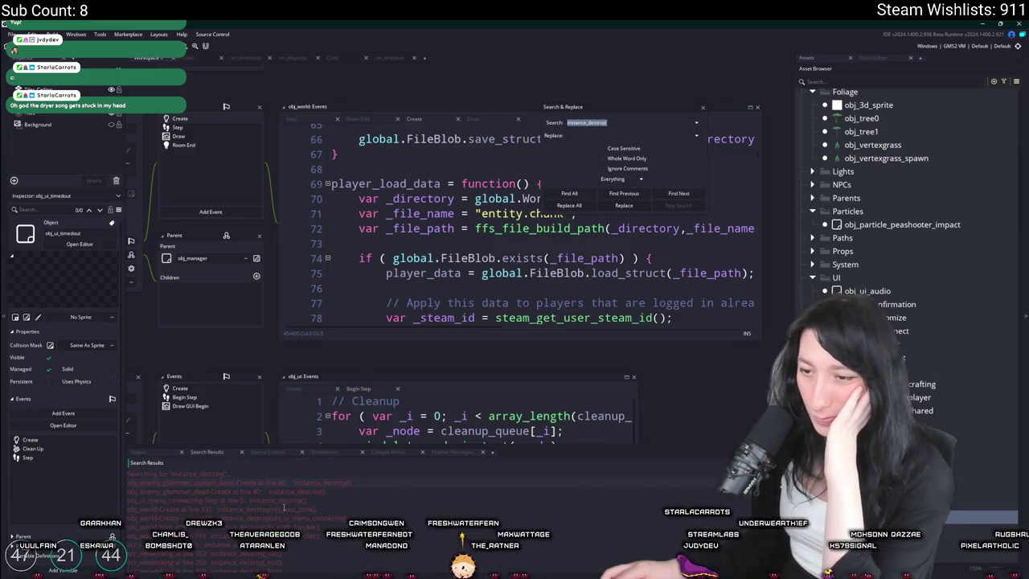
{"action": "double_click", "coordinate": [306, 516]}
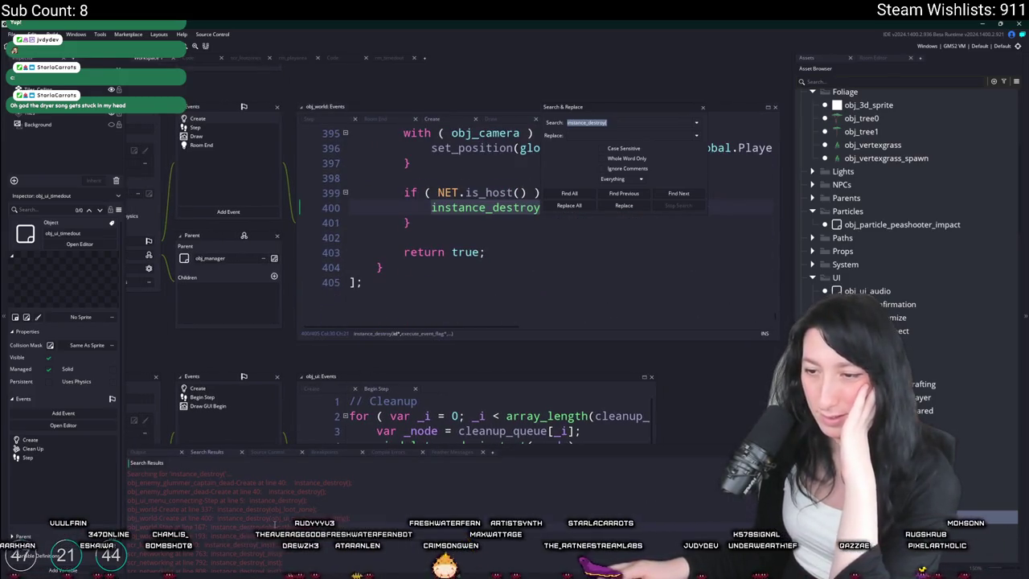
{"action": "scroll", "coordinate": [278, 500], "scroll_direction": "down", "scroll_amount": 3}
{"action": "scroll", "coordinate": [293, 515], "scroll_direction": "down", "scroll_amount": 3}
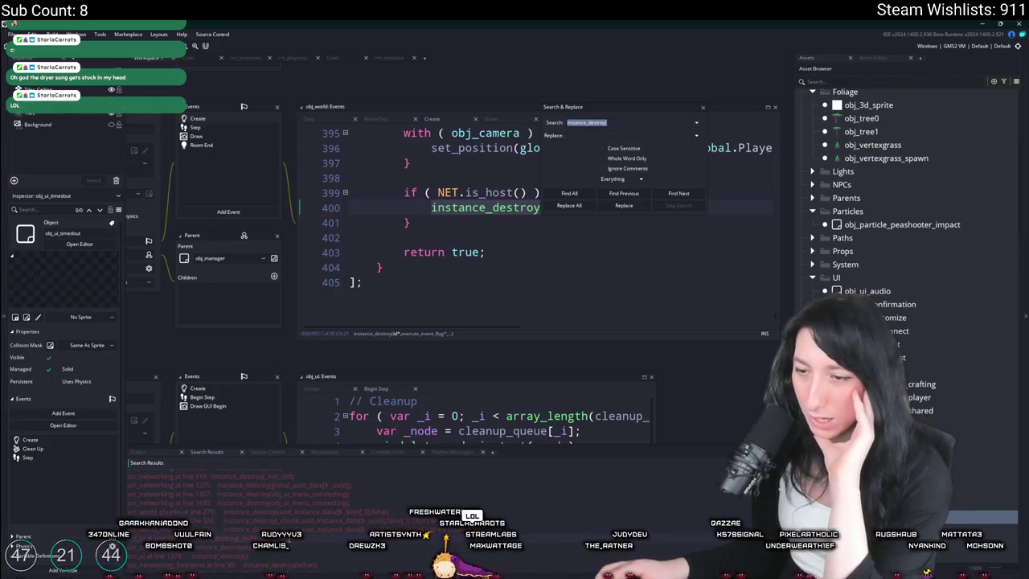
- Open the instance_destroy matches at scr_ui line 1379 and in scr_networking_functions
{"action": "double_click", "coordinate": [169, 545]}
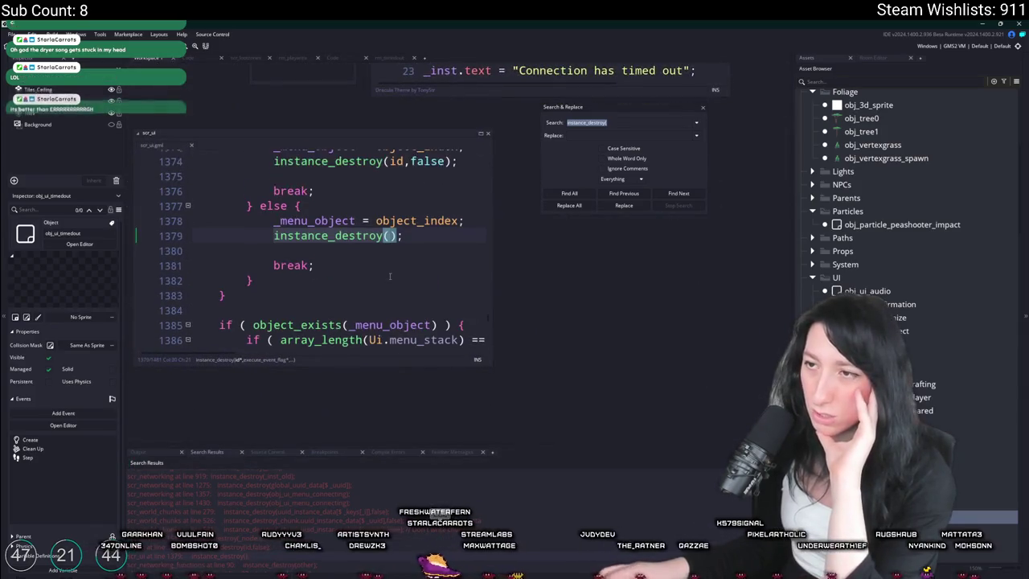
{"action": "scroll", "coordinate": [394, 273], "scroll_direction": "up", "scroll_amount": 3}
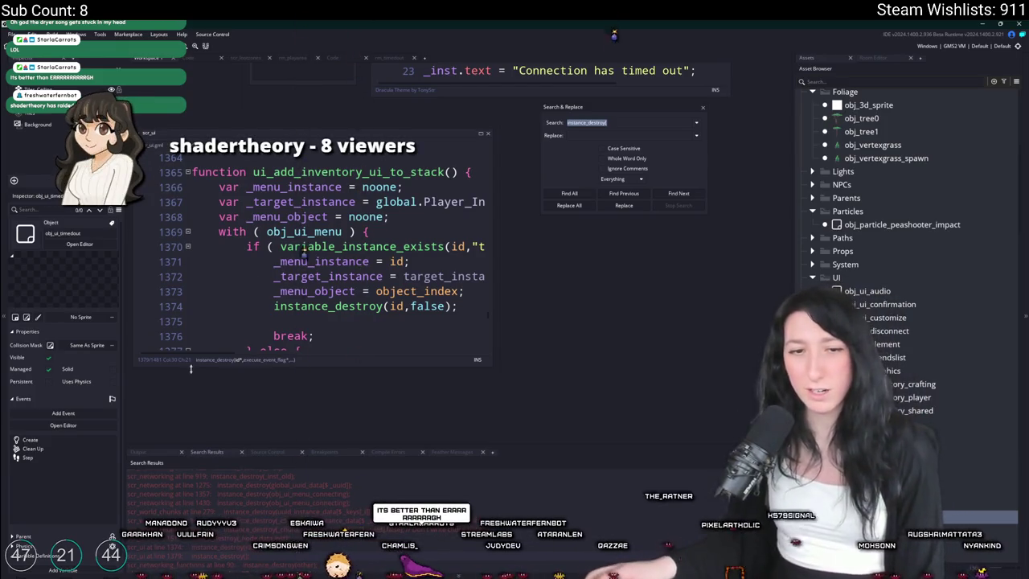
{"action": "scroll", "coordinate": [257, 490], "scroll_direction": "down", "scroll_amount": 1}
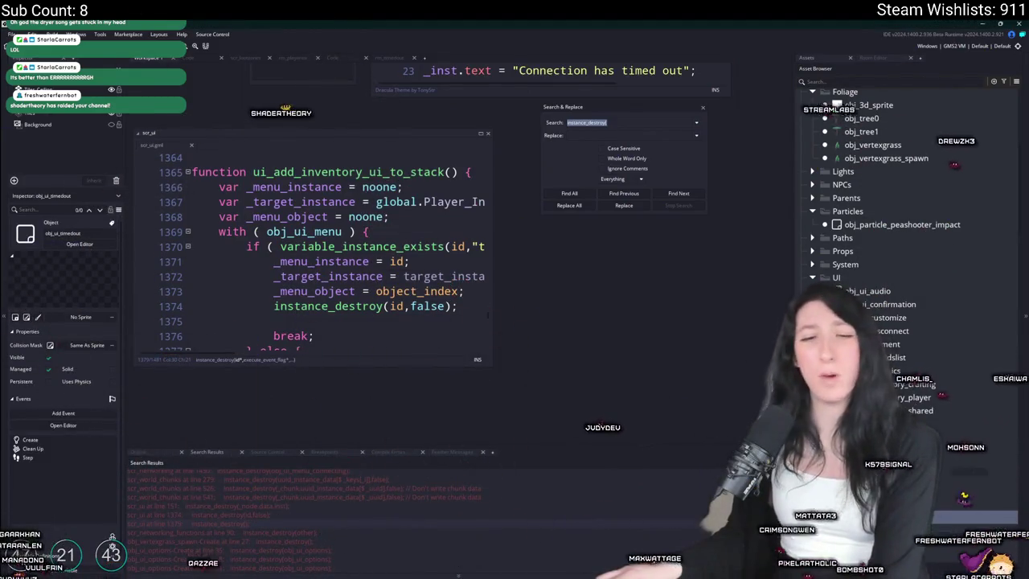
{"action": "double_click", "coordinate": [360, 523]}
{"action": "double_click", "coordinate": [324, 532]}
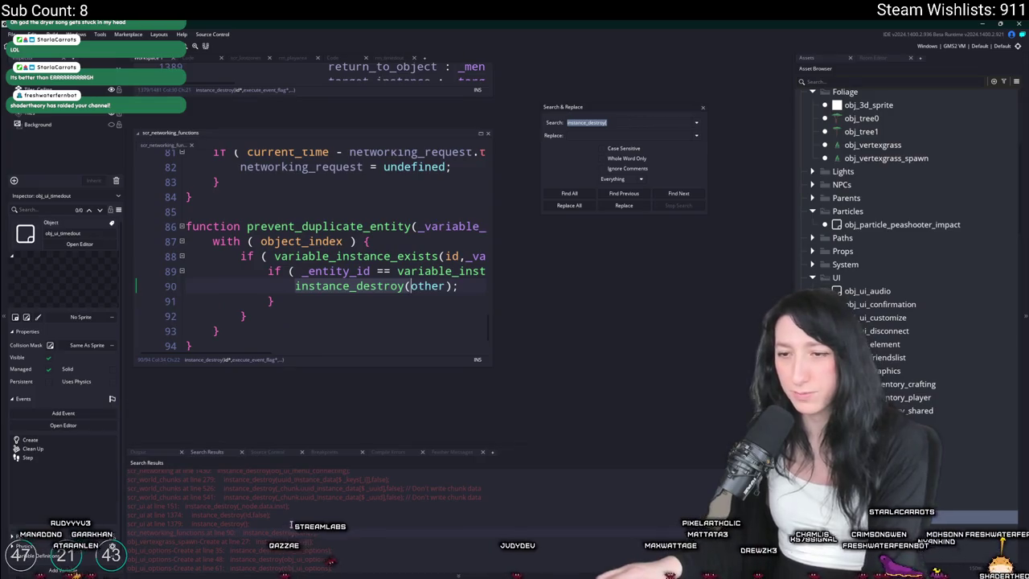
- Scroll through the remaining instance_destroy results, return to the scr_ui code, and open asset search
{"action": "scroll", "coordinate": [271, 514], "scroll_direction": "down", "scroll_amount": 2}
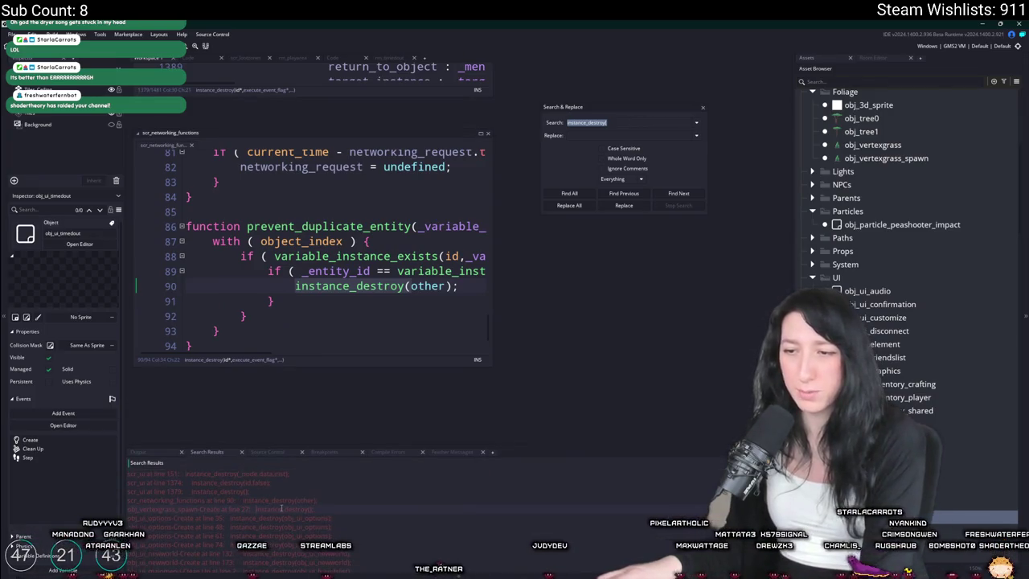
{"action": "scroll", "coordinate": [265, 517], "scroll_direction": "down", "scroll_amount": 4}
{"action": "scroll", "coordinate": [258, 518], "scroll_direction": "down", "scroll_amount": 3}
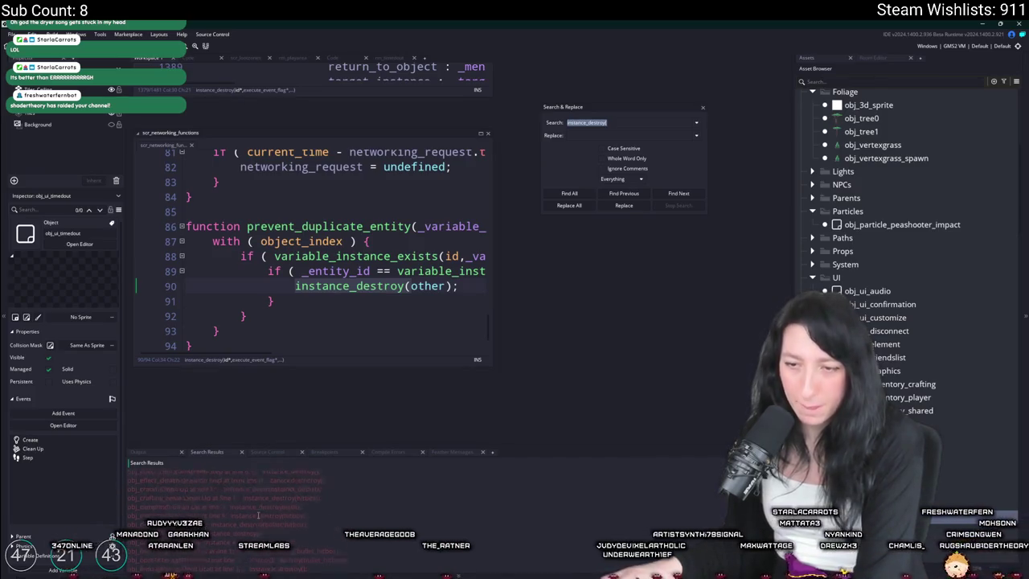
{"action": "scroll", "coordinate": [259, 514], "scroll_direction": "down", "scroll_amount": 3}
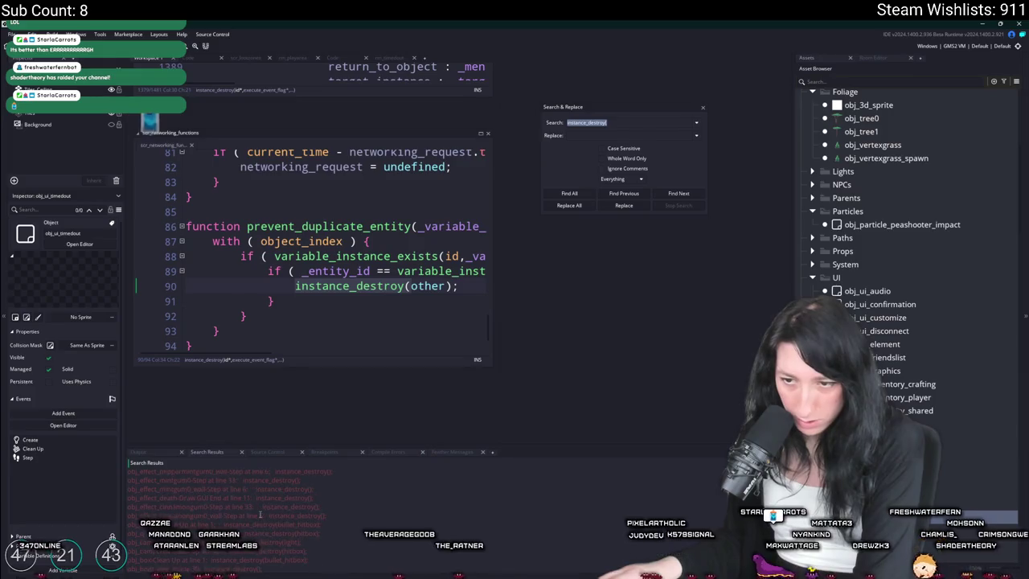
{"action": "scroll", "coordinate": [259, 514], "scroll_direction": "down", "scroll_amount": 5}
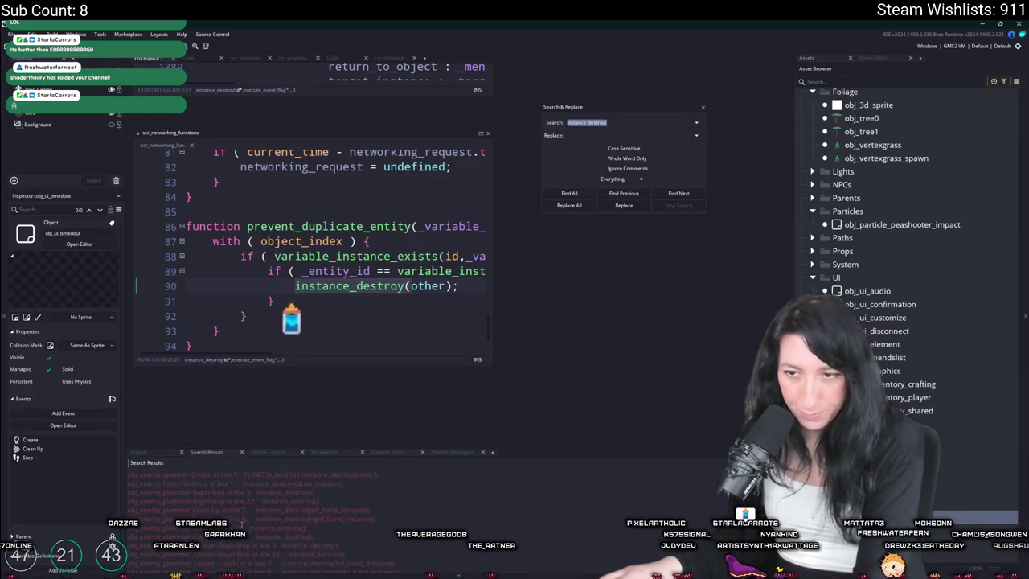
{"action": "scroll", "coordinate": [266, 511], "scroll_direction": "up", "scroll_amount": 1}
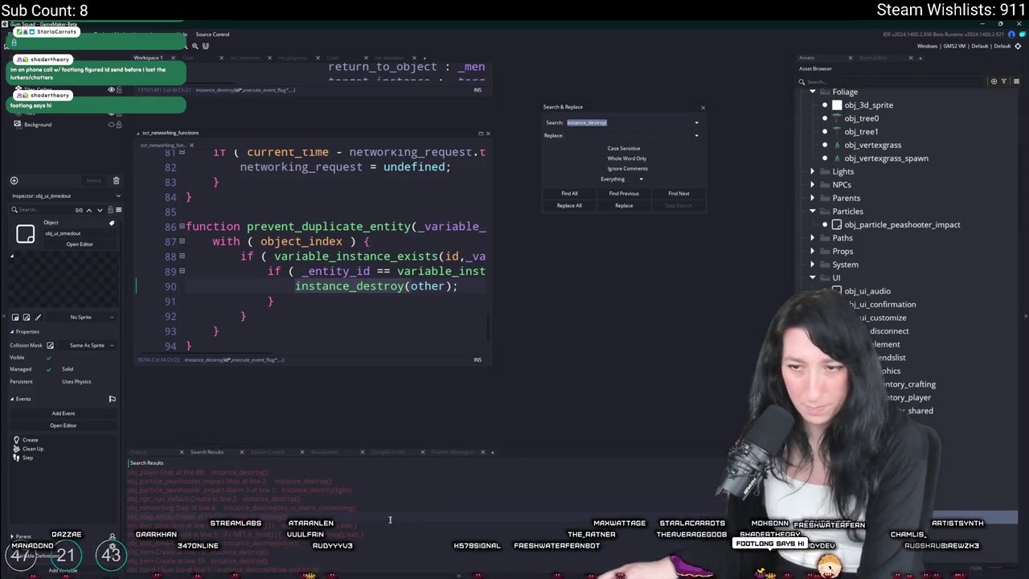
{"action": "scroll", "coordinate": [346, 514], "scroll_direction": "up", "scroll_amount": 4}
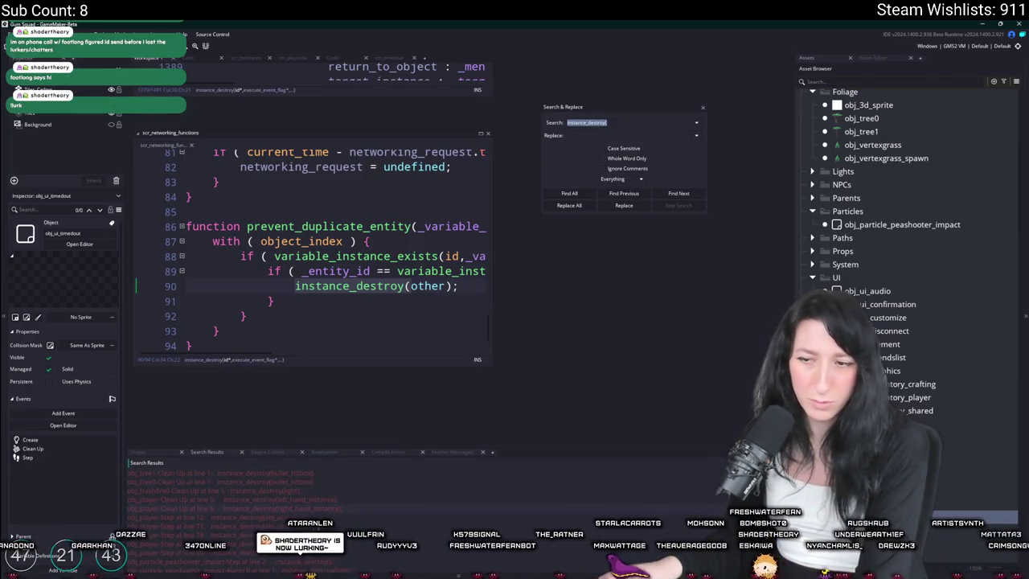
{"action": "scroll", "coordinate": [332, 518], "scroll_direction": "up", "scroll_amount": 3}
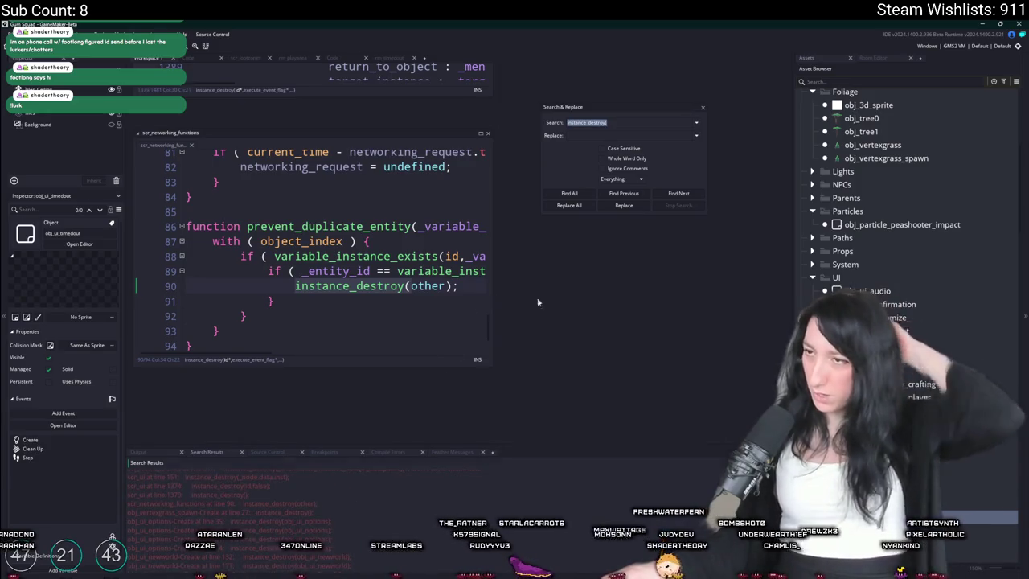
{"action": "left_click", "coordinate": [678, 193]}
{"action": "key", "text": "ctrl+t"}
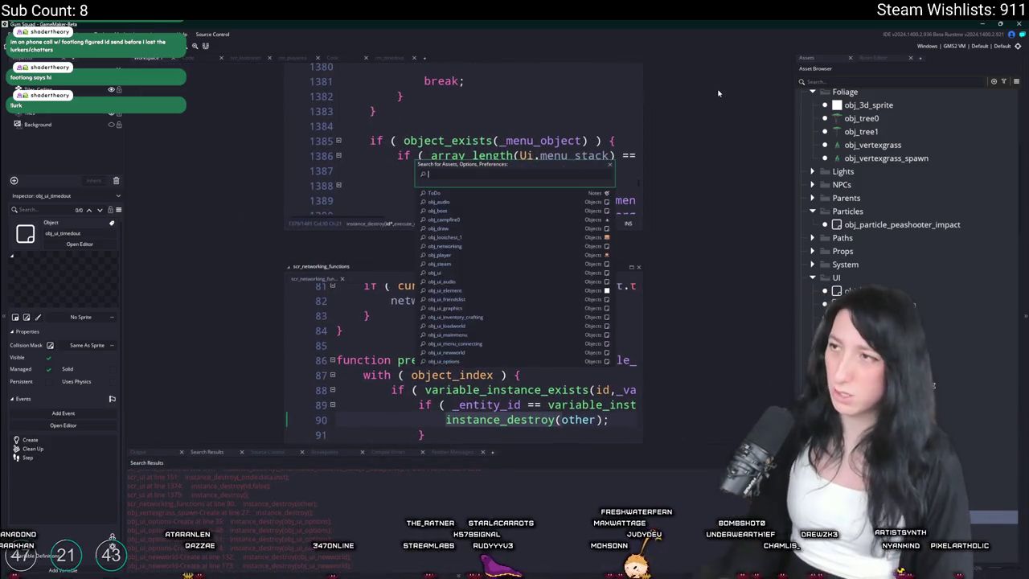
- Open obj_ui and add a Clean Up event to it
{"action": "type", "text": "obj_ui"}
{"action": "key", "text": "Return"}
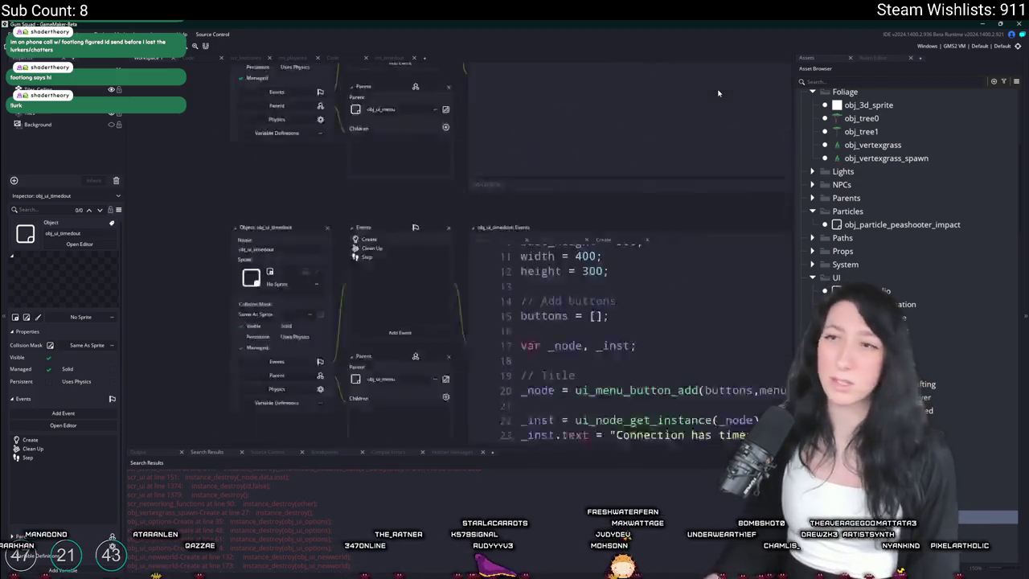
{"action": "left_click", "coordinate": [352, 238]}
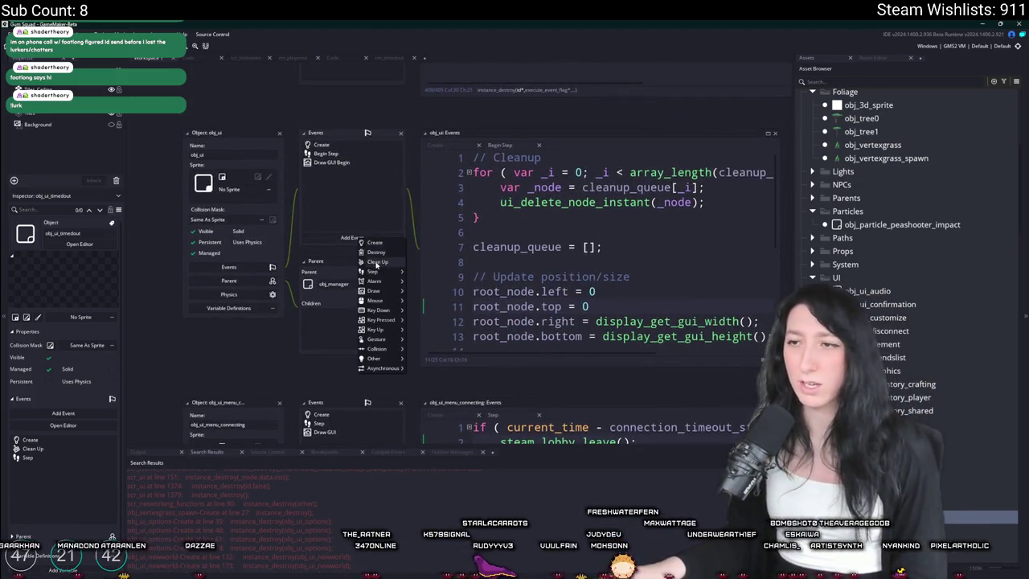
{"action": "left_click", "coordinate": [377, 262]}
- Write show_debug_message(debug_get_callstack()) in the Clean Up event and run the game with F5
{"action": "type", "text": "_deb"}
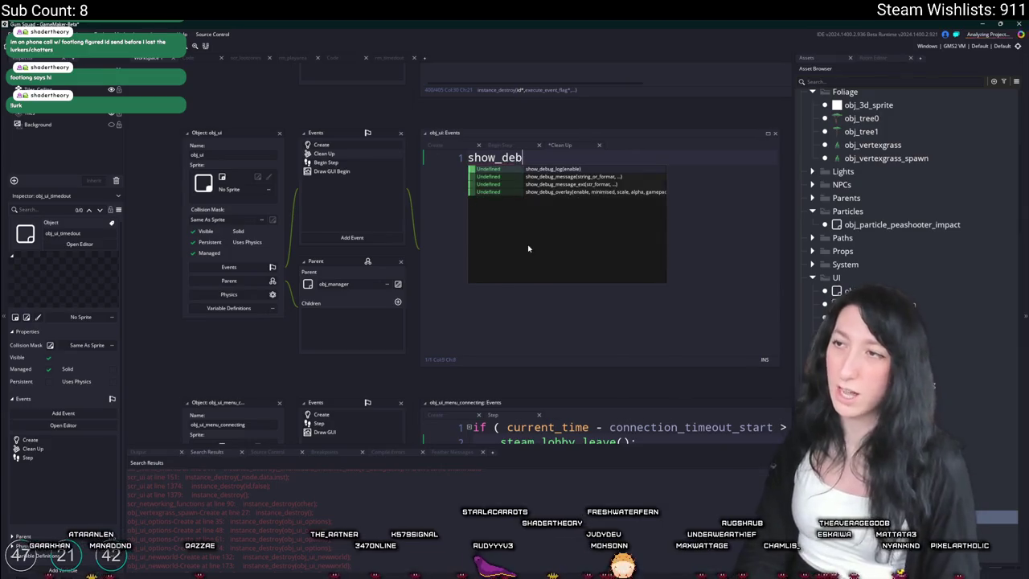
{"action": "type", "text": "ug_message(Debug_get"}
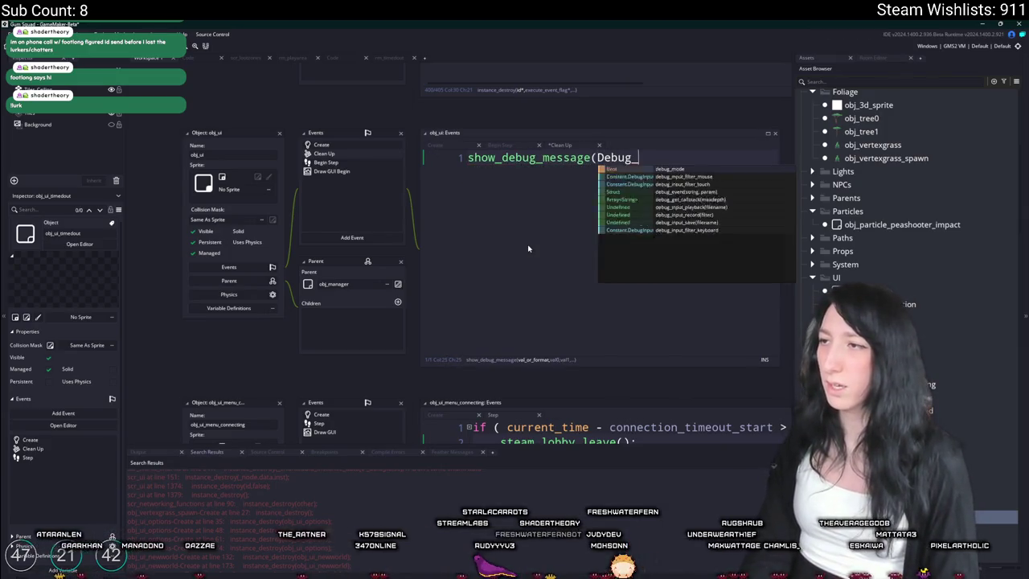
{"action": "key", "text": "Return"}
{"action": "type", "text": ")"}
{"action": "key", "text": "F5"}
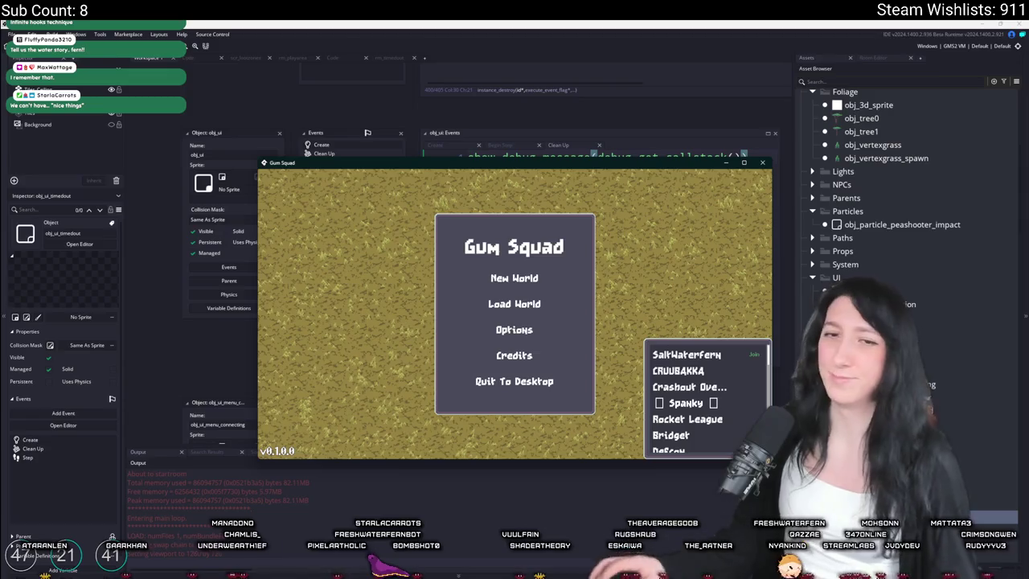
- Join the top server, dismiss the 'Connection has timed out' dialog, and inspect the callstack debug line in the IDE
{"action": "left_click", "coordinate": [706, 356]}
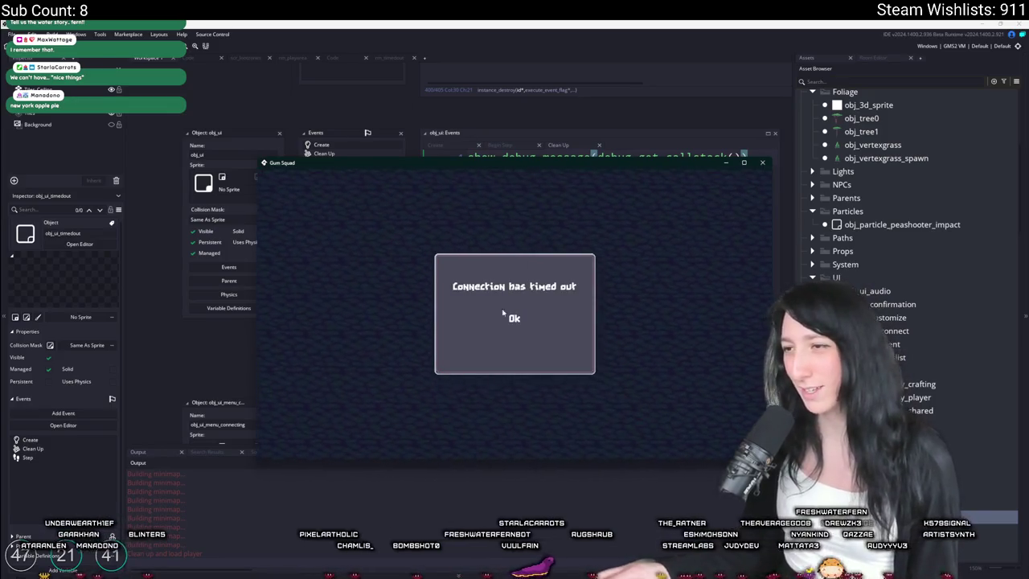
{"action": "left_click", "coordinate": [494, 318]}
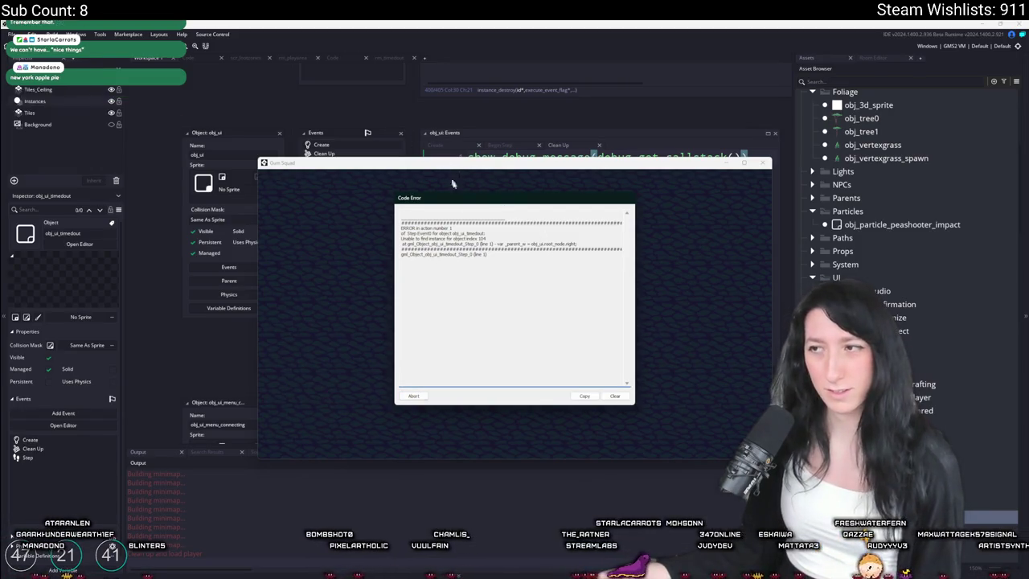
{"action": "left_click", "coordinate": [427, 129]}
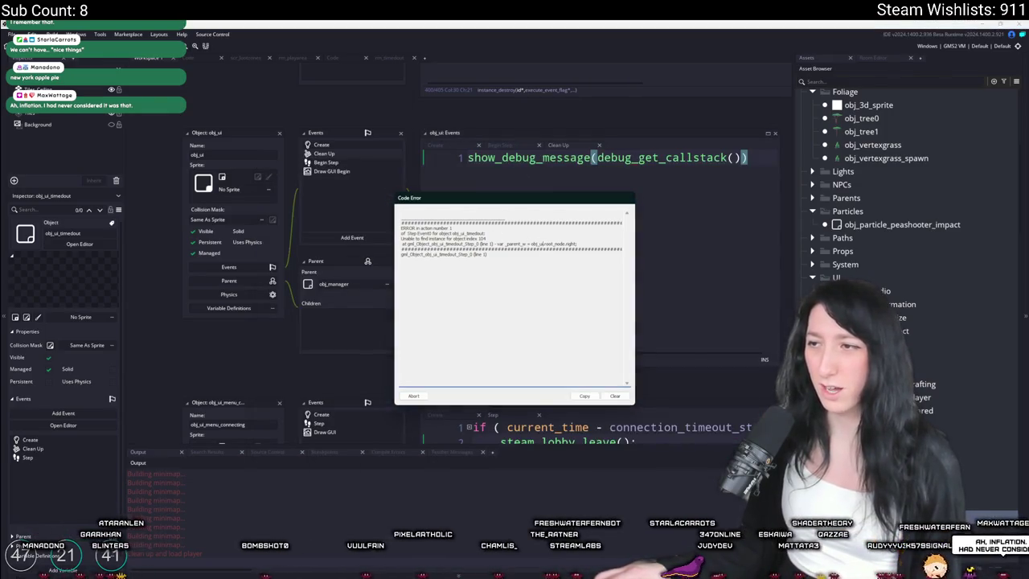
{"action": "left_click_drag", "start_coordinate": [748, 157], "coordinate": [412, 163]}
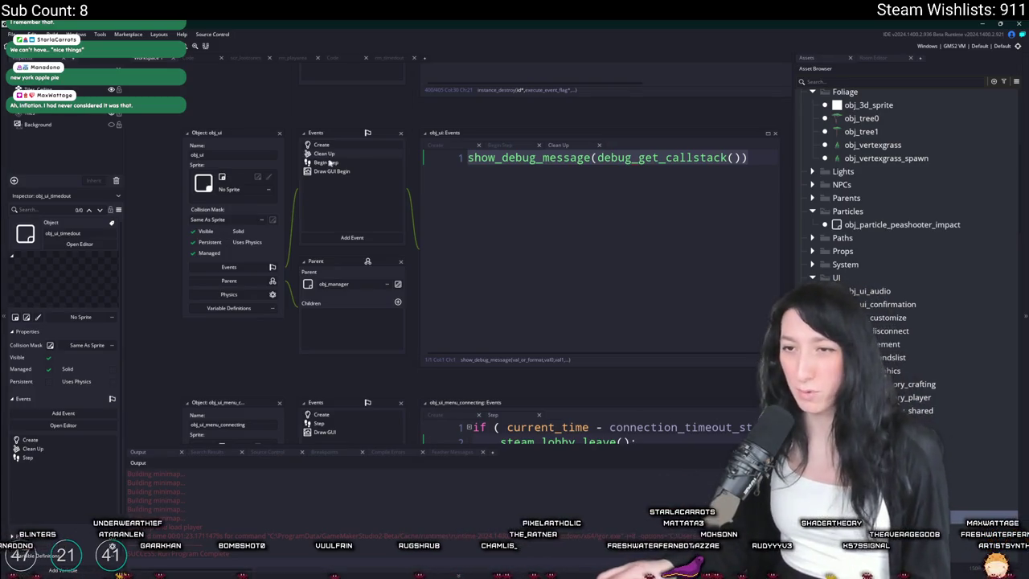
- Delete obj_ui's Clean Up event and confirm
{"action": "right_click", "coordinate": [381, 163]}
{"action": "left_click", "coordinate": [406, 234]}
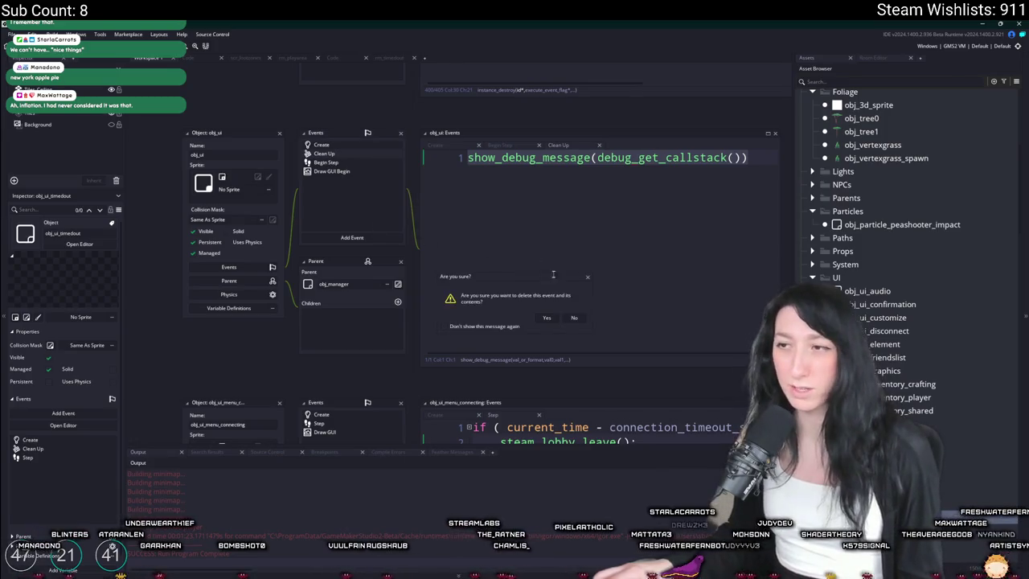
{"action": "left_click", "coordinate": [546, 318]}
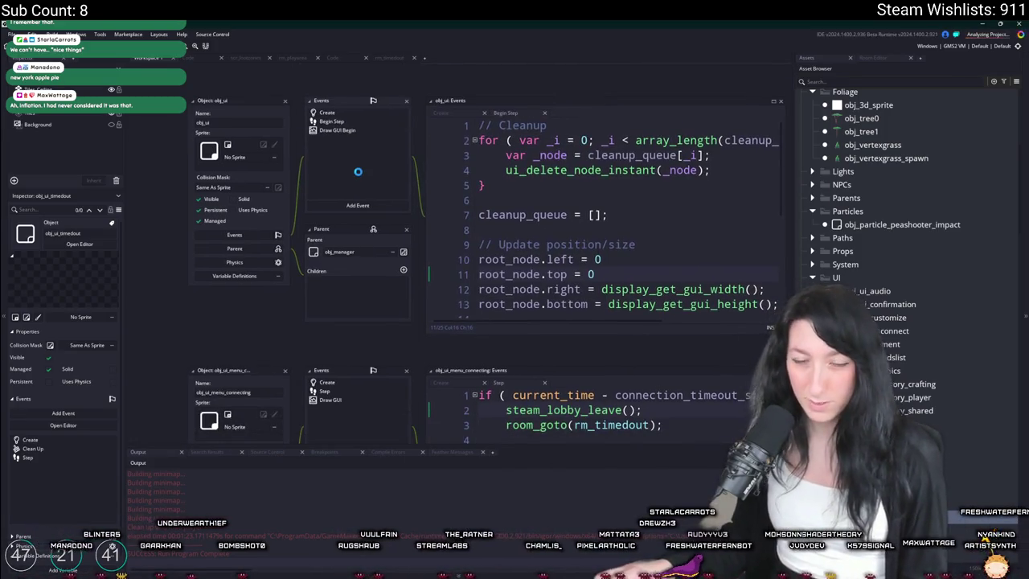
- Search the project for deactivate_all, then deactivate_, and open the obj_world match
{"action": "key", "text": "ctrl+f"}
{"action": "type", "text": "deactivate_all"}
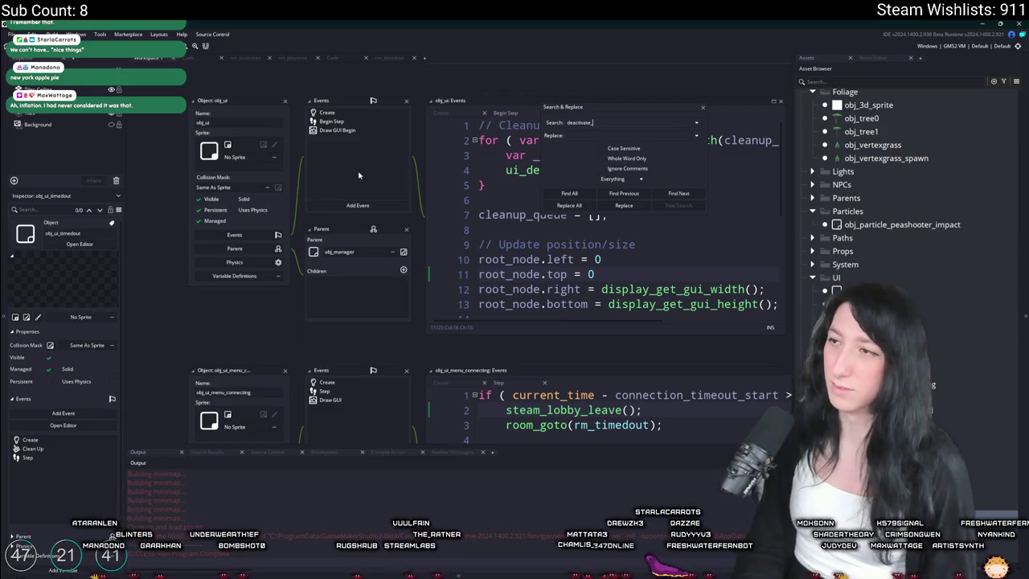
{"action": "key", "text": "Return"}
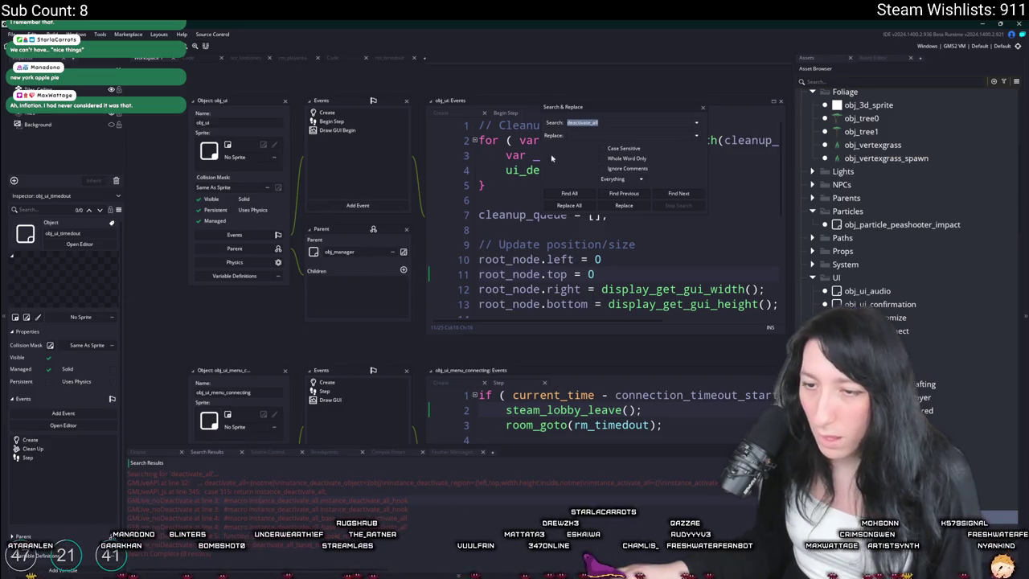
{"action": "left_click", "coordinate": [603, 122]}
{"action": "key", "text": "BackSpace"}
{"action": "key", "text": "BackSpace"}
{"action": "key", "text": "BackSpace"}
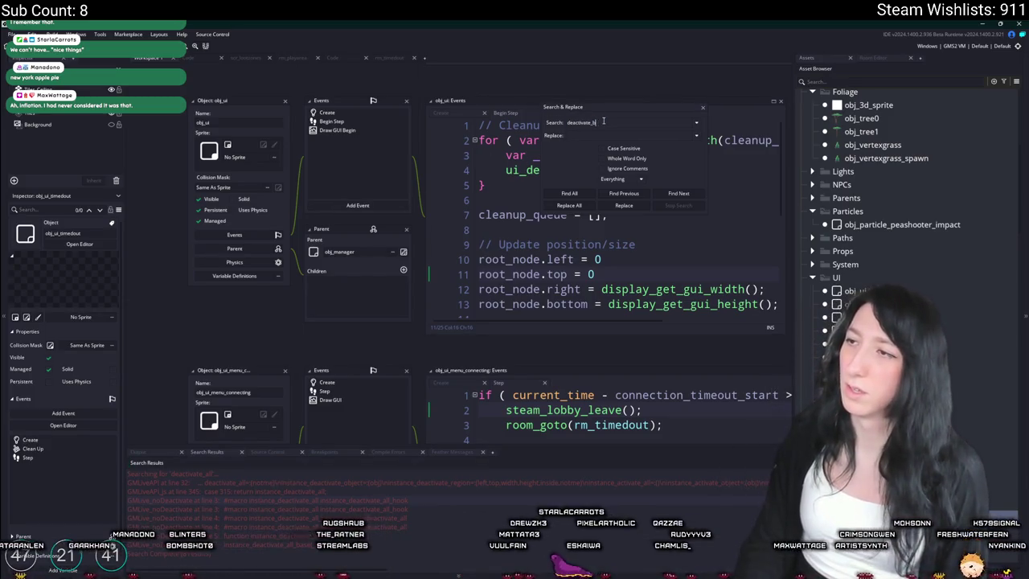
{"action": "type", "text": "obje"}
{"action": "key", "text": "Return"}
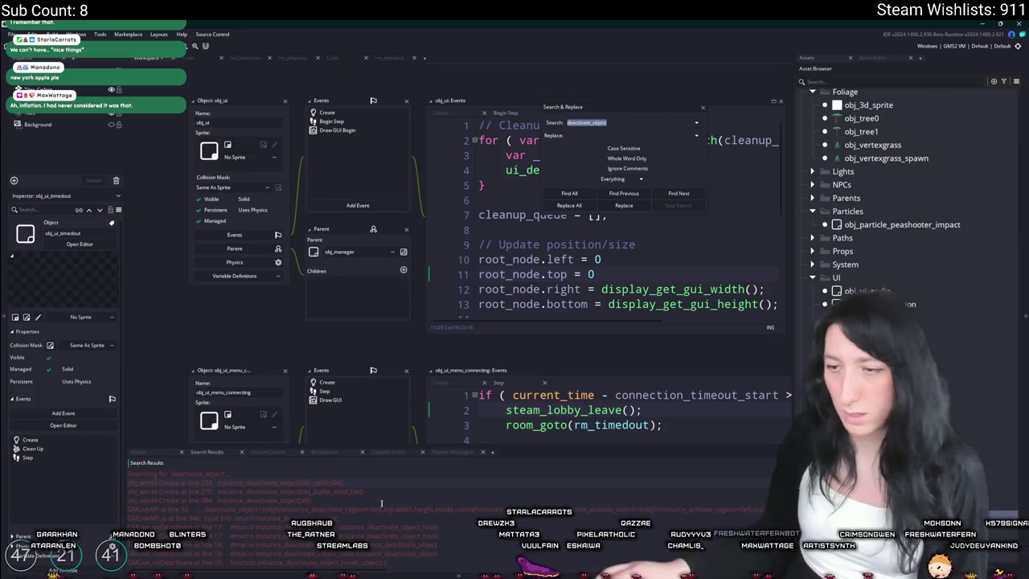
{"action": "double_click", "coordinate": [383, 497]}
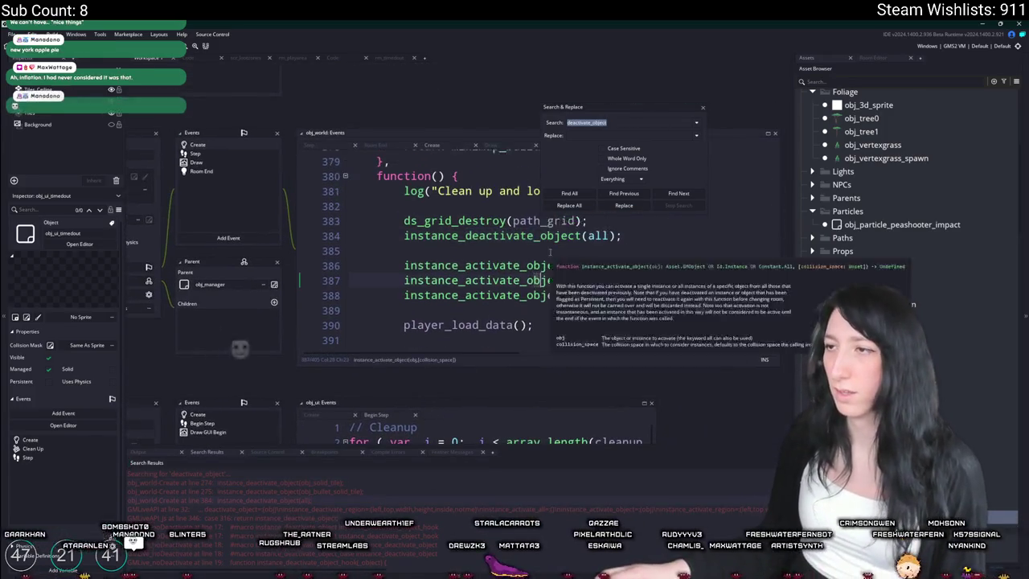
- Change line 384 from instance_deactivate_object(all) to instance_deactivate_all() and close the search panel
{"action": "left_click", "coordinate": [584, 255]}
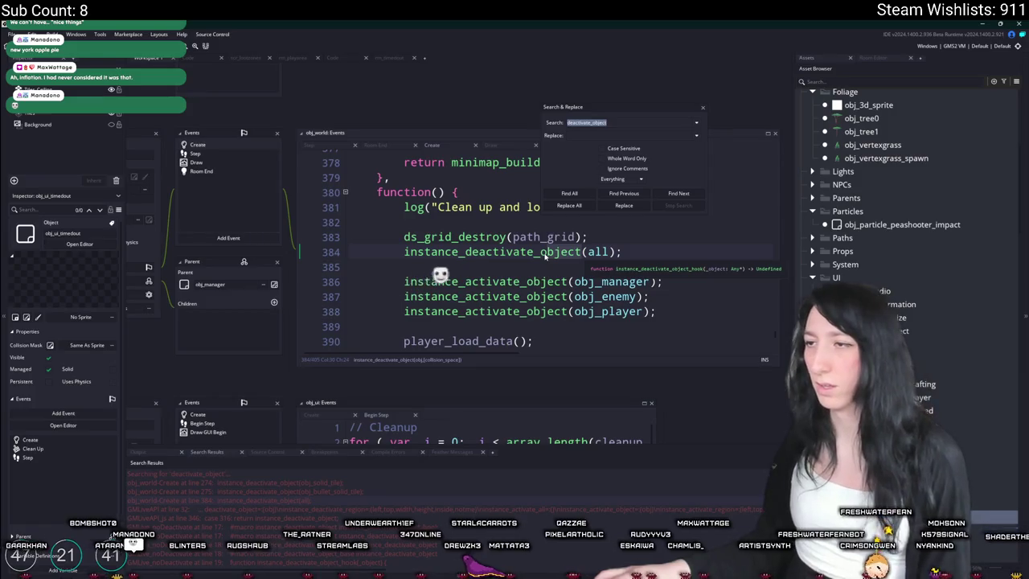
{"action": "double_click", "coordinate": [543, 256]}
{"action": "type", "text": "all"}
{"action": "key", "text": "Delete"}
{"action": "key", "text": "Delete"}
{"action": "key", "text": "Delete"}
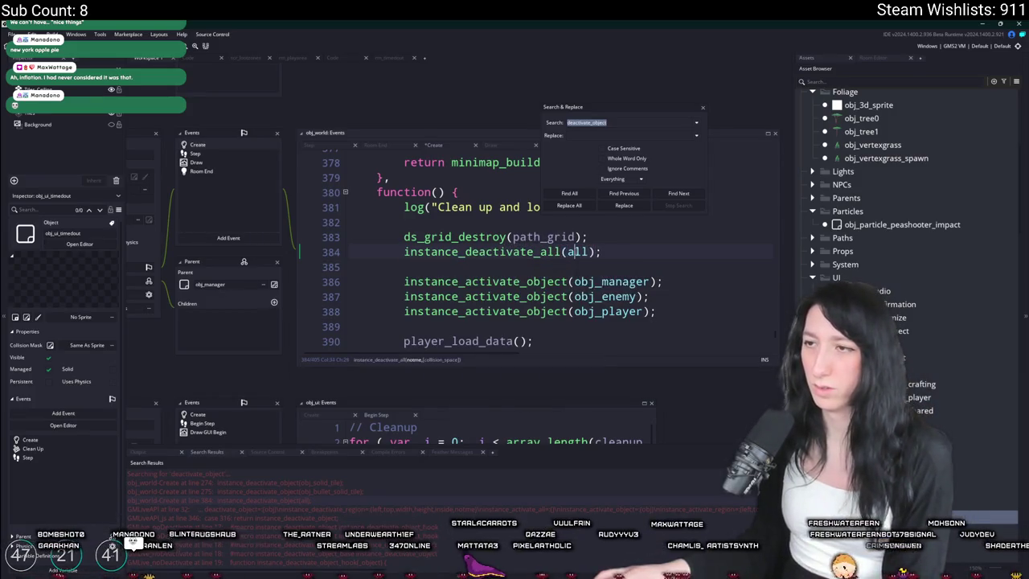
{"action": "key", "text": "BackSpace"}
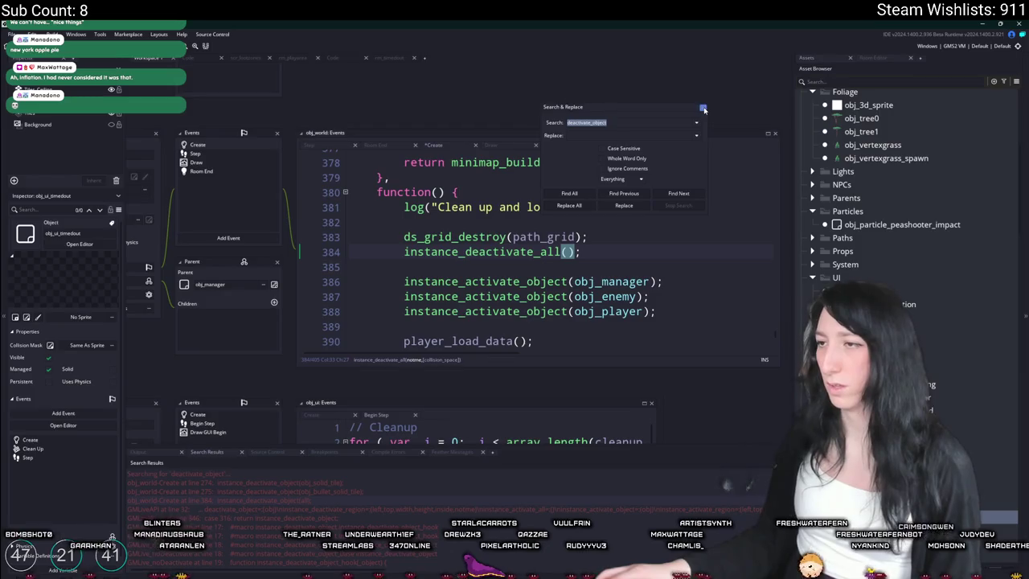
{"action": "left_click", "coordinate": [703, 107]}
{"action": "left_click", "coordinate": [135, 452]}
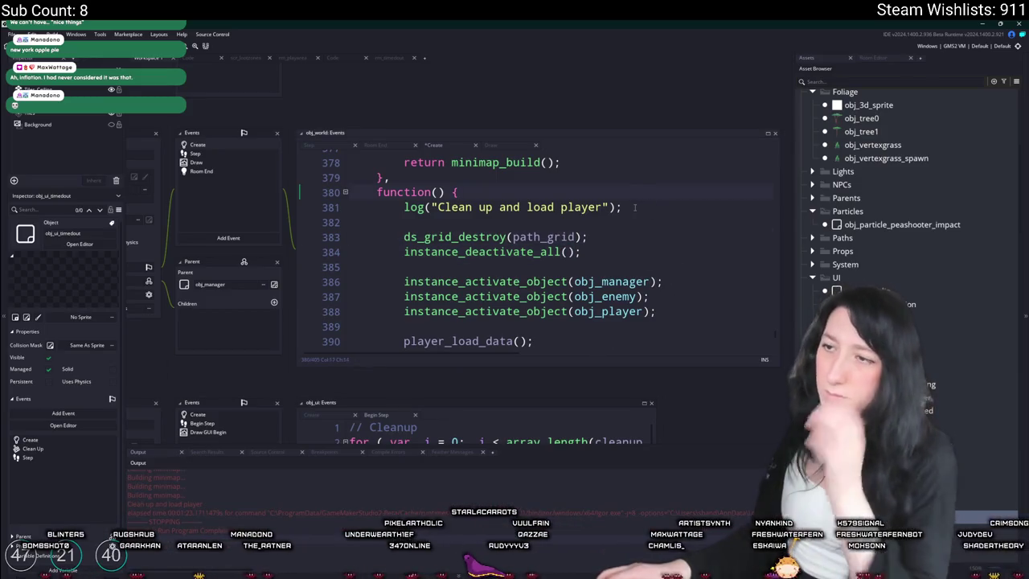
{"action": "scroll", "coordinate": [651, 293], "scroll_direction": "down", "scroll_amount": 2}
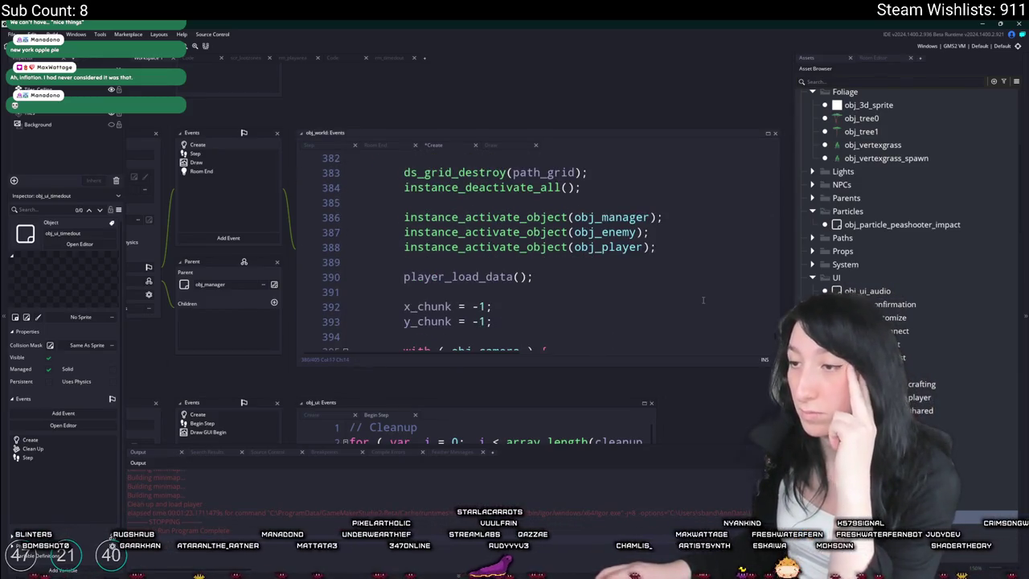
{"action": "left_click", "coordinate": [660, 207]}
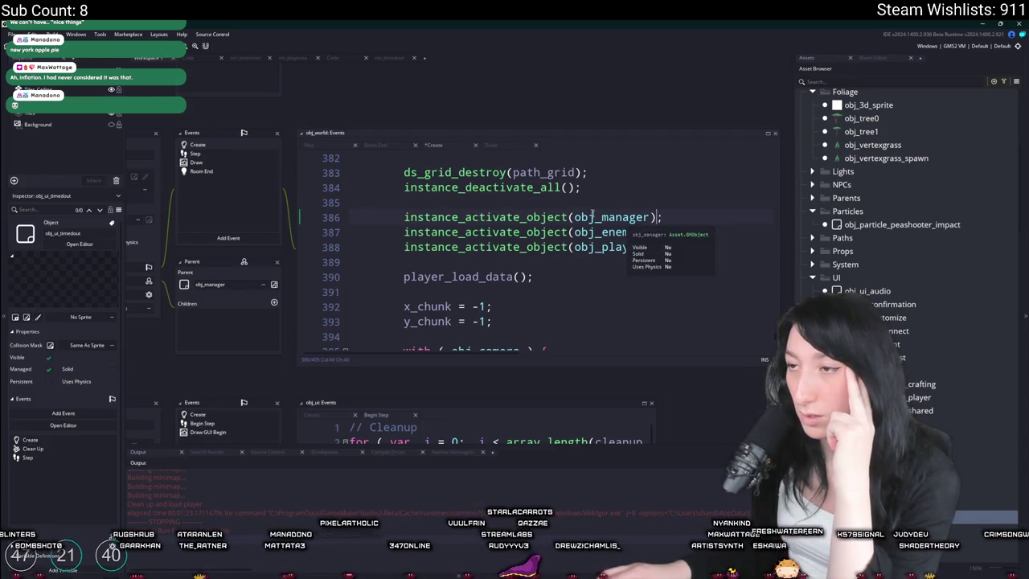
{"action": "scroll", "coordinate": [638, 217], "scroll_direction": "up", "scroll_amount": 1}
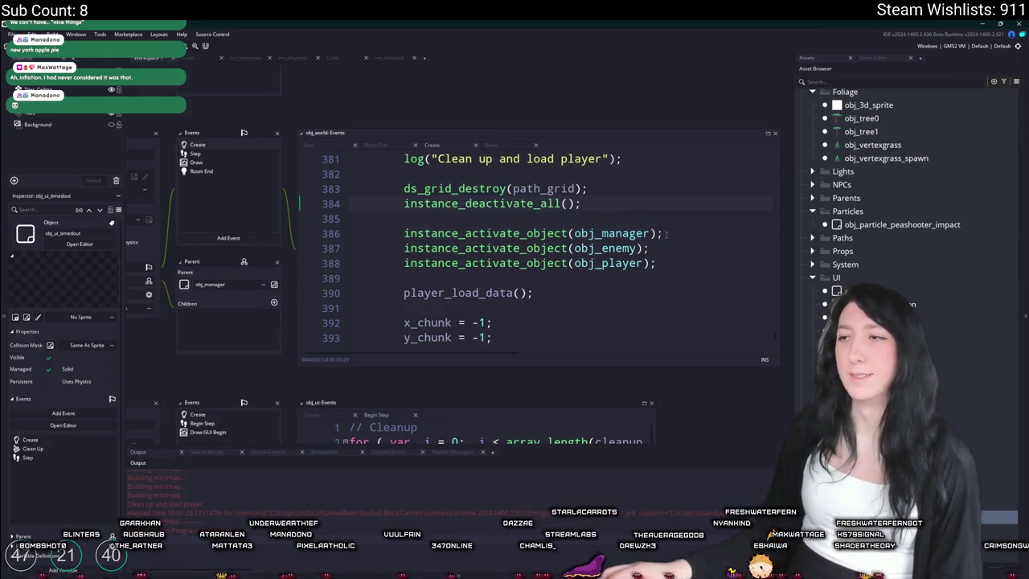
- Find the instance_deactivate_region call in scr_world_chunks and comment out lines 287–294 with //
{"action": "key", "text": "ctrl+f"}
{"action": "type", "text": "deactivate_region"}
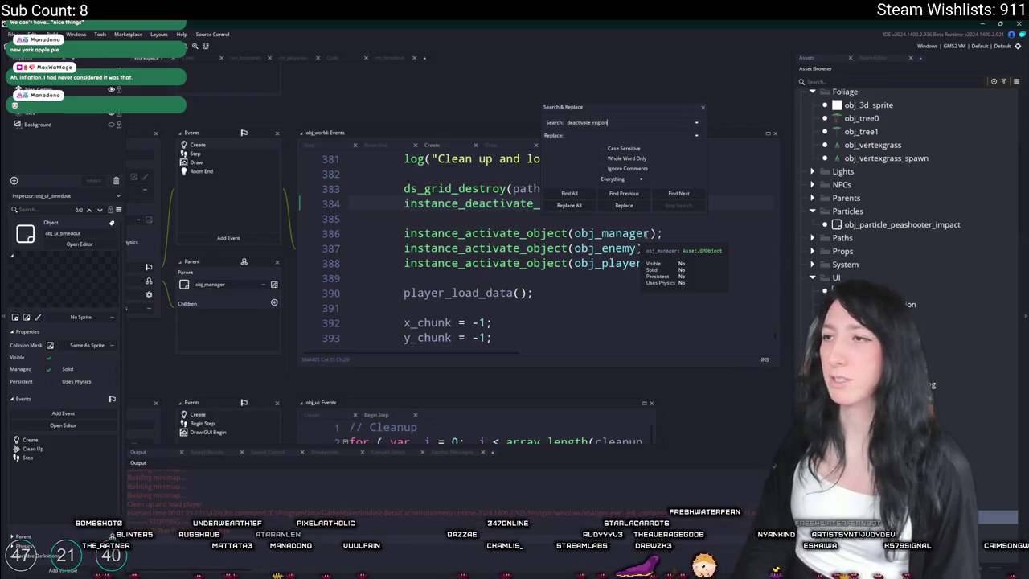
{"action": "key", "text": "Return"}
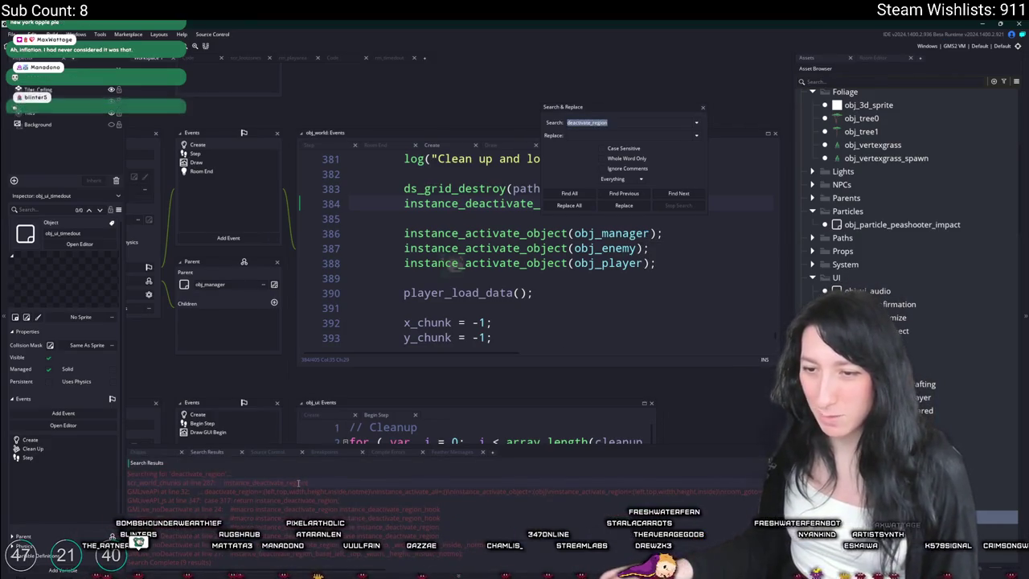
{"action": "double_click", "coordinate": [297, 482]}
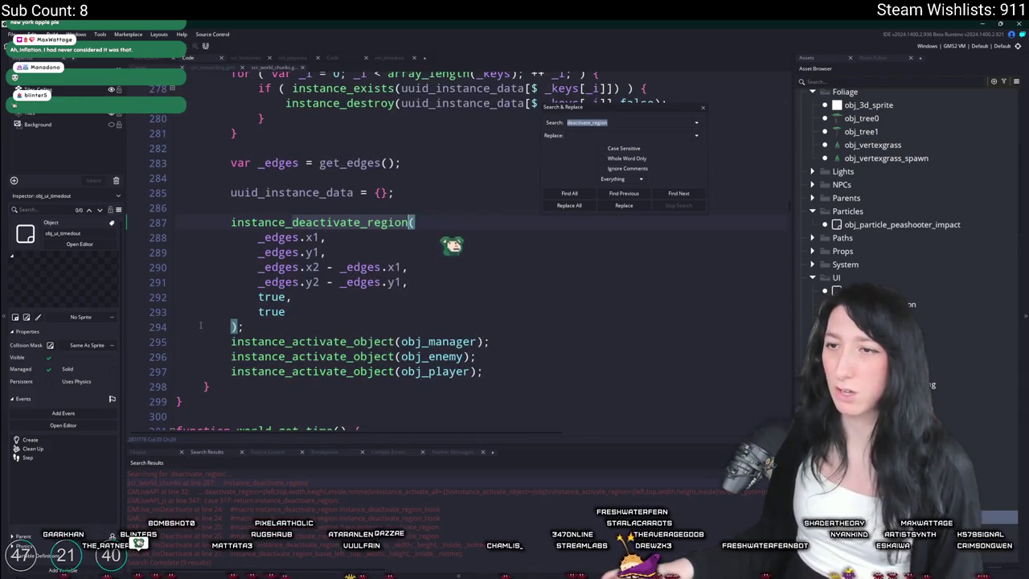
{"action": "mouse_move", "coordinate": [200, 325]}
{"action": "left_mouse_down"}
{"action": "mouse_move", "coordinate": [225, 265]}
{"action": "mouse_move", "coordinate": [228, 222]}
{"action": "mouse_move", "coordinate": [237, 326]}
{"action": "left_mouse_up"}
{"action": "left_click", "coordinate": [227, 222]}
{"action": "type", "text": "//"}
- Run the game with F5, join a friend's game, and dismiss the resulting code error
{"action": "key", "text": "F5"}
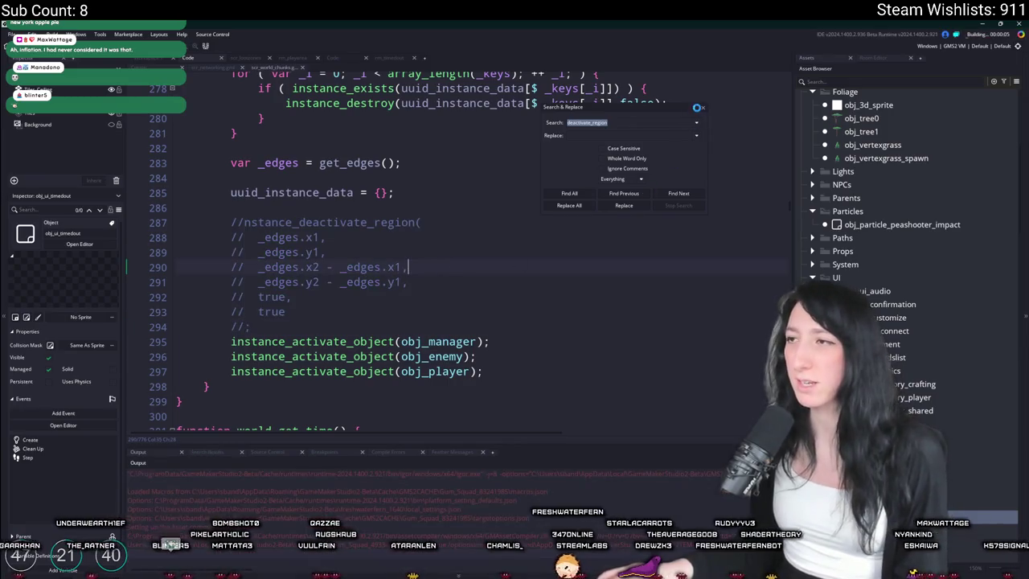
{"action": "left_click", "coordinate": [697, 107]}
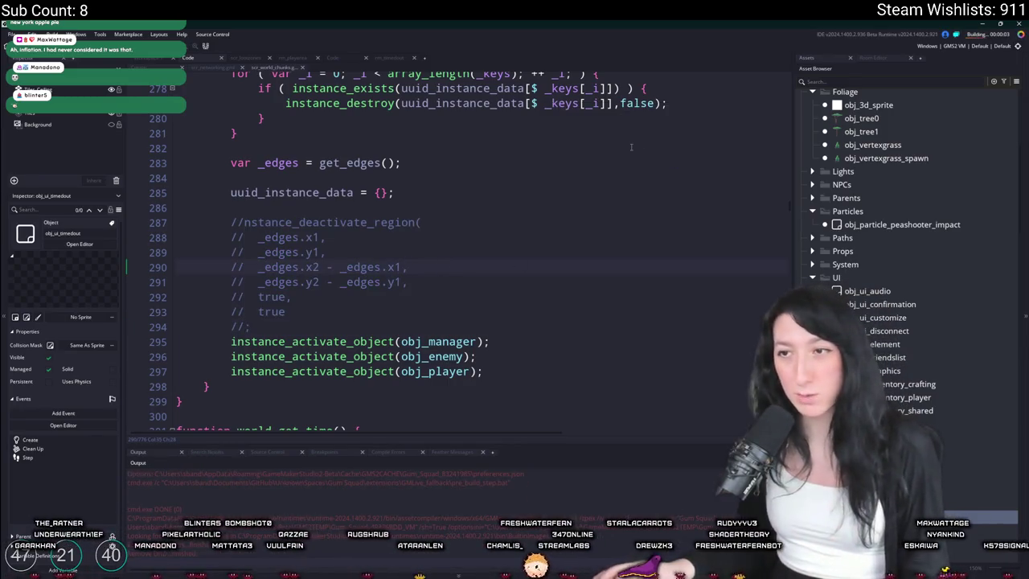
{"action": "scroll", "coordinate": [631, 147], "scroll_direction": "up", "scroll_amount": 3}
{"action": "left_click_drag", "start_coordinate": [289, 374], "coordinate": [230, 270]}
{"action": "left_click", "coordinate": [231, 270]}
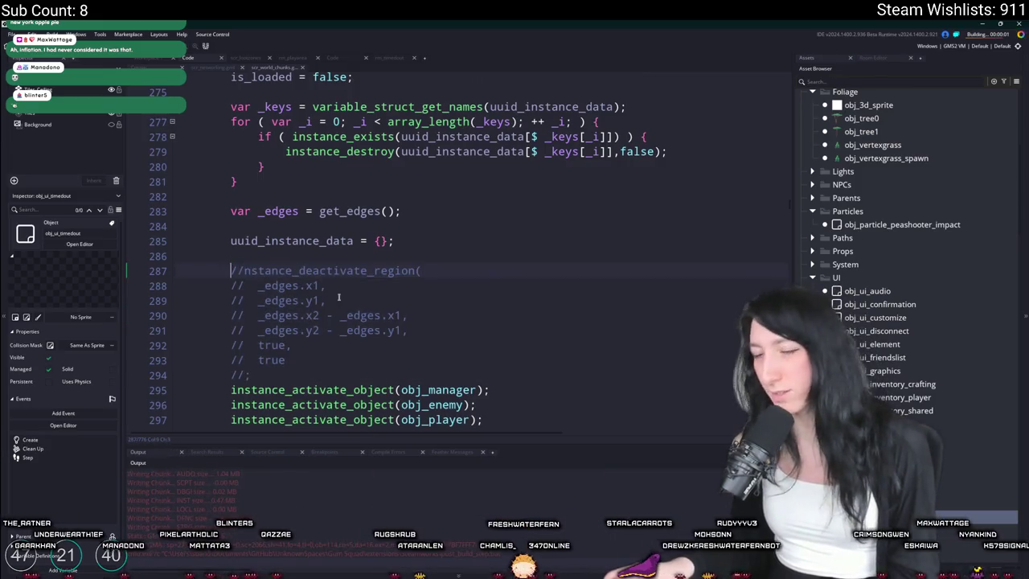
{"action": "scroll", "coordinate": [351, 301], "scroll_direction": "down", "scroll_amount": 3}
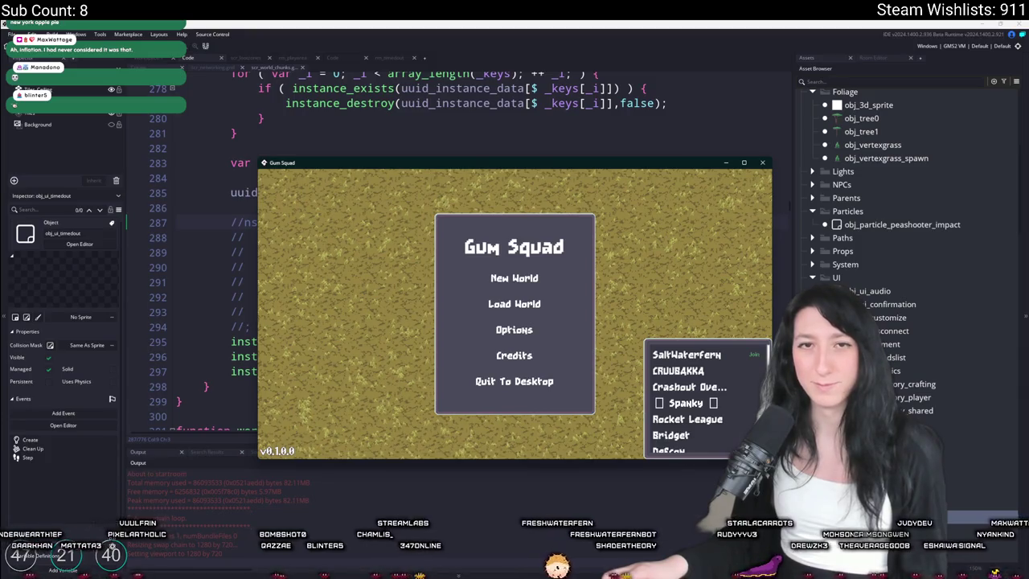
{"action": "left_click", "coordinate": [671, 359]}
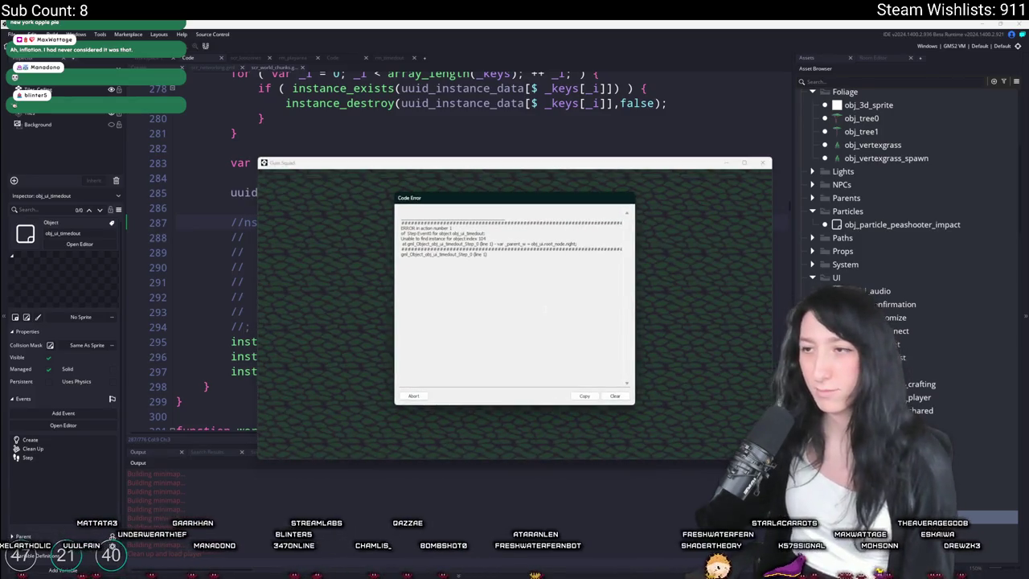
{"action": "left_click", "coordinate": [413, 395]}
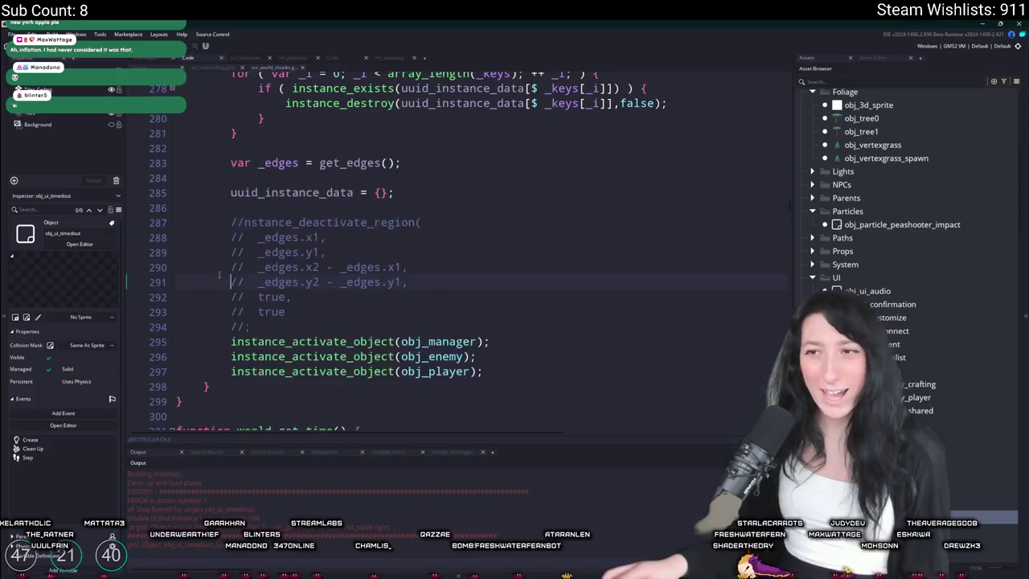
- Restore the instance_deactivate_region line, then comment out instance_deactivate_all on obj_world line 384
{"action": "key", "text": "BackSpace"}
{"action": "key", "text": "BackSpace"}
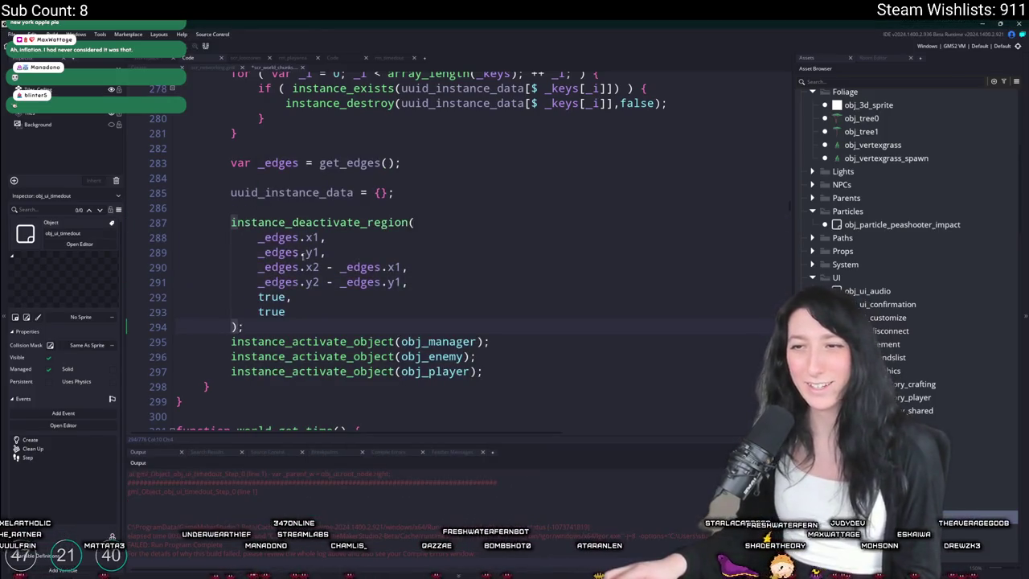
{"action": "key", "text": "ctrl+f"}
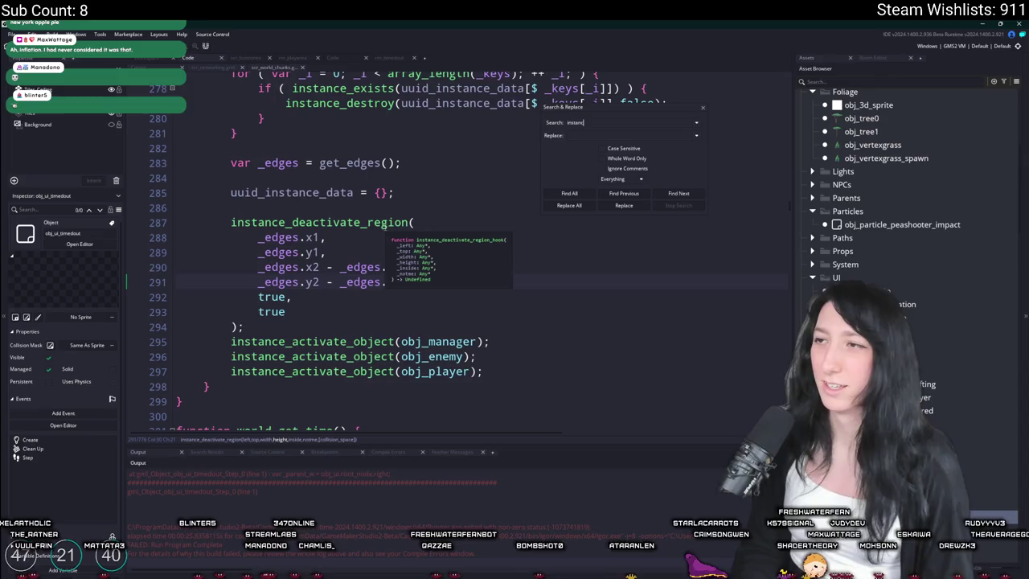
{"action": "type", "text": "e_deactivate"}
{"action": "key", "text": "Return"}
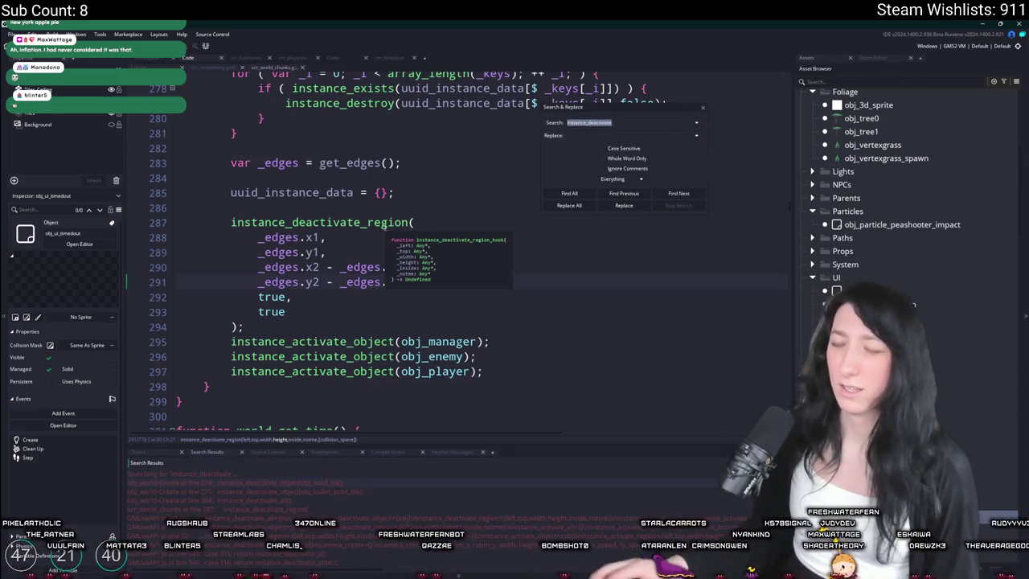
{"action": "double_click", "coordinate": [334, 499]}
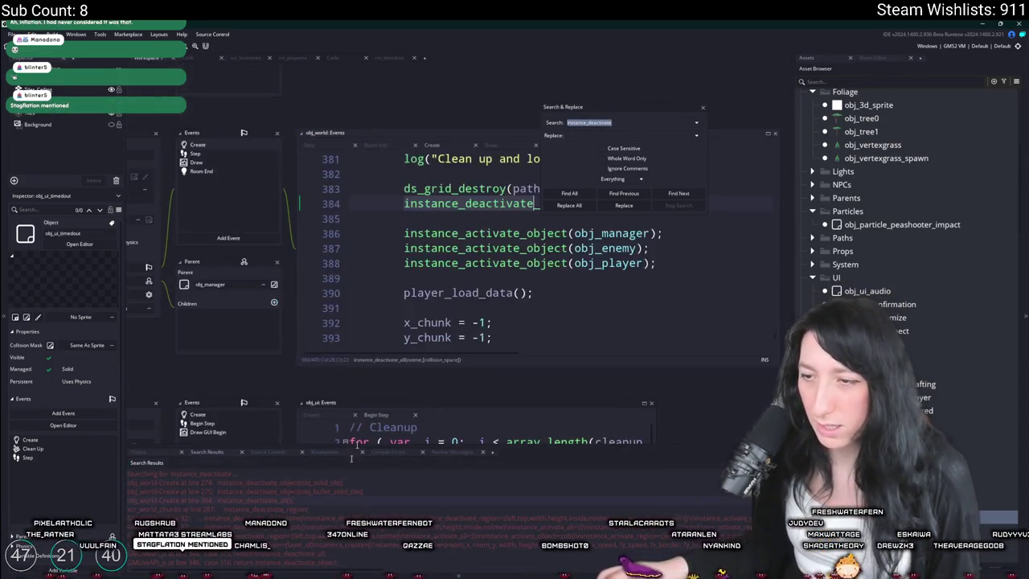
{"action": "scroll", "coordinate": [596, 252], "scroll_direction": "up", "scroll_amount": 2}
{"action": "left_click", "coordinate": [587, 284]}
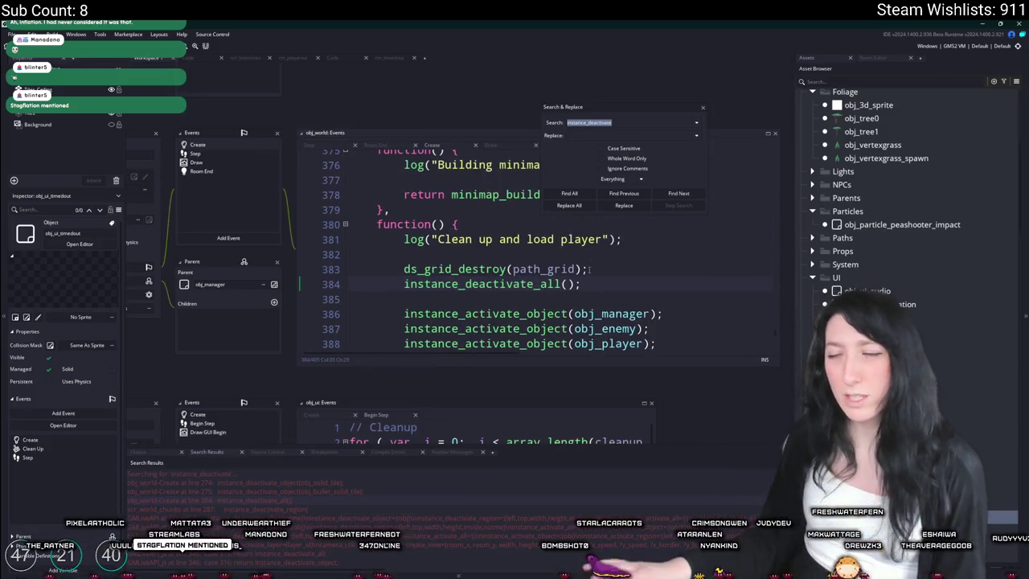
{"action": "key", "text": "Return"}
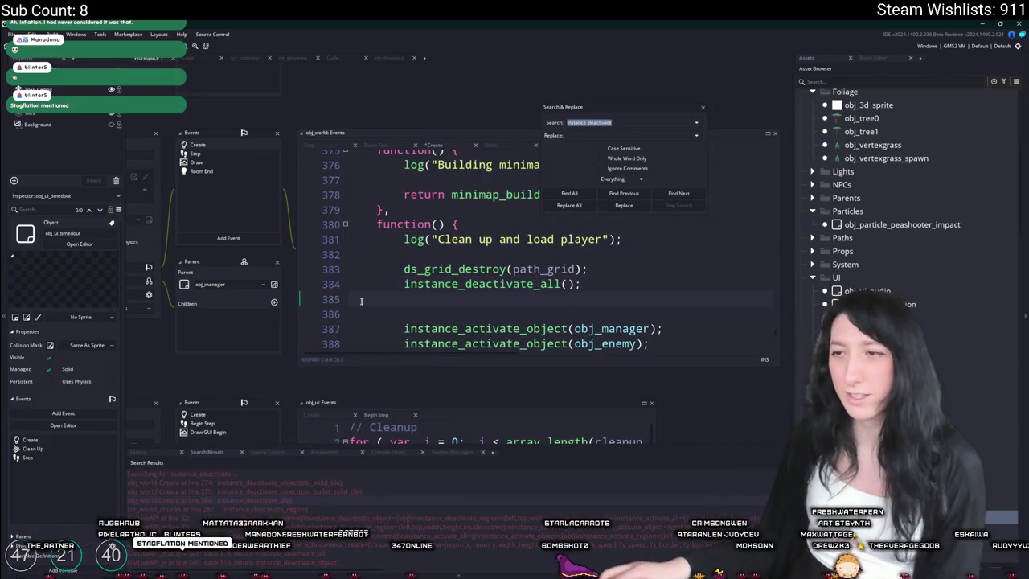
{"action": "left_click", "coordinate": [404, 284]}
{"action": "type", "text": "//"}
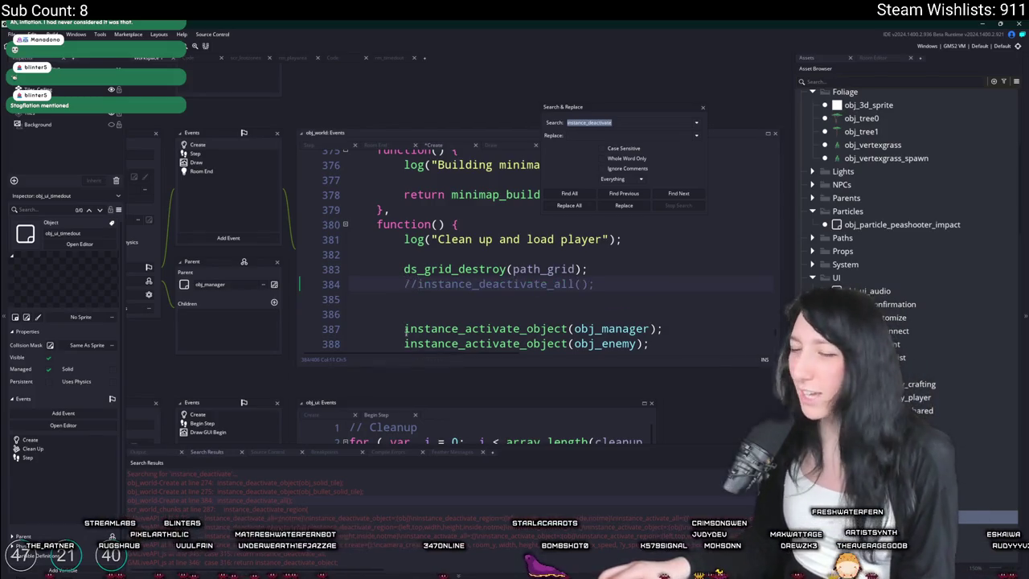
- Build and run the project with F5 from the obj_world code
{"action": "scroll", "coordinate": [359, 514], "scroll_direction": "down", "scroll_amount": 2}
{"action": "scroll", "coordinate": [342, 512], "scroll_direction": "down", "scroll_amount": 3}
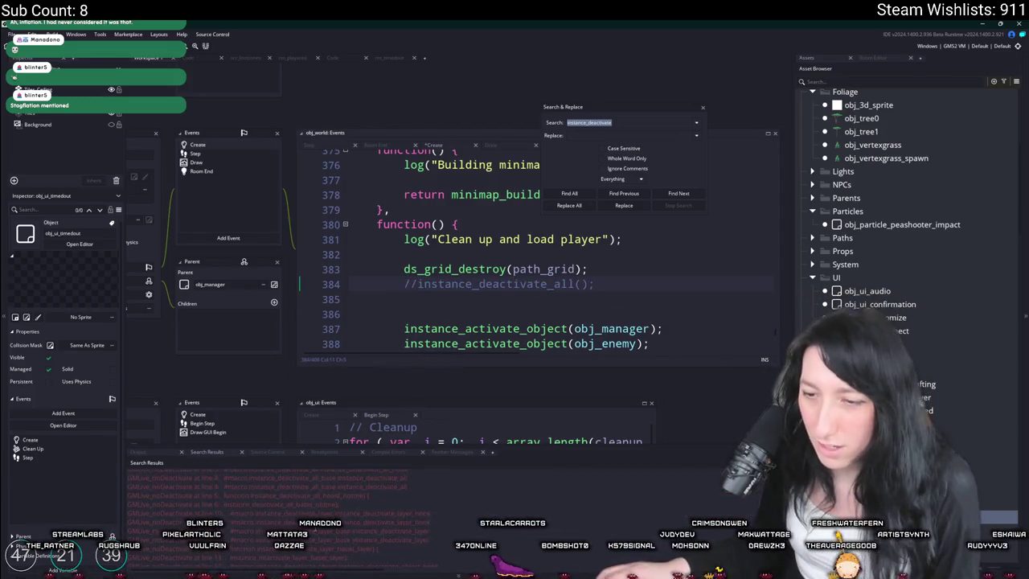
{"action": "scroll", "coordinate": [354, 506], "scroll_direction": "up", "scroll_amount": 5}
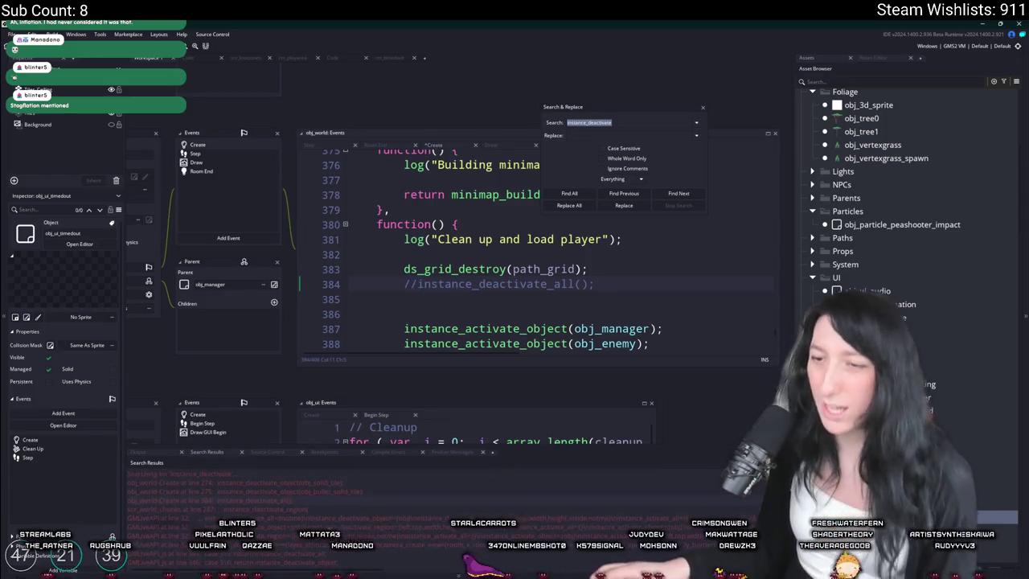
{"action": "left_click", "coordinate": [567, 328]}
{"action": "key", "text": "F5"}
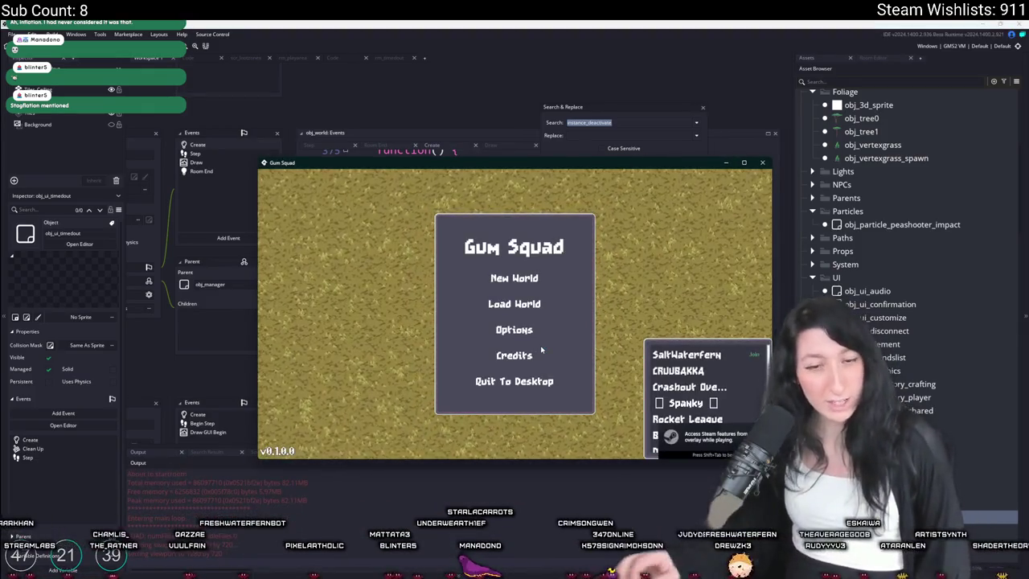
- Join a friend, confirm the timeout dialog returns to menu, close the game, and uncomment line 384
{"action": "left_click", "coordinate": [482, 303]}
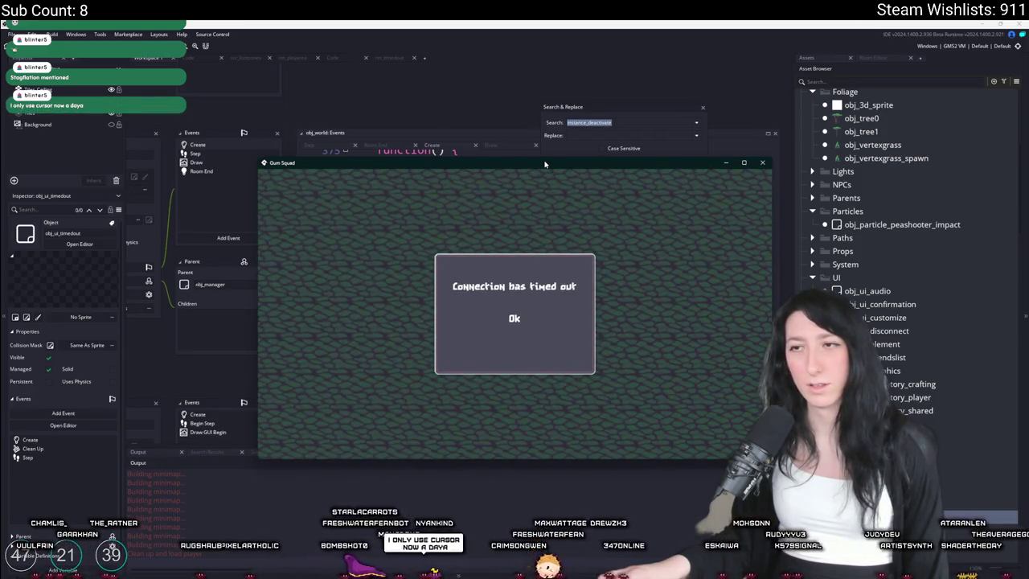
{"action": "left_click", "coordinate": [517, 320]}
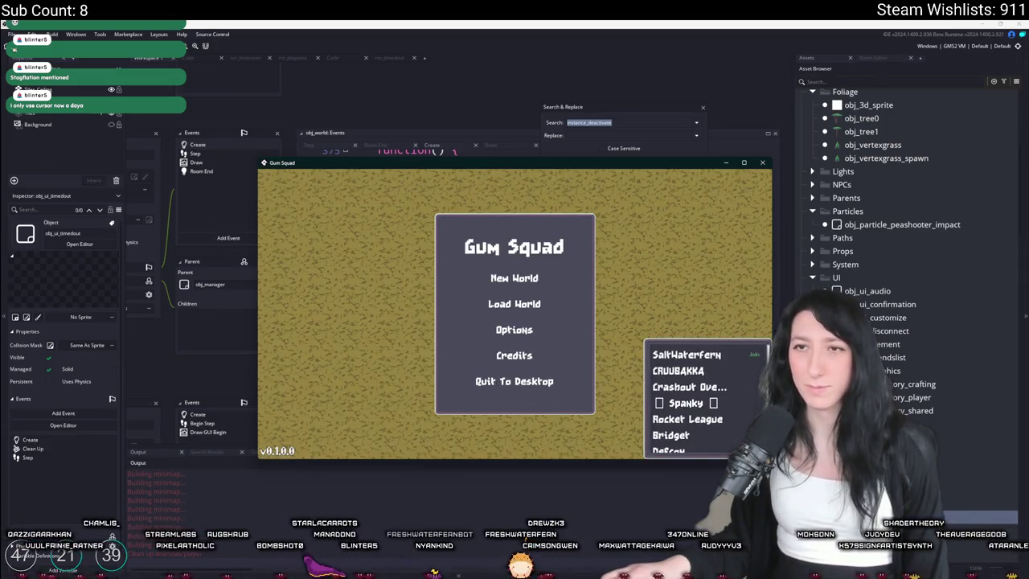
{"action": "left_click", "coordinate": [515, 381]}
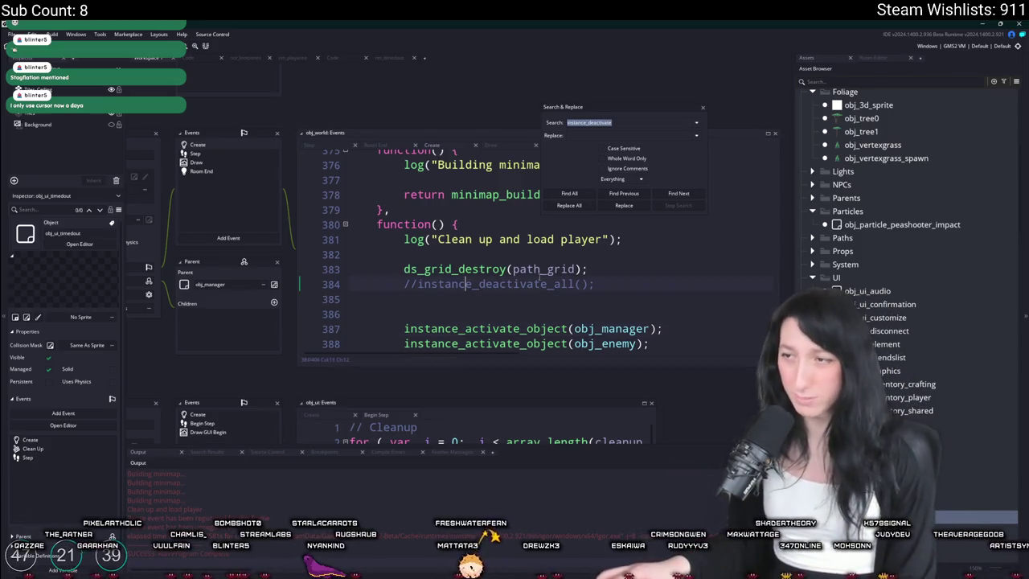
{"action": "key", "text": "ctrl+z"}
- Close the search panel and review the obj_manager, obj_ui and world chunks unload code
{"action": "left_click", "coordinate": [701, 109]}
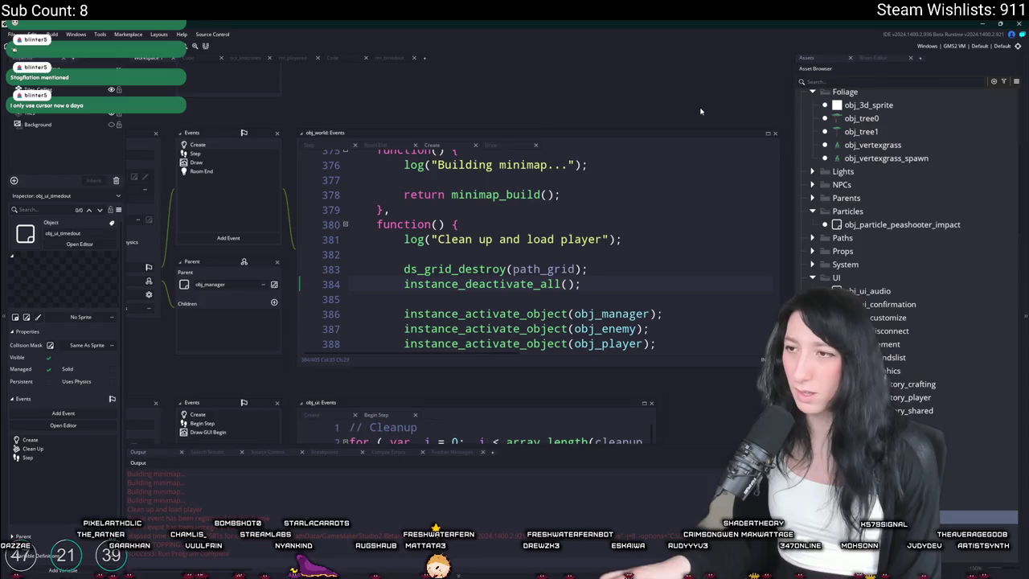
{"action": "key", "text": "shift+Home"}
{"action": "scroll", "coordinate": [604, 278], "scroll_direction": "down", "scroll_amount": 2}
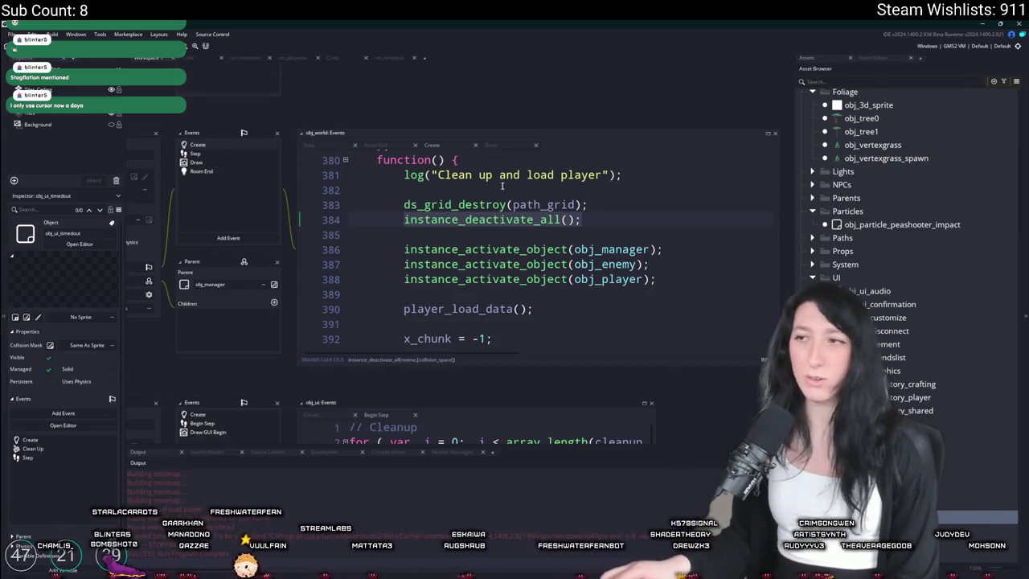
{"action": "mouse_move", "coordinate": [567, 254]}
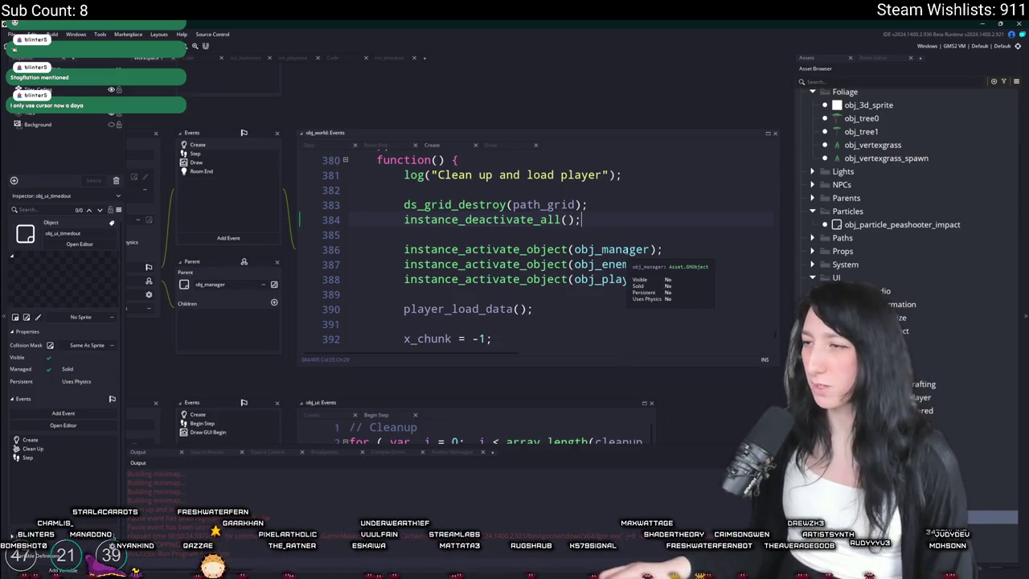
{"action": "middle_click", "coordinate": [627, 251]}
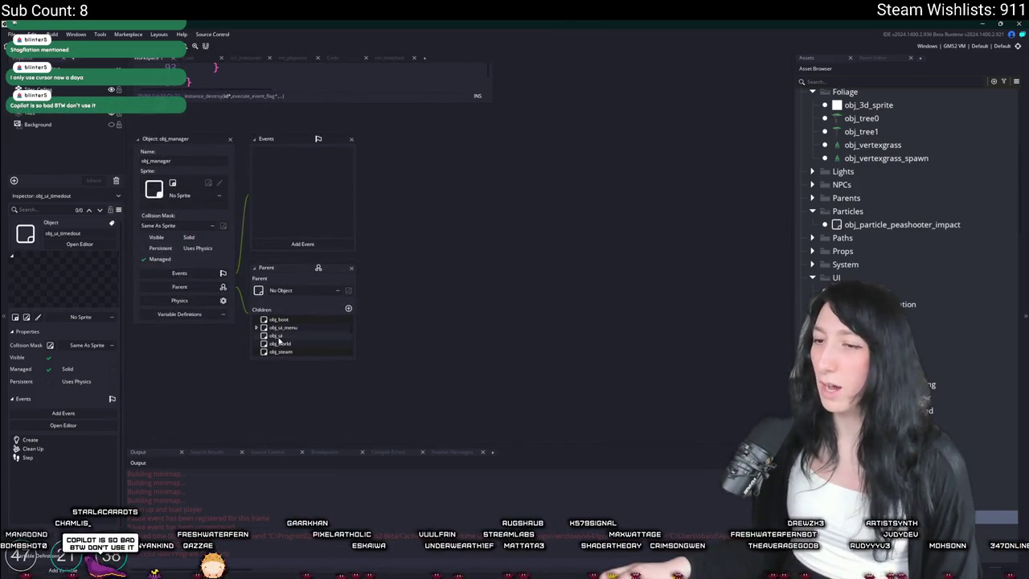
{"action": "double_click", "coordinate": [277, 336]}
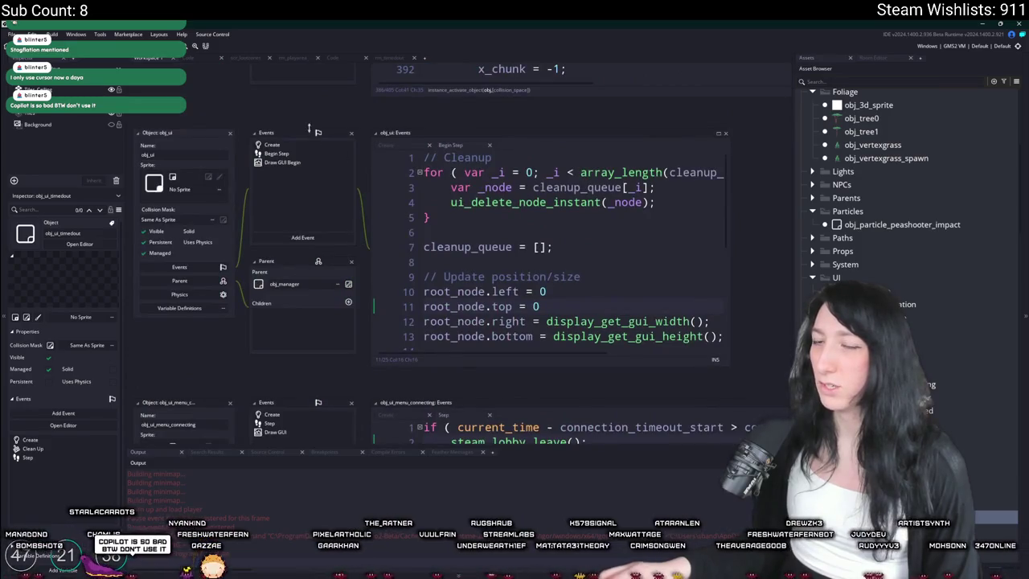
{"action": "left_click", "coordinate": [391, 57]}
{"action": "left_click", "coordinate": [344, 58]}
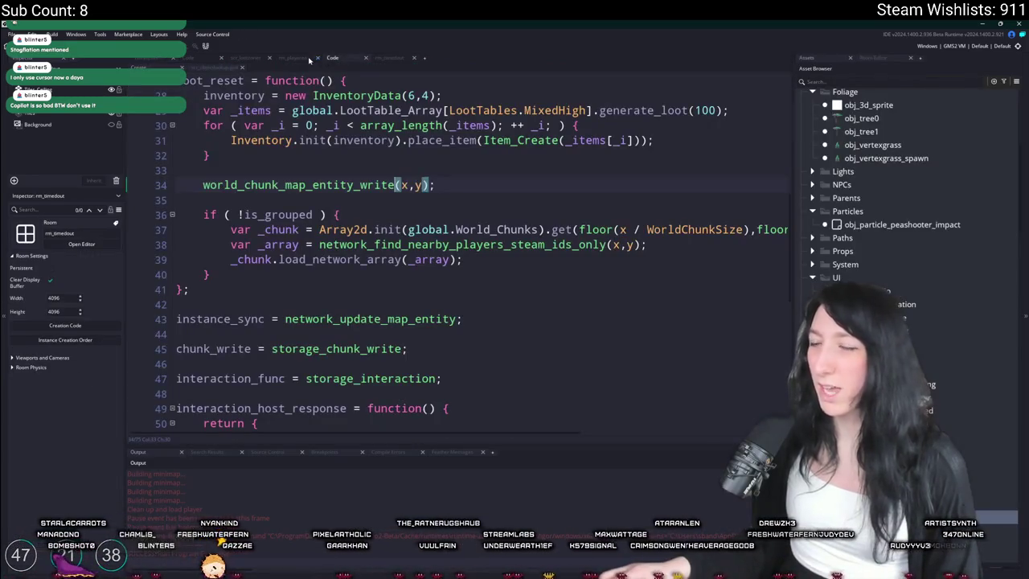
{"action": "left_click", "coordinate": [308, 59]}
{"action": "left_click", "coordinate": [208, 61]}
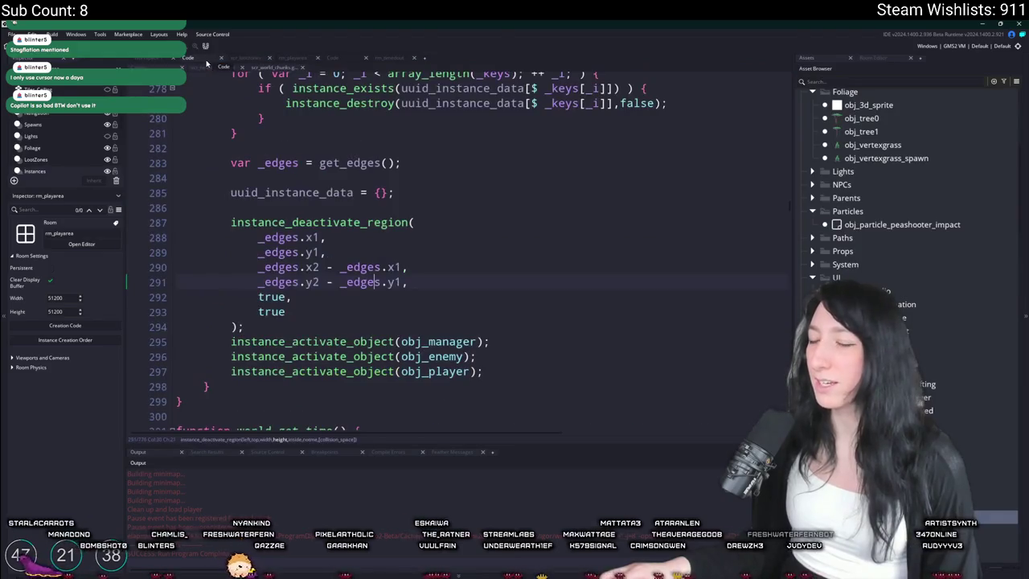
- Check instance_deactivate_region's arguments, then go back to instance_deactivate_all on obj_world line 384
{"action": "scroll", "coordinate": [382, 302], "scroll_direction": "up", "scroll_amount": 2}
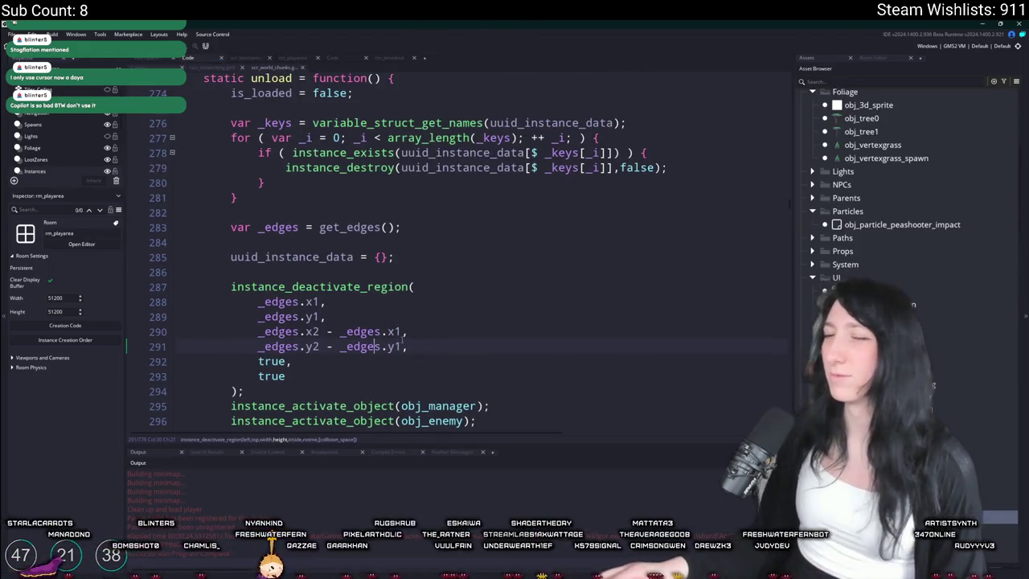
{"action": "scroll", "coordinate": [404, 332], "scroll_direction": "up", "scroll_amount": 2}
{"action": "left_click", "coordinate": [411, 334]}
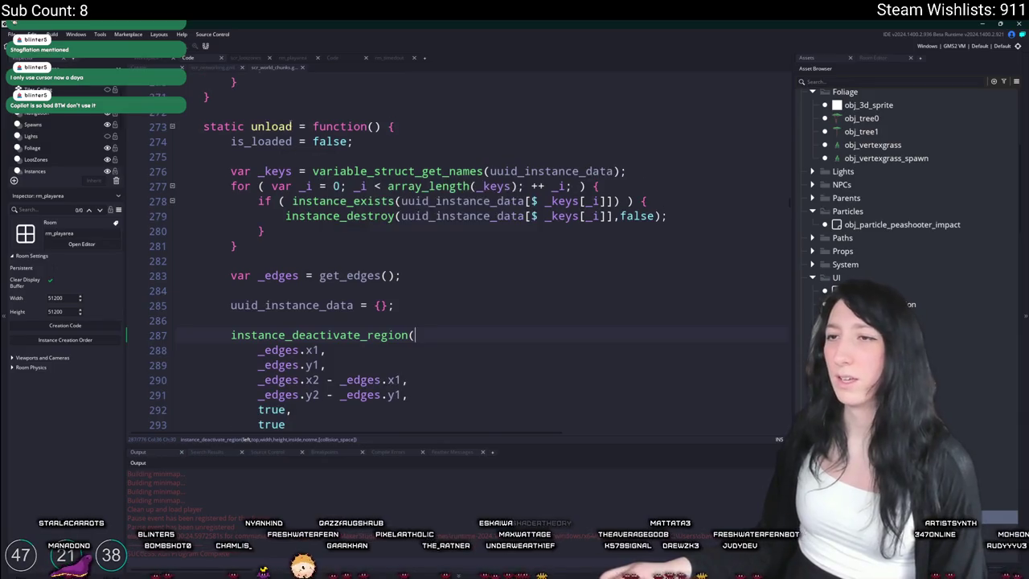
{"action": "scroll", "coordinate": [291, 141], "scroll_direction": "down", "scroll_amount": 2}
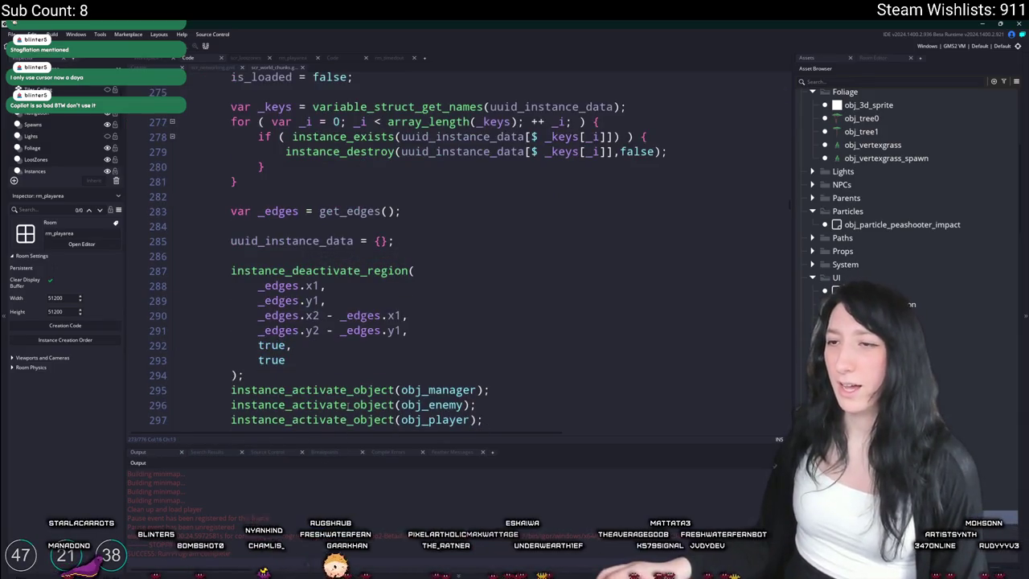
{"action": "scroll", "coordinate": [348, 406], "scroll_direction": "down", "scroll_amount": 1}
{"action": "left_click", "coordinate": [216, 452]}
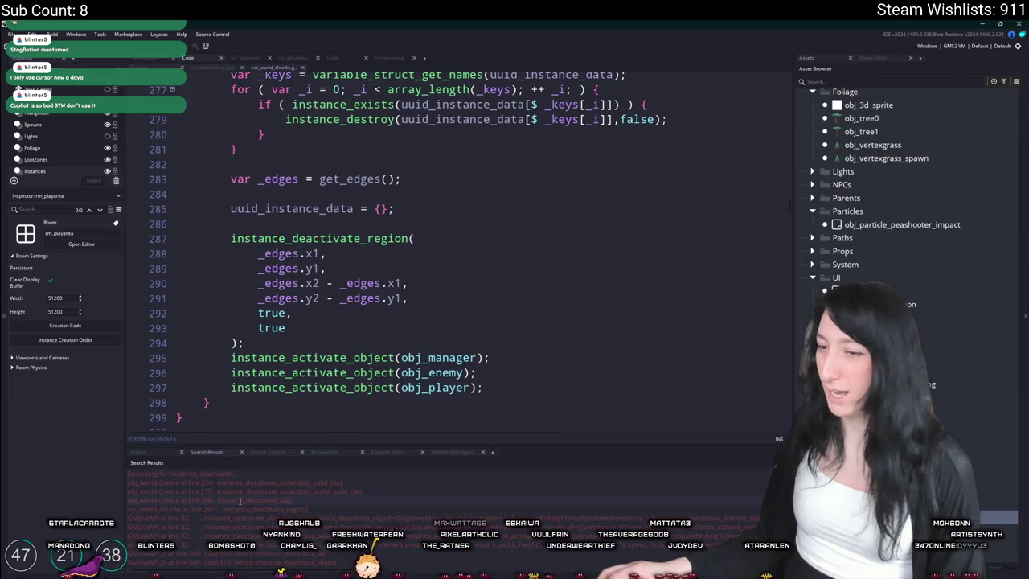
{"action": "double_click", "coordinate": [239, 501]}
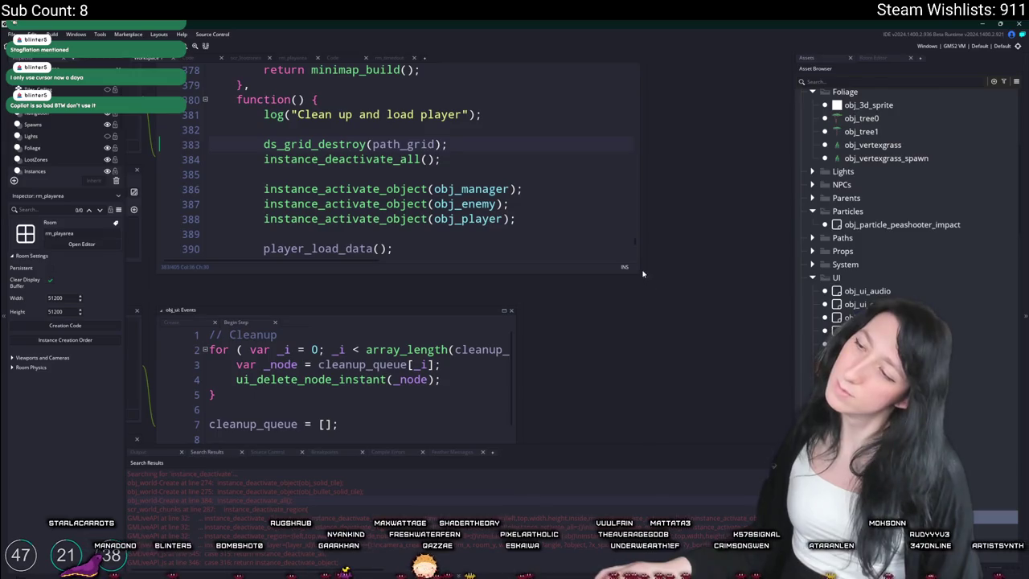
- Enlarge the obj_world code window, check instance_deactivate_all's signature, and open its manual page with F1
{"action": "left_click_drag", "start_coordinate": [637, 272], "coordinate": [691, 366]}
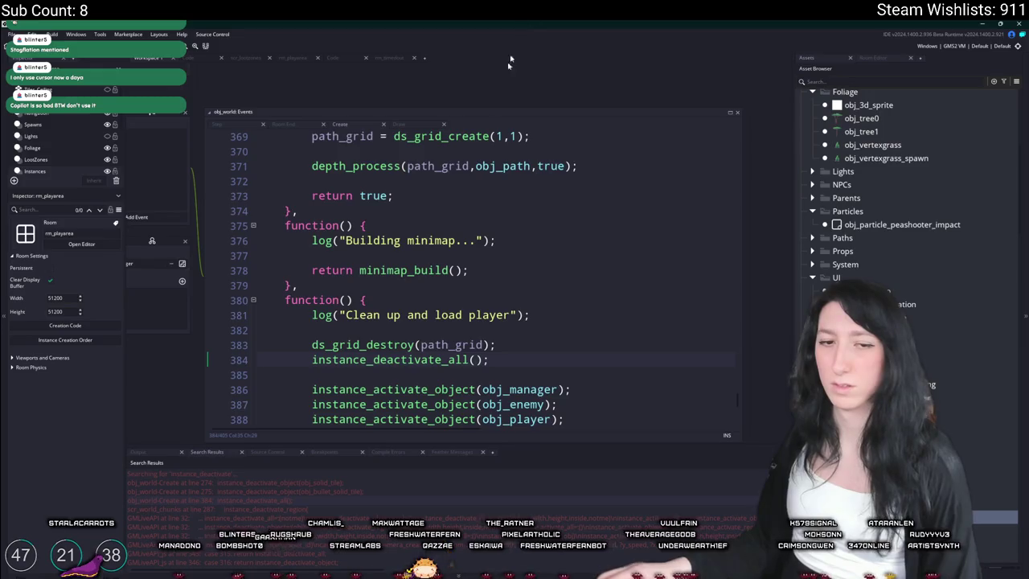
{"action": "scroll", "coordinate": [476, 265], "scroll_direction": "up", "scroll_amount": 2}
{"action": "scroll", "coordinate": [477, 278], "scroll_direction": "down", "scroll_amount": 4}
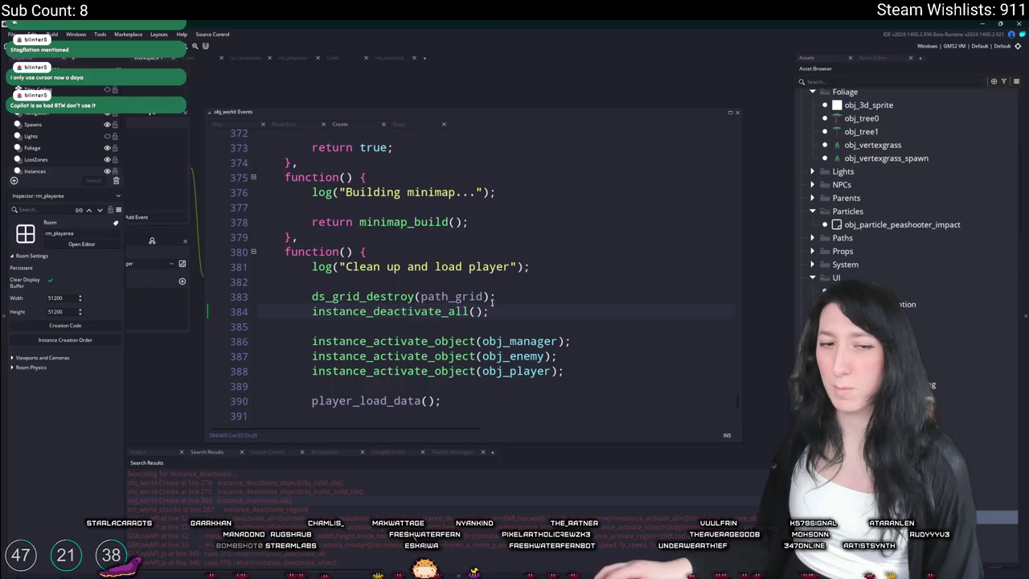
{"action": "left_click", "coordinate": [313, 311]}
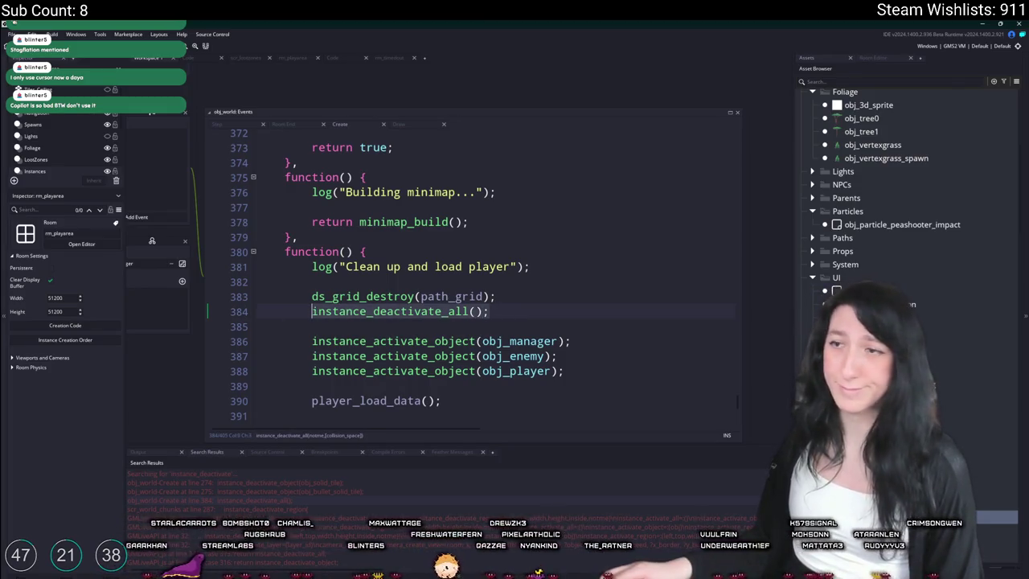
{"action": "left_click", "coordinate": [516, 307]}
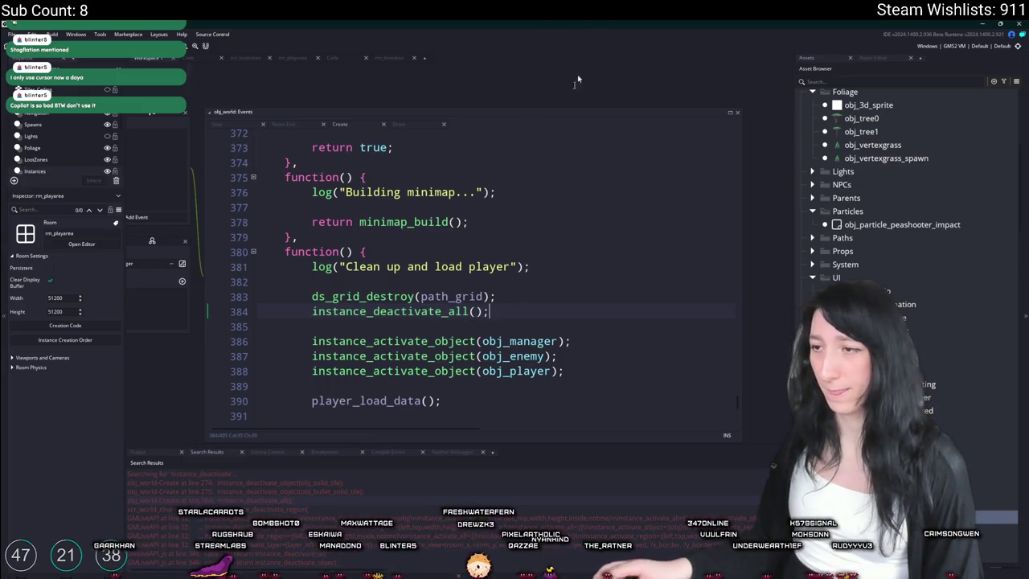
{"action": "left_click", "coordinate": [314, 317]}
{"action": "mouse_move", "coordinate": [326, 297]}
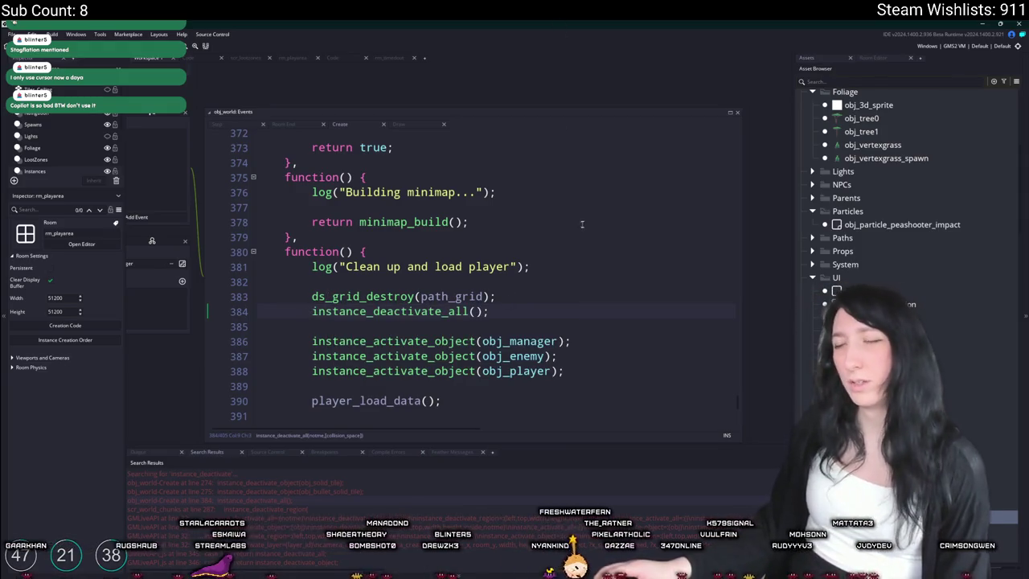
{"action": "scroll", "coordinate": [572, 254], "scroll_direction": "up", "scroll_amount": 2}
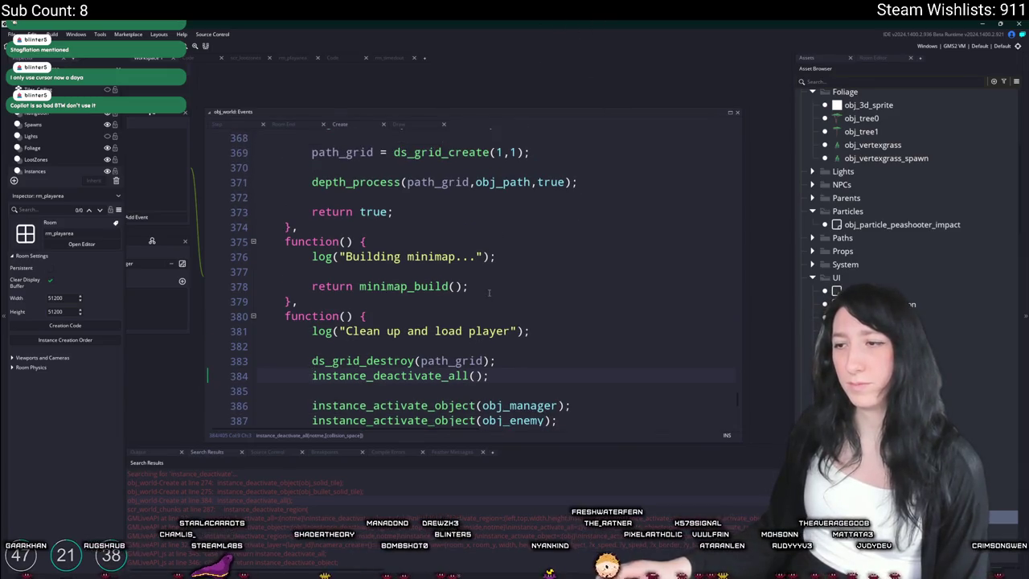
{"action": "scroll", "coordinate": [522, 241], "scroll_direction": "up", "scroll_amount": 2}
{"action": "mouse_move", "coordinate": [530, 125]}
{"action": "left_mouse_down"}
{"action": "mouse_move", "coordinate": [531, 319]}
{"action": "mouse_move", "coordinate": [522, 128]}
{"action": "left_mouse_up"}
{"action": "scroll", "coordinate": [496, 282], "scroll_direction": "up", "scroll_amount": 8}
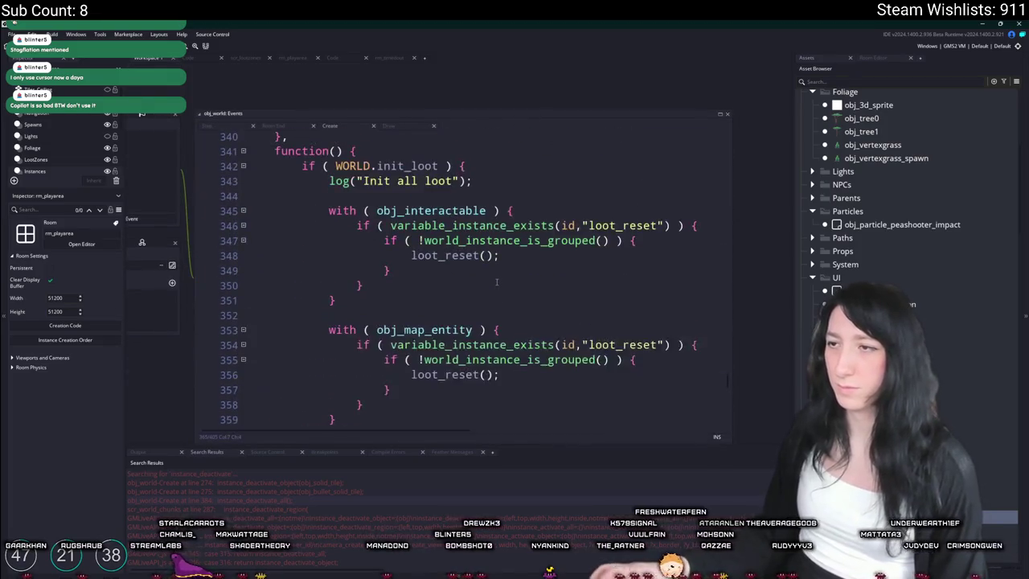
{"action": "scroll", "coordinate": [496, 281], "scroll_direction": "up", "scroll_amount": 4}
{"action": "scroll", "coordinate": [495, 290], "scroll_direction": "up", "scroll_amount": 5}
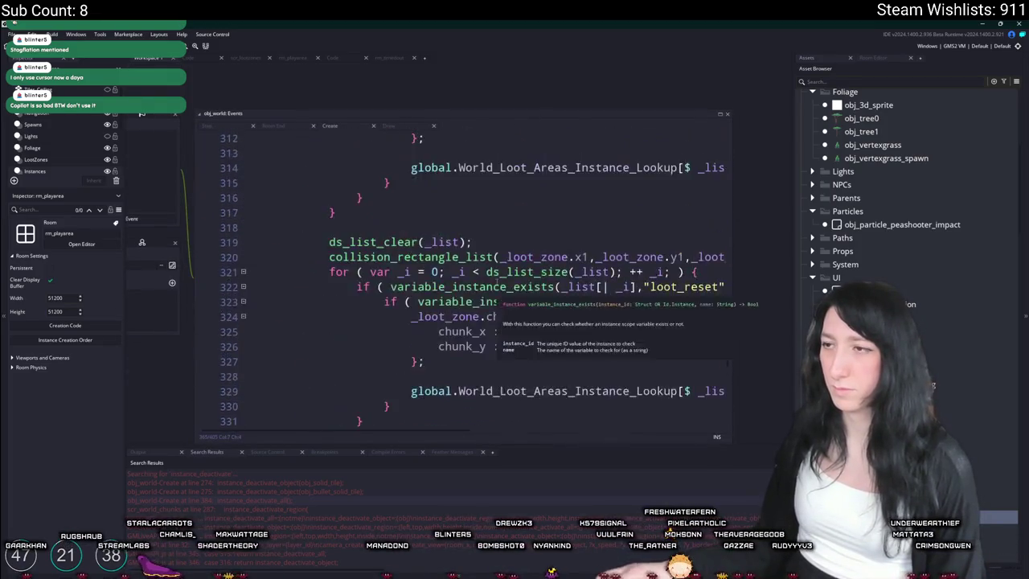
{"action": "scroll", "coordinate": [493, 275], "scroll_direction": "down", "scroll_amount": 10}
{"action": "scroll", "coordinate": [493, 275], "scroll_direction": "down", "scroll_amount": 10}
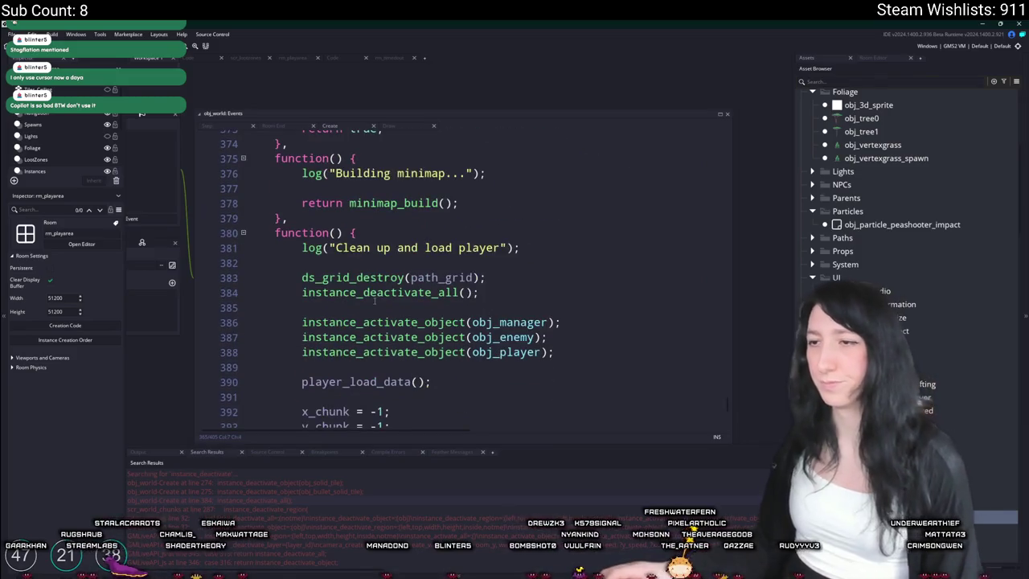
{"action": "left_click", "coordinate": [384, 292]}
{"action": "scroll", "coordinate": [384, 293], "scroll_direction": "up", "scroll_amount": 1}
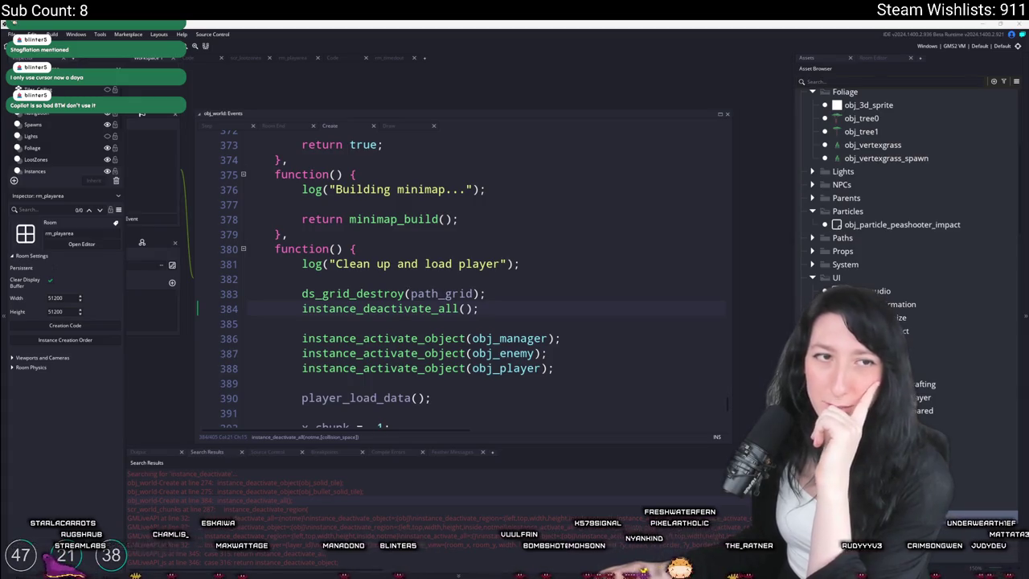
{"action": "key", "text": "F1"}
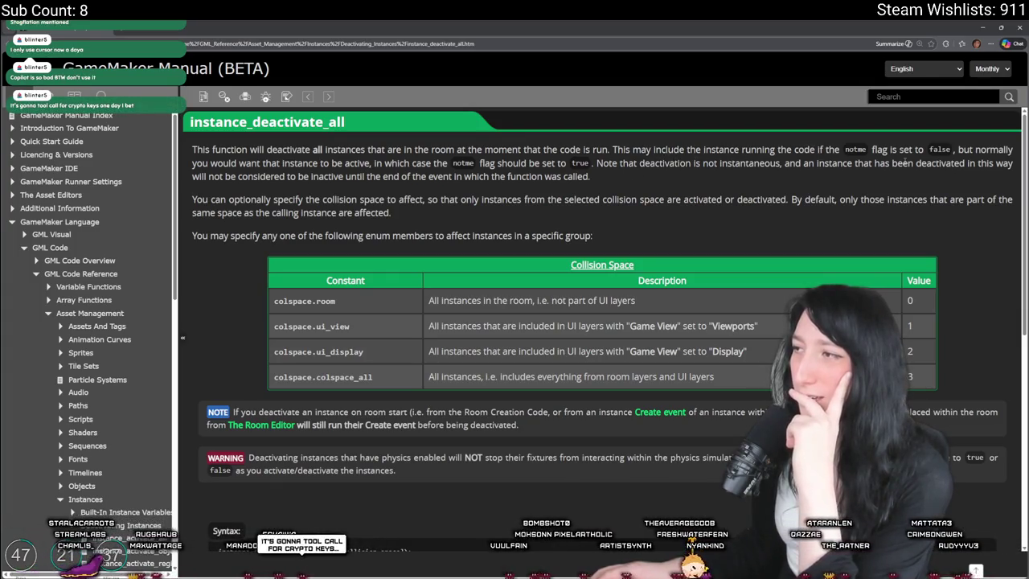
- Edit line 384 so it reads instance_deactivate_all(true), without the ,colspace.room argument
{"action": "key", "text": "ctrl+w"}
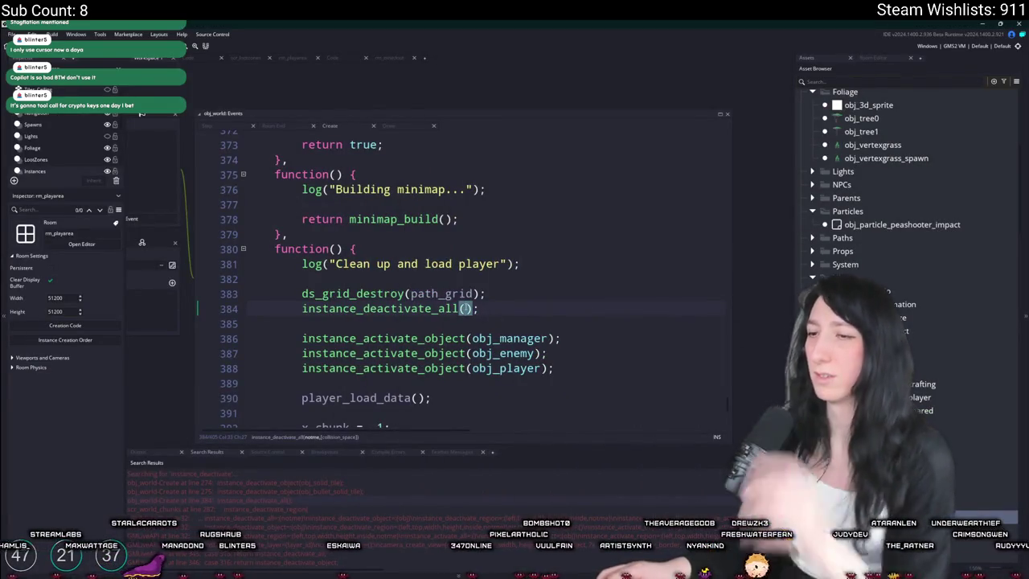
{"action": "type", "text": "true"}
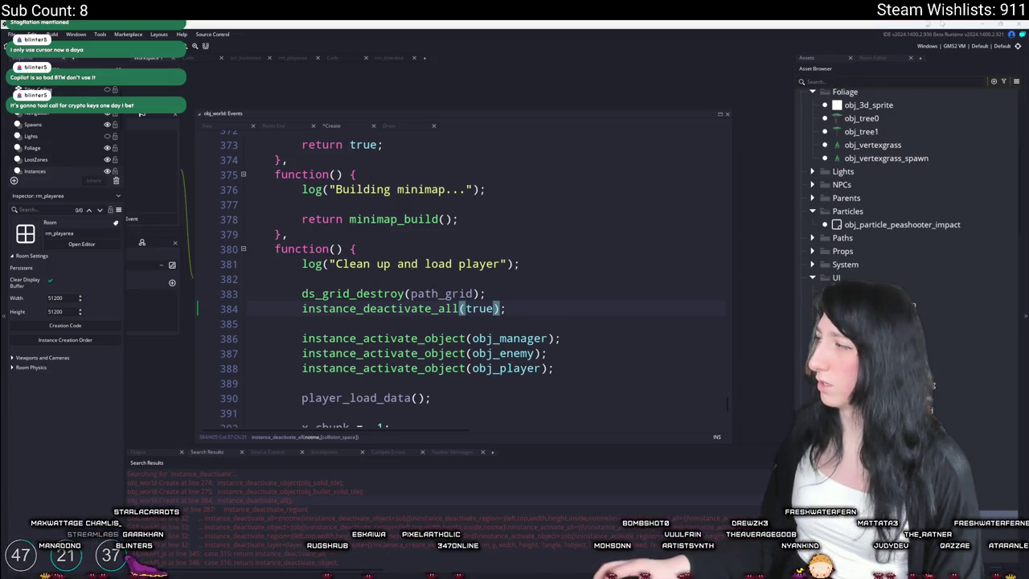
{"action": "type", "text": ",colspace.room"}
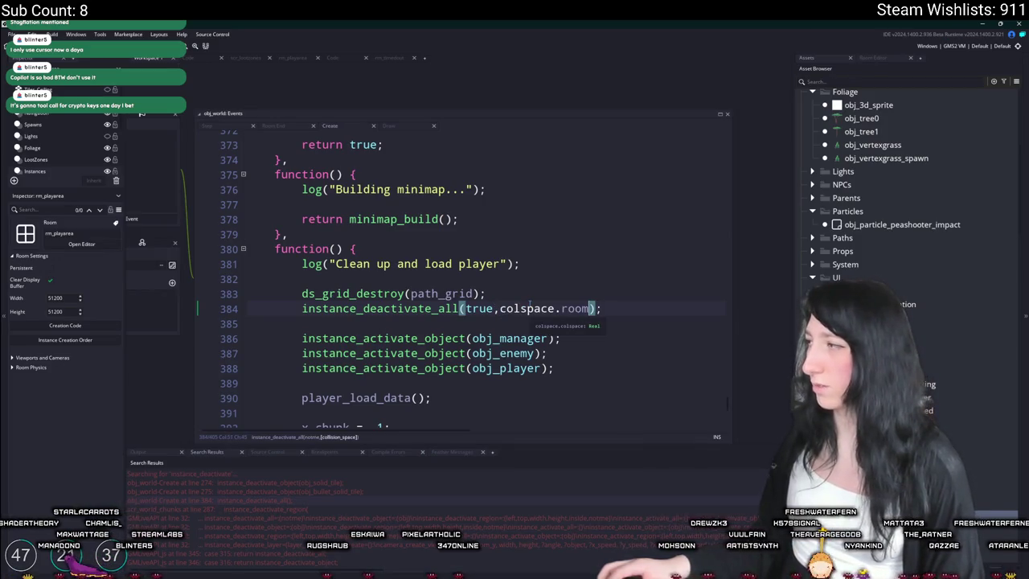
{"action": "key", "text": "BackSpace"}
{"action": "key", "text": "BackSpace"}
{"action": "key", "text": "BackSpace"}
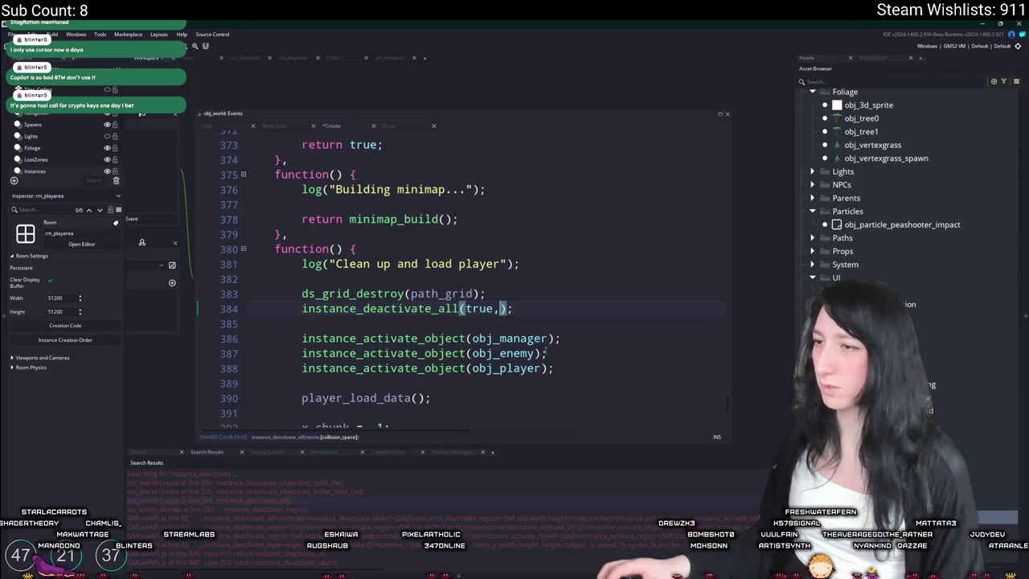
{"action": "key", "text": "BackSpace"}
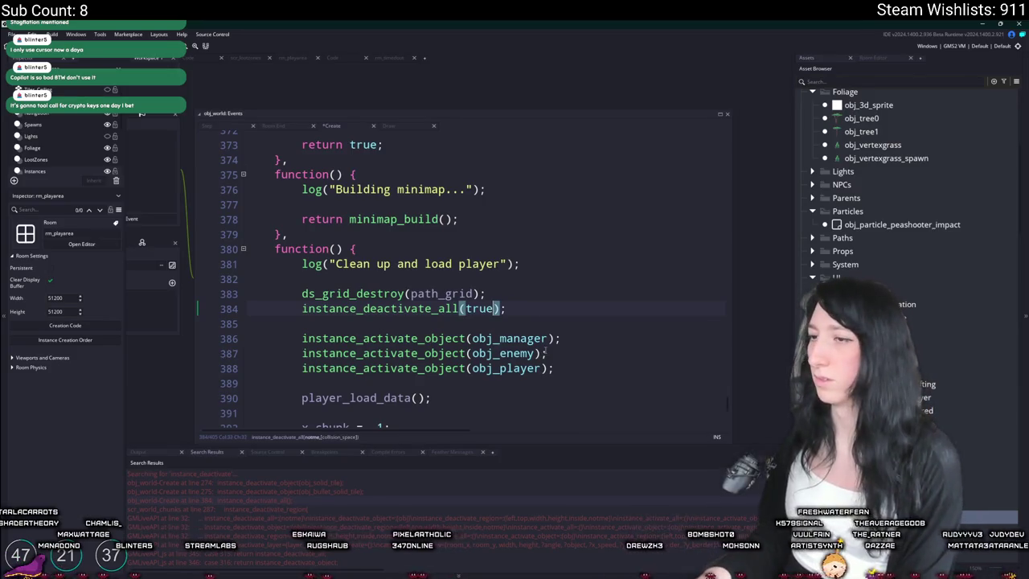
- Recheck the instance_deactivate_all manual page, then return to the editor and build with F5
{"action": "key", "text": "F1"}
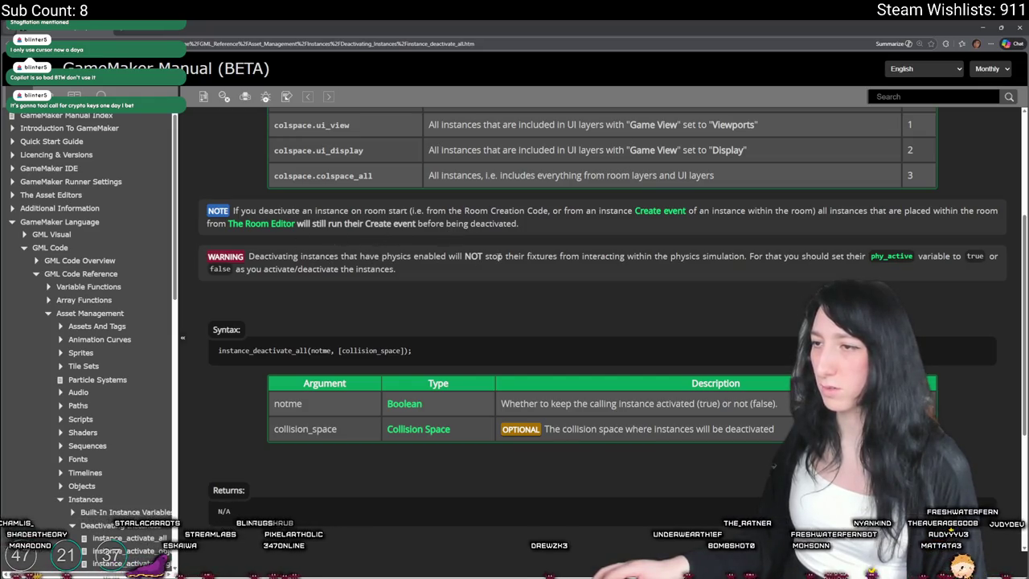
{"action": "scroll", "coordinate": [571, 254], "scroll_direction": "down", "scroll_amount": 2}
{"action": "scroll", "coordinate": [571, 254], "scroll_direction": "down", "scroll_amount": 2}
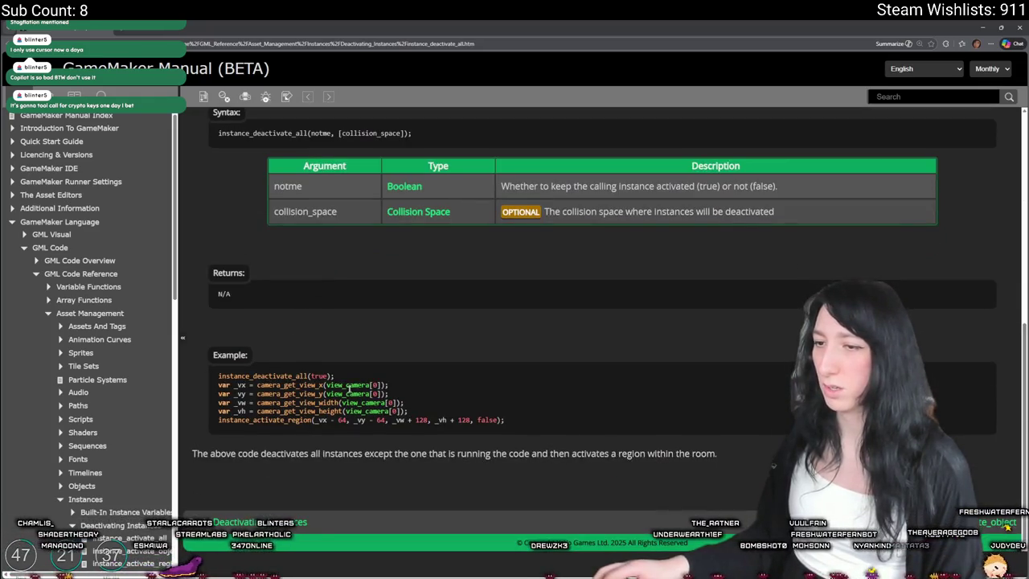
{"action": "left_click", "coordinate": [981, 27]}
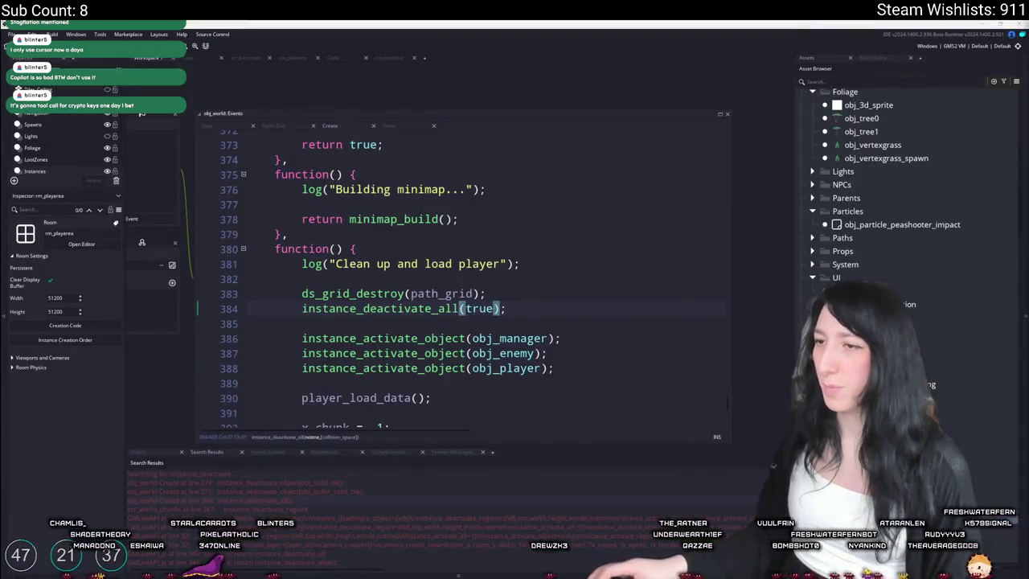
{"action": "key", "text": "F5"}
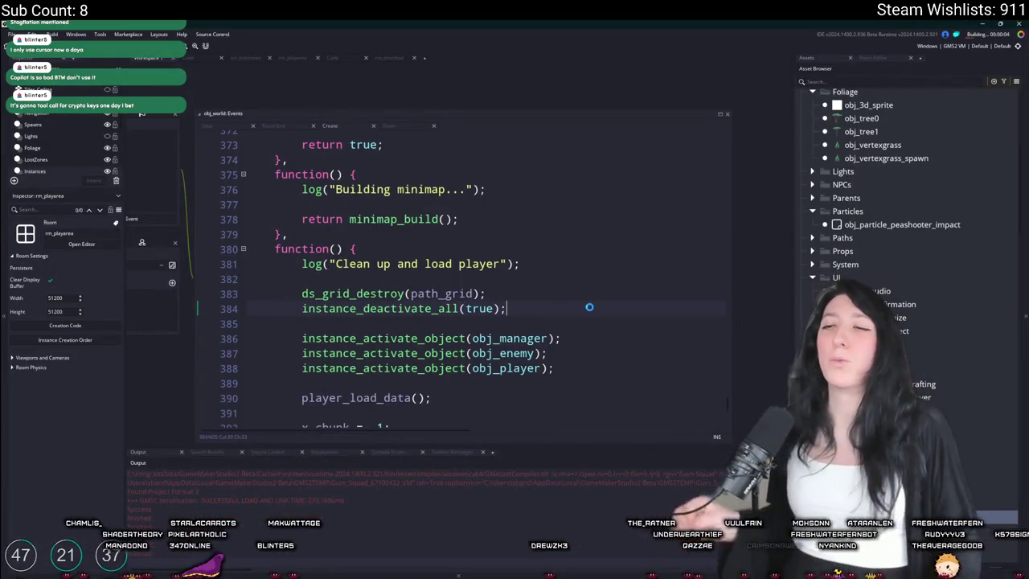
- Join a friend in the test run, dismiss the 'Connection has timed out' dialog, and close the game
{"action": "left_click", "coordinate": [301, 308]}
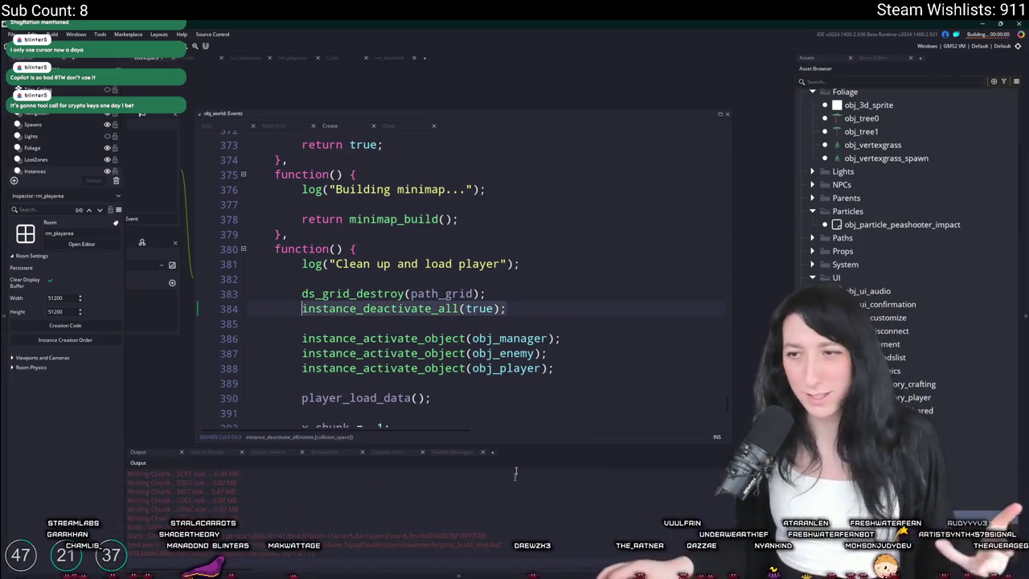
{"action": "scroll", "coordinate": [402, 321], "scroll_direction": "down", "scroll_amount": 1}
{"action": "left_click_drag", "start_coordinate": [433, 365], "coordinate": [292, 252]}
{"action": "left_click", "coordinate": [576, 276]}
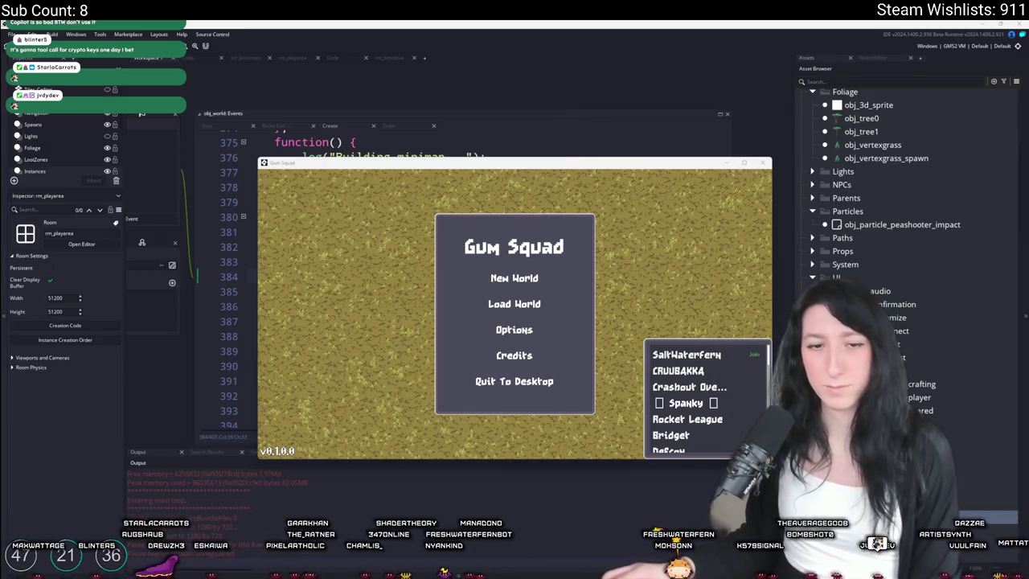
{"action": "left_click", "coordinate": [687, 355]}
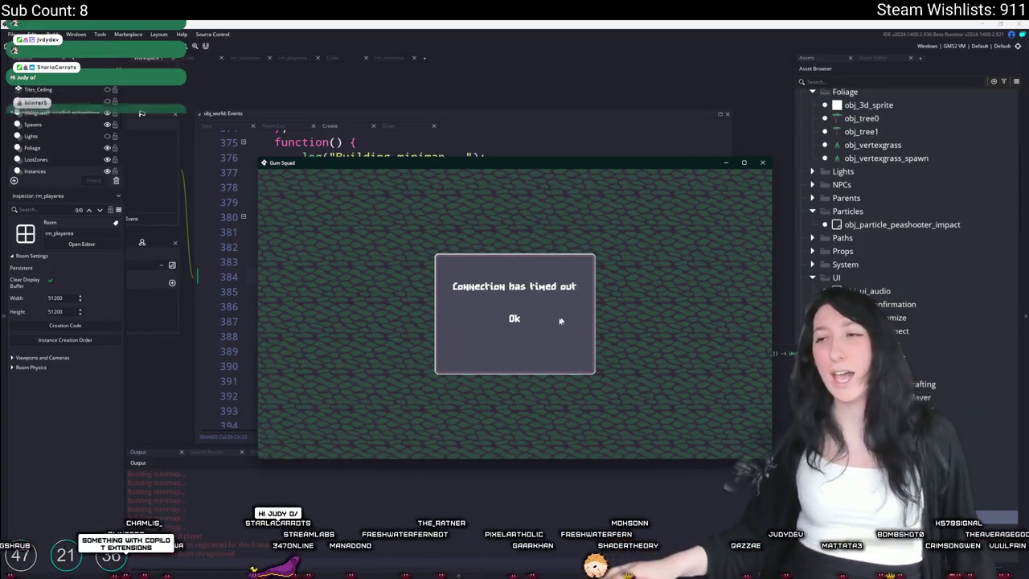
{"action": "left_click_drag", "start_coordinate": [535, 165], "coordinate": [535, 117]}
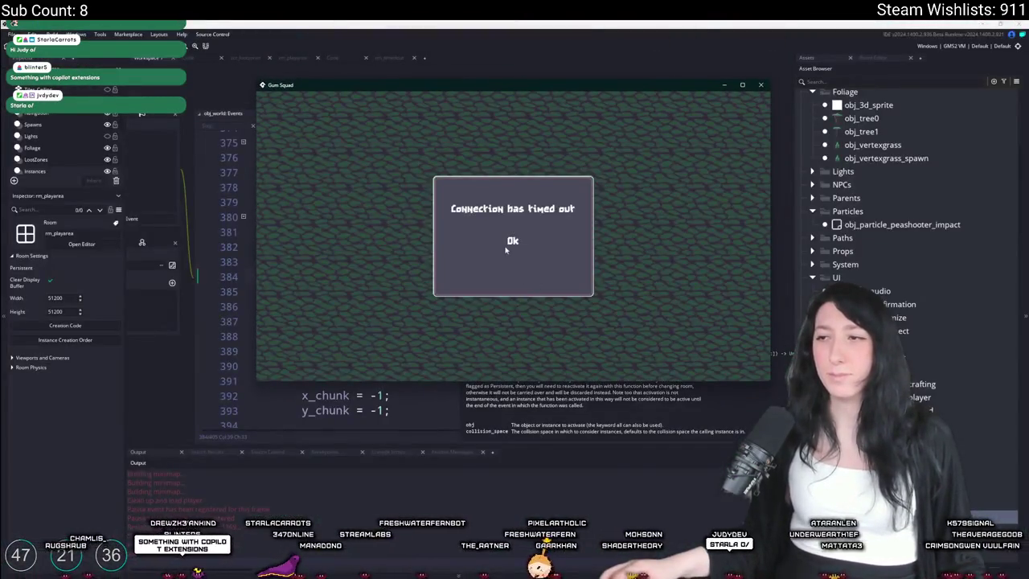
{"action": "left_click", "coordinate": [505, 248]}
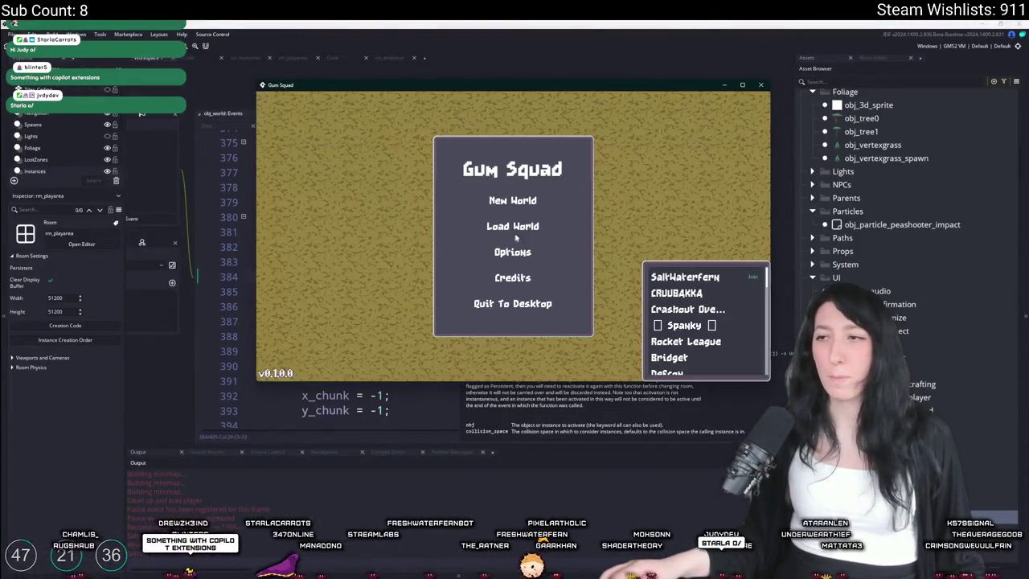
{"action": "left_click", "coordinate": [761, 86]}
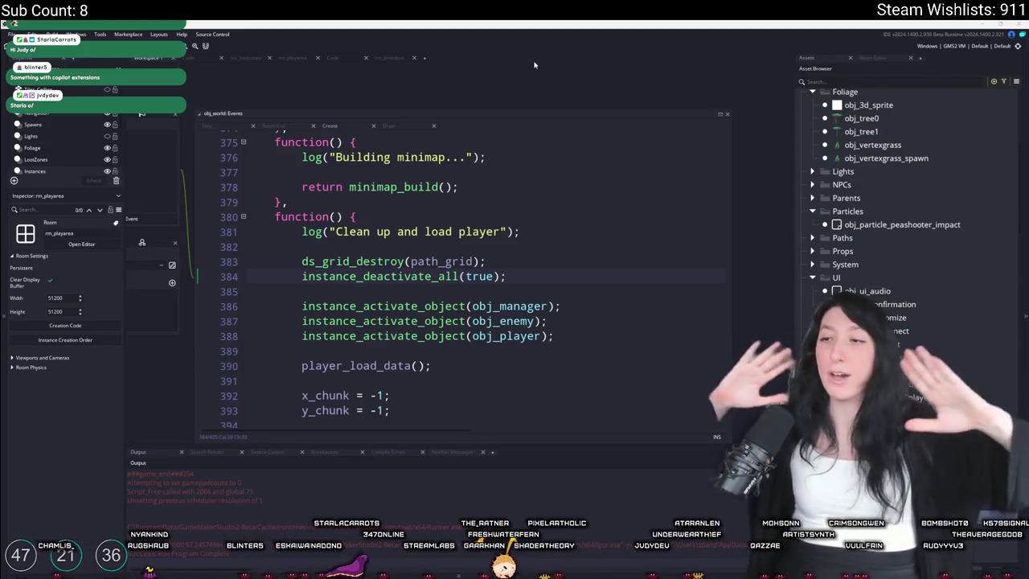
{"action": "left_click_drag", "start_coordinate": [465, 186], "coordinate": [658, 207]}
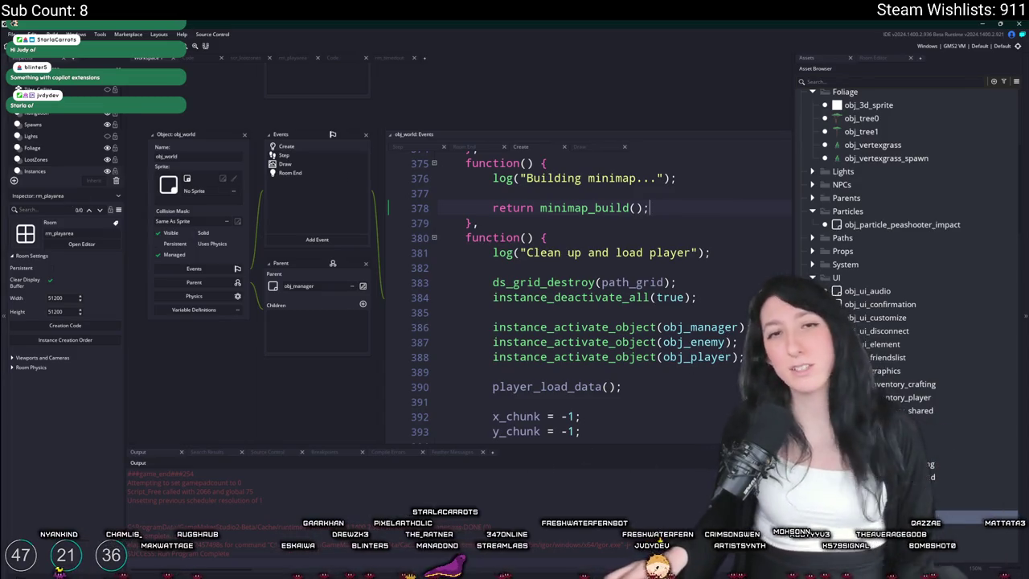
{"action": "left_click", "coordinate": [600, 296]}
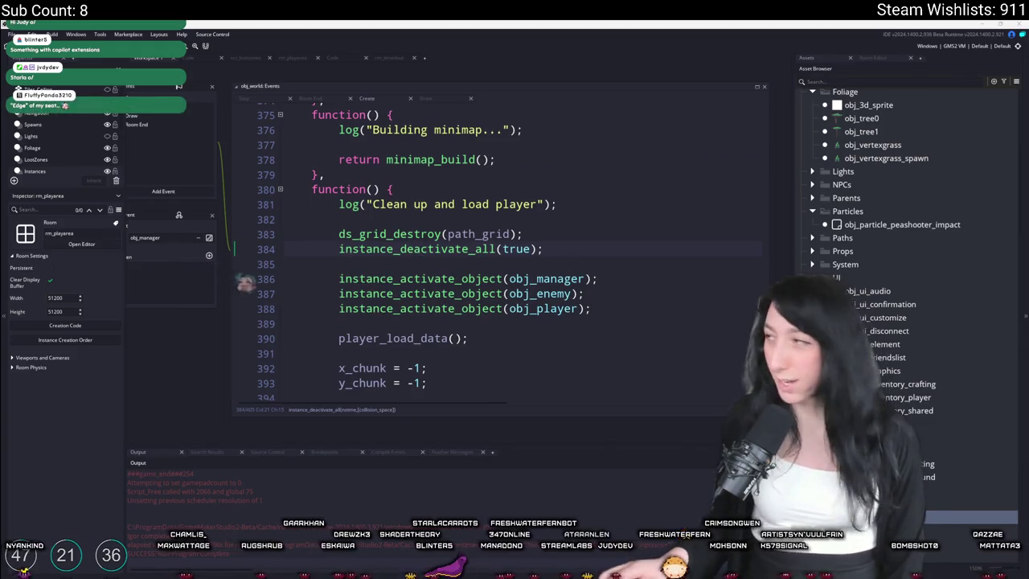
{"action": "key", "text": "F1"}
{"action": "scroll", "coordinate": [438, 232], "scroll_direction": "down", "scroll_amount": 10}
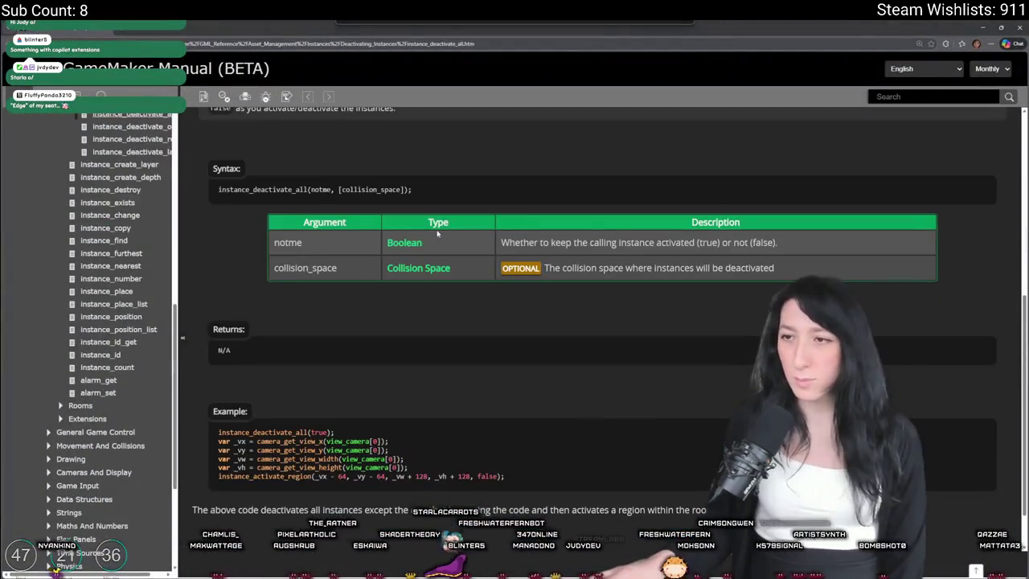
{"action": "scroll", "coordinate": [636, 242], "scroll_direction": "up", "scroll_amount": 1}
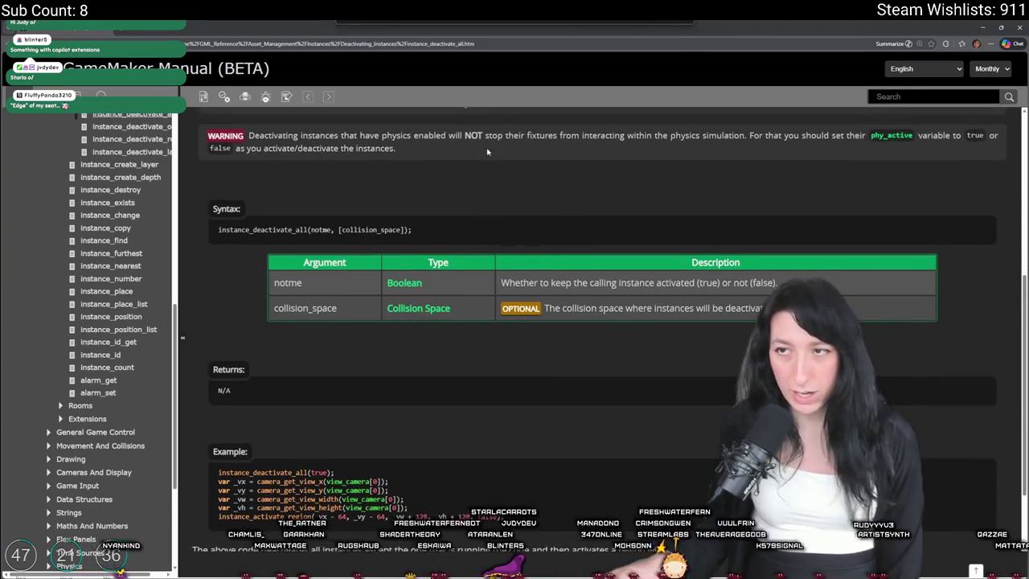
{"action": "scroll", "coordinate": [572, 236], "scroll_direction": "up", "scroll_amount": 1}
{"action": "left_click_drag", "start_coordinate": [562, 28], "coordinate": [552, 64]}
{"action": "key", "text": "alt+Tab"}
{"action": "scroll", "coordinate": [466, 243], "scroll_direction": "down", "scroll_amount": 1}
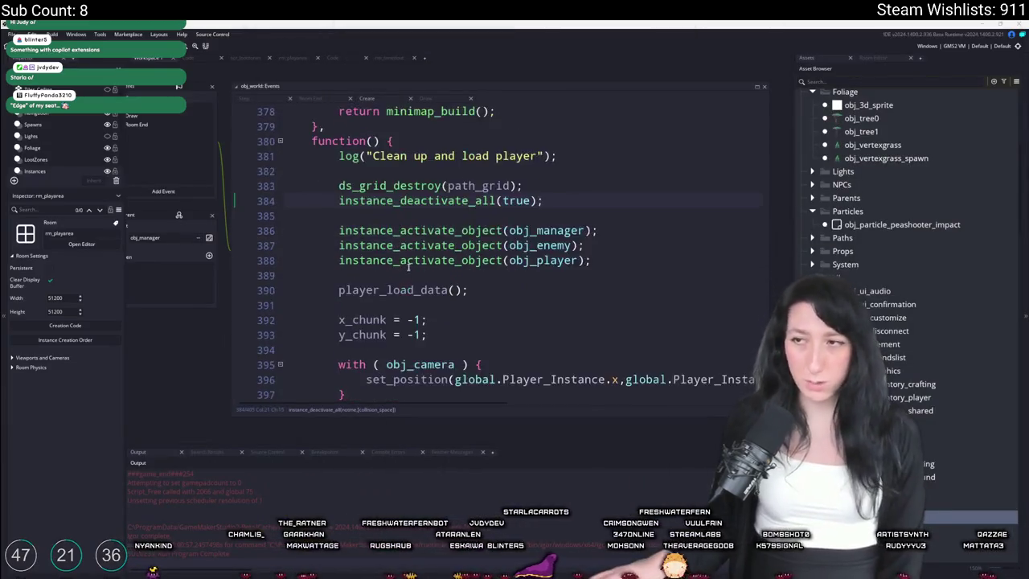
{"action": "scroll", "coordinate": [466, 243], "scroll_direction": "up", "scroll_amount": 1}
{"action": "left_click", "coordinate": [495, 264]}
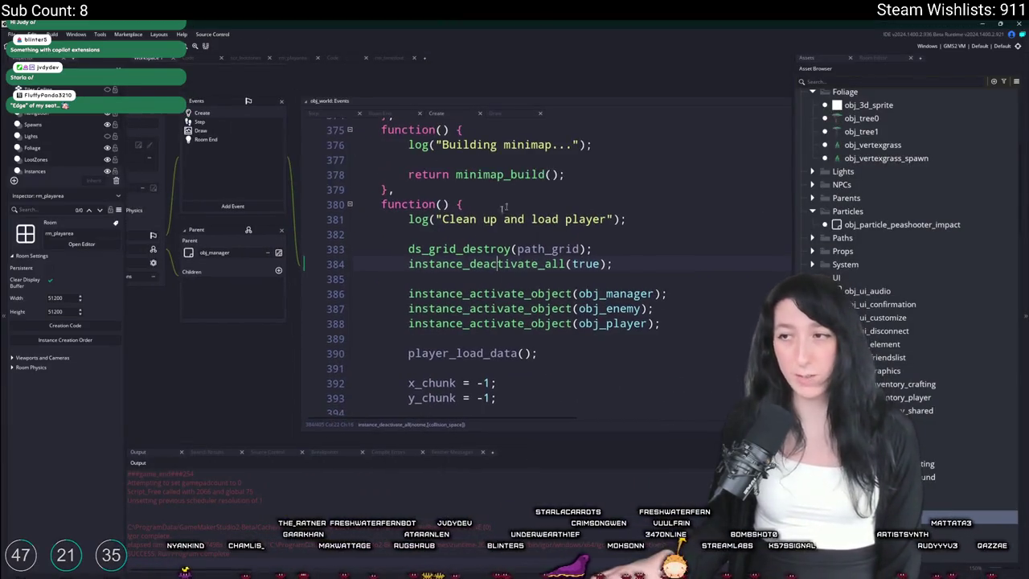
{"action": "scroll", "coordinate": [563, 334], "scroll_direction": "down", "scroll_amount": 1}
{"action": "scroll", "coordinate": [605, 302], "scroll_direction": "down", "scroll_amount": 1}
{"action": "scroll", "coordinate": [643, 293], "scroll_direction": "down", "scroll_amount": 2}
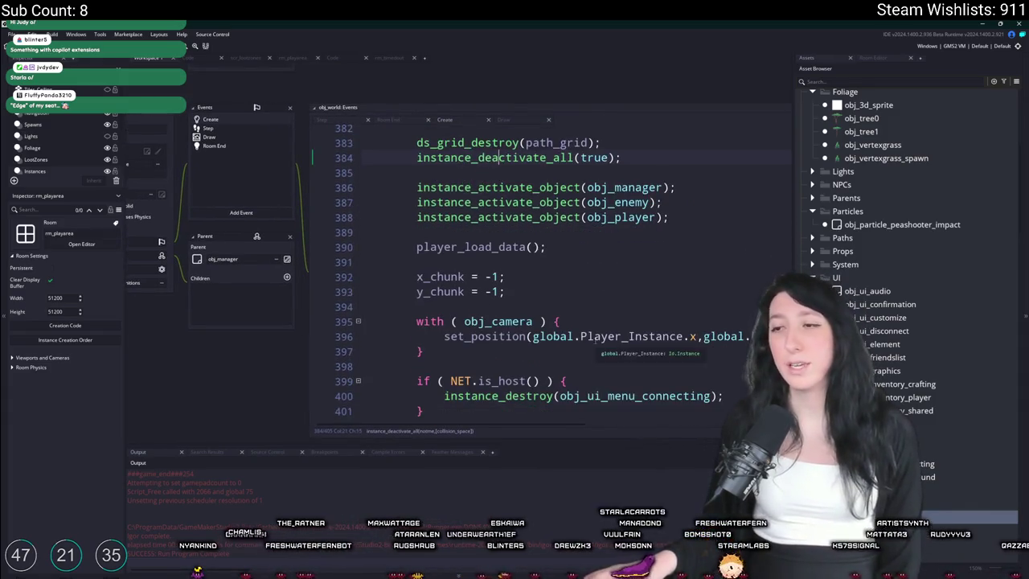
{"action": "left_click_drag", "start_coordinate": [500, 366], "coordinate": [442, 245]}
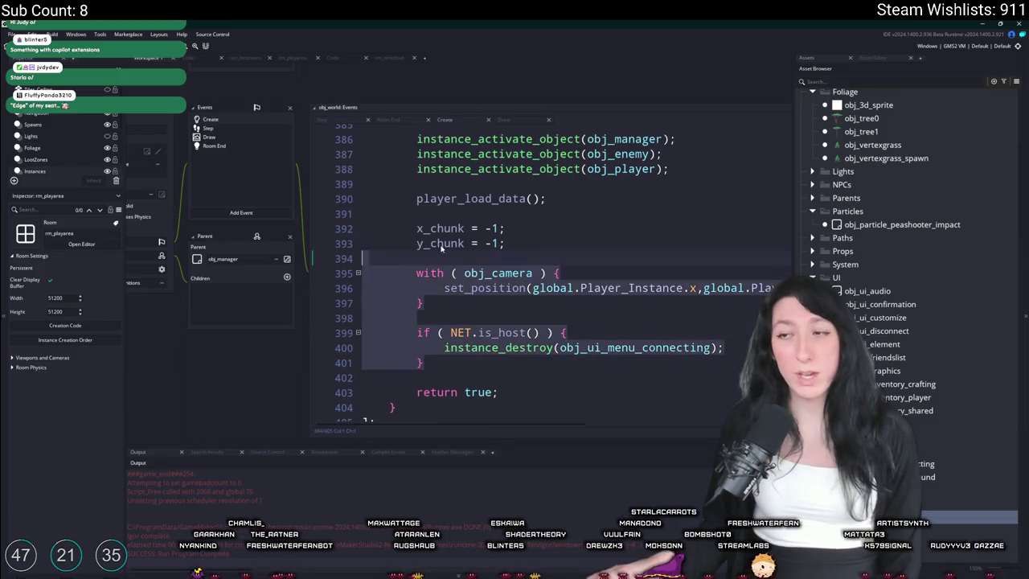
{"action": "left_click", "coordinate": [586, 347]}
{"action": "left_click", "coordinate": [555, 348]}
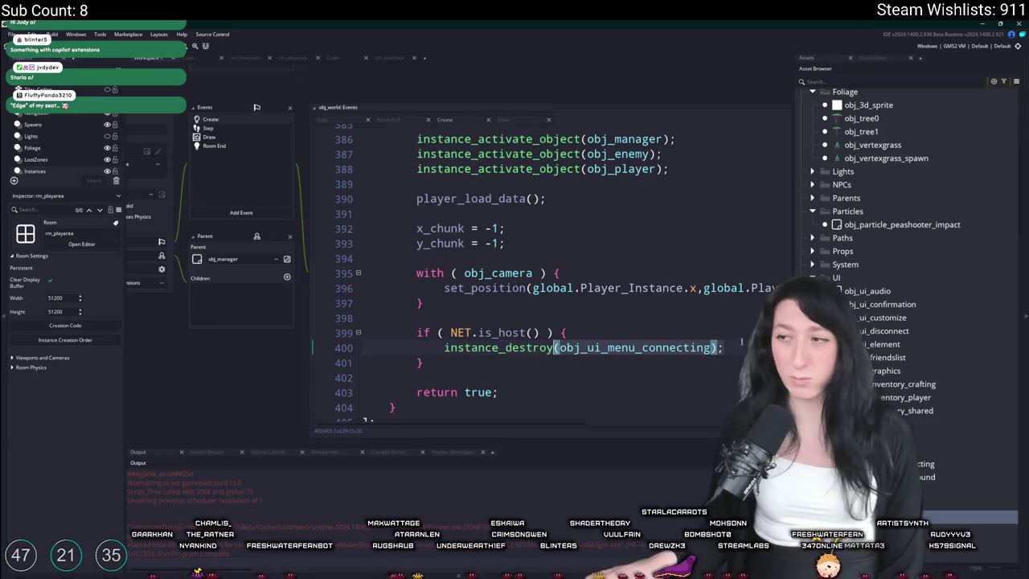
{"action": "left_click", "coordinate": [741, 354]}
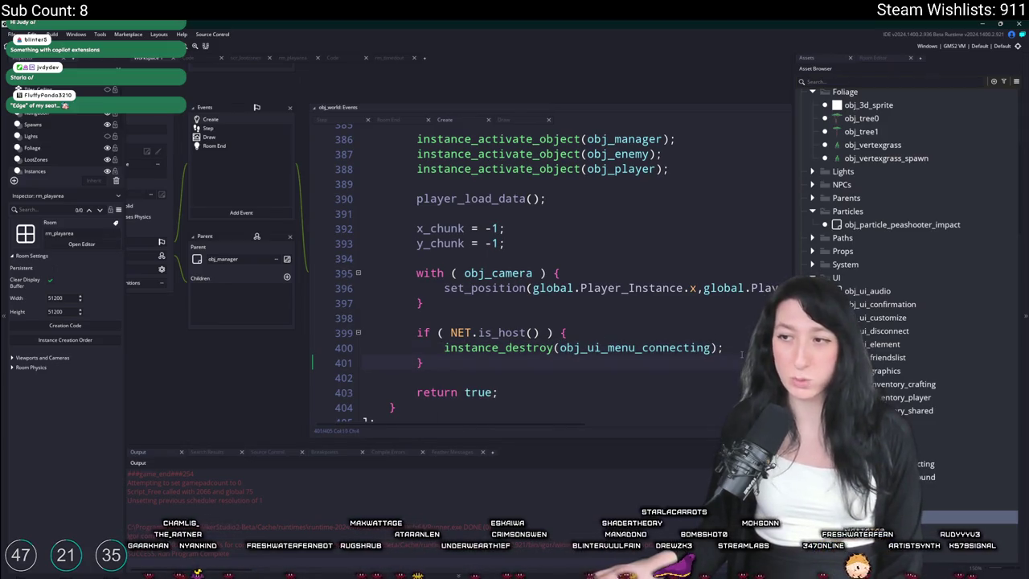
{"action": "mouse_move", "coordinate": [496, 357]}
{"action": "left_mouse_down"}
{"action": "mouse_move", "coordinate": [406, 273]}
{"action": "mouse_move", "coordinate": [411, 137]}
{"action": "left_mouse_up"}
{"action": "scroll", "coordinate": [638, 232], "scroll_direction": "up", "scroll_amount": 3}
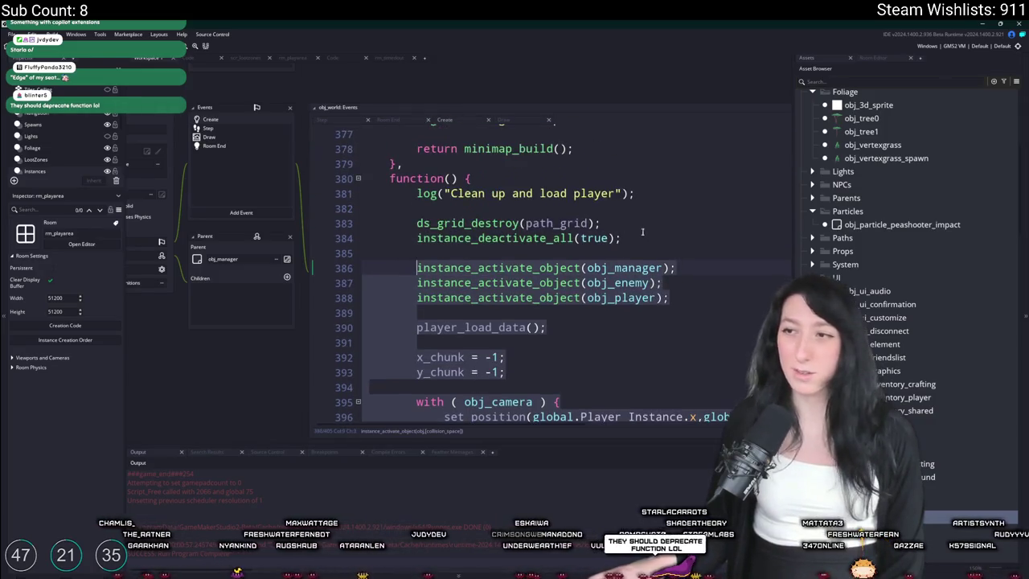
{"action": "left_click", "coordinate": [649, 238]}
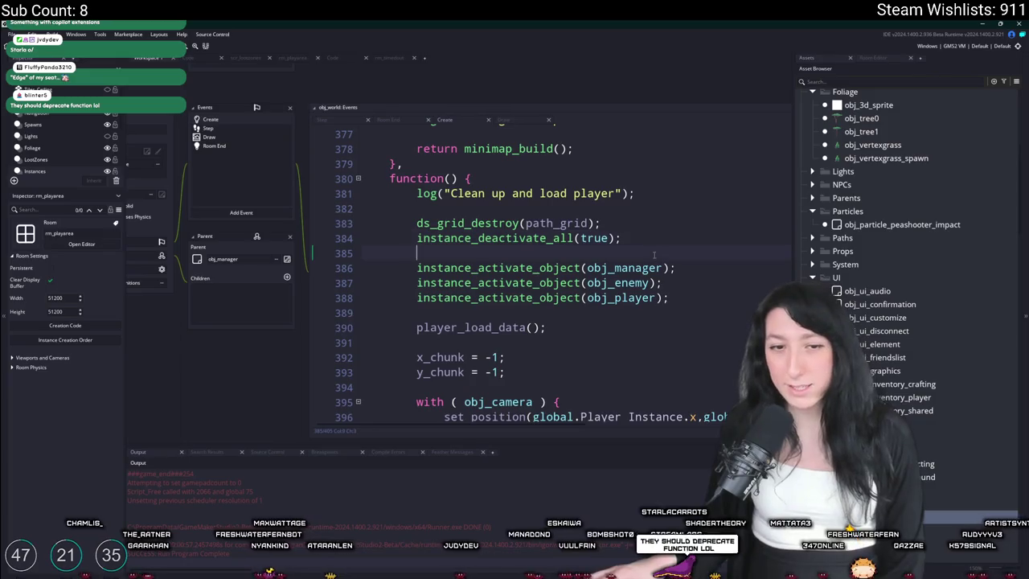
{"action": "left_click", "coordinate": [651, 239]}
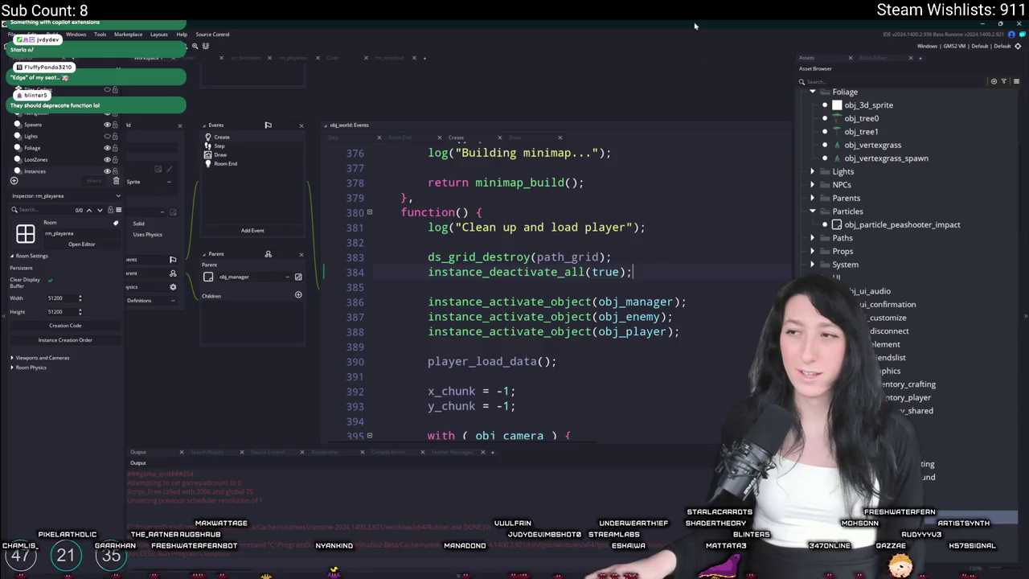
{"action": "left_click", "coordinate": [583, 273]}
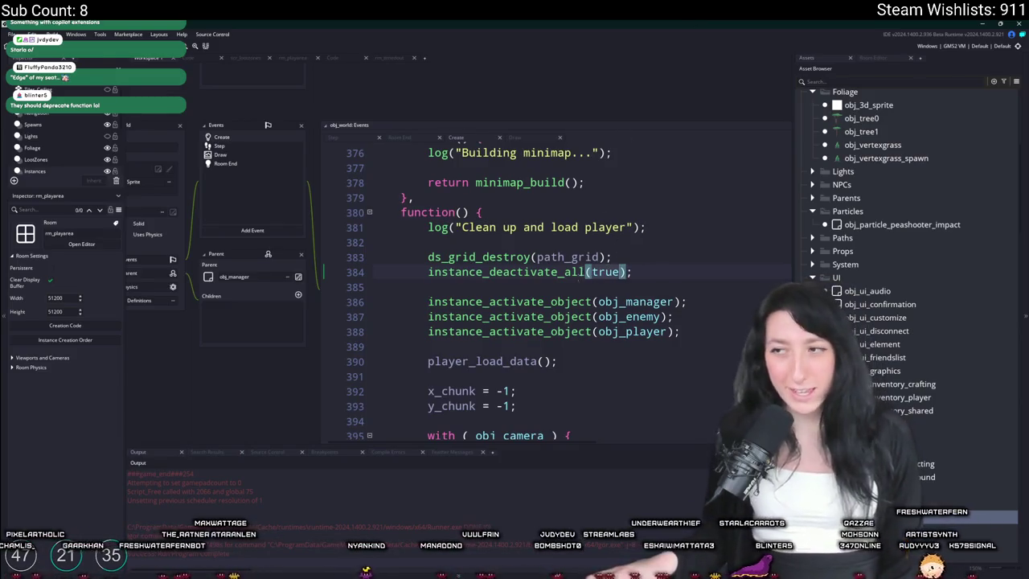
{"action": "left_click", "coordinate": [593, 273]}
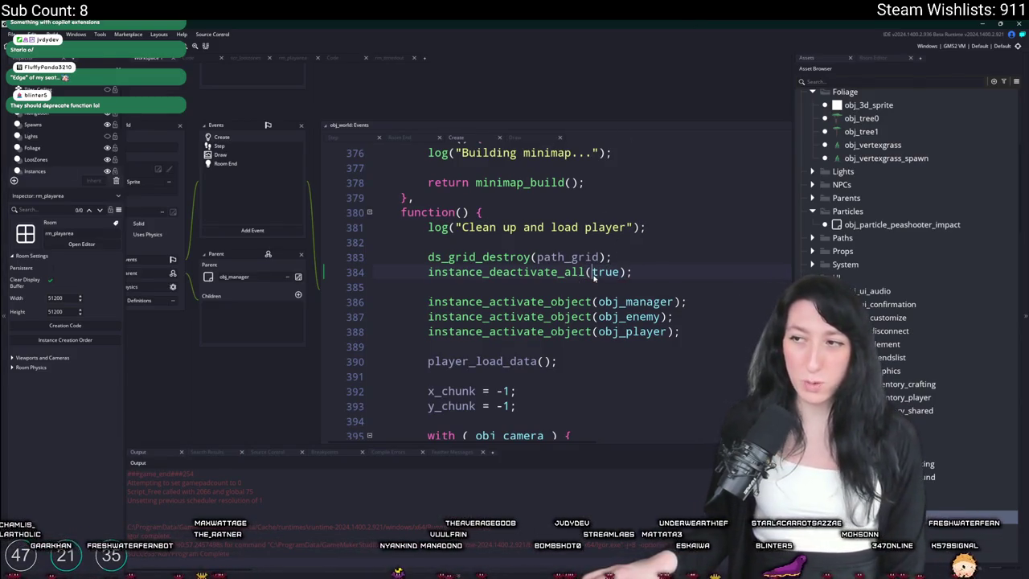